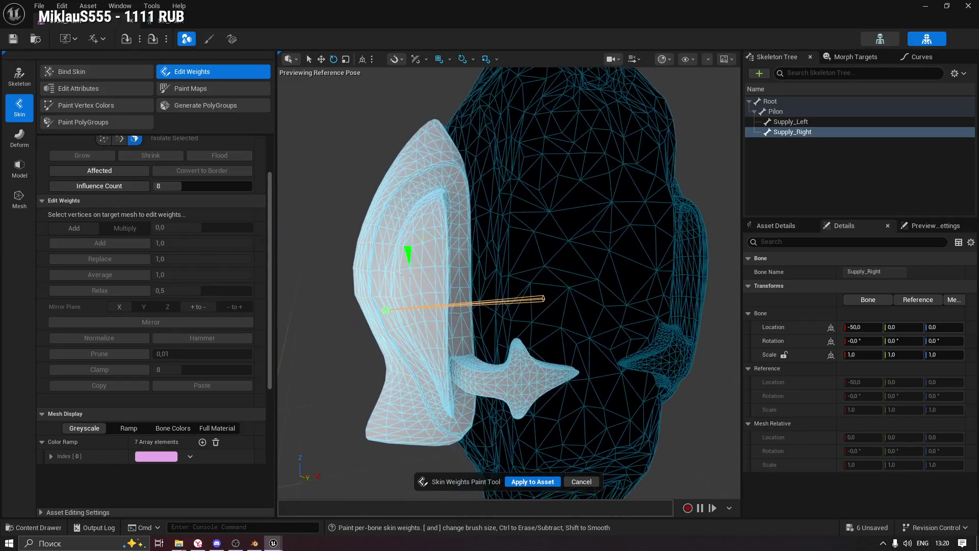
# Weight the ear-shaped piece fully to Supply_Right and prune its Supply_Left and Pilon influences.
pyautogui.click(414, 253)
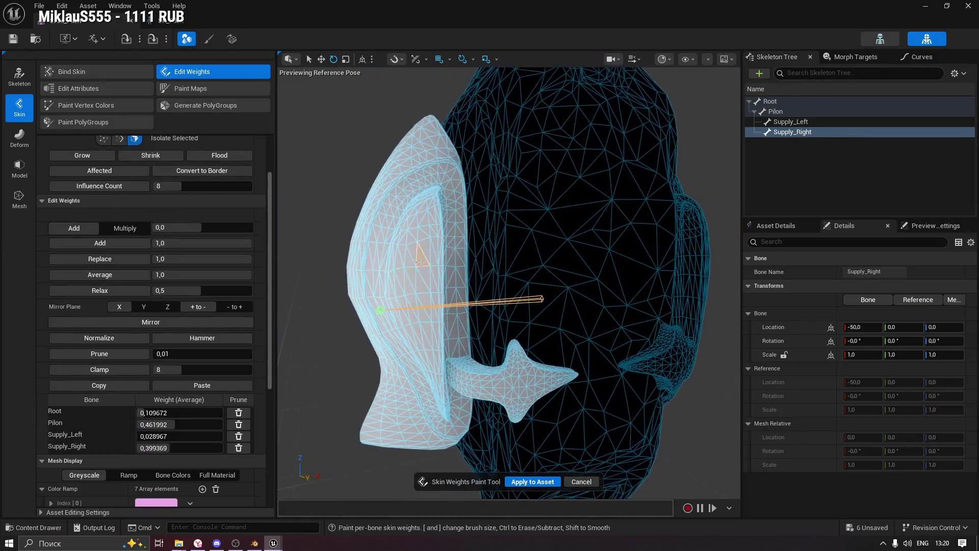
pyautogui.click(221, 155)
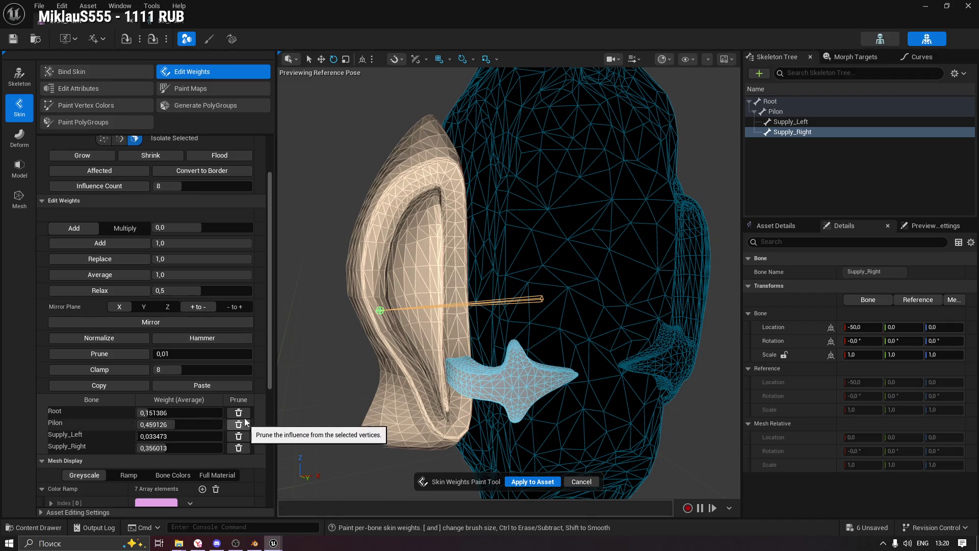
pyautogui.click(193, 449)
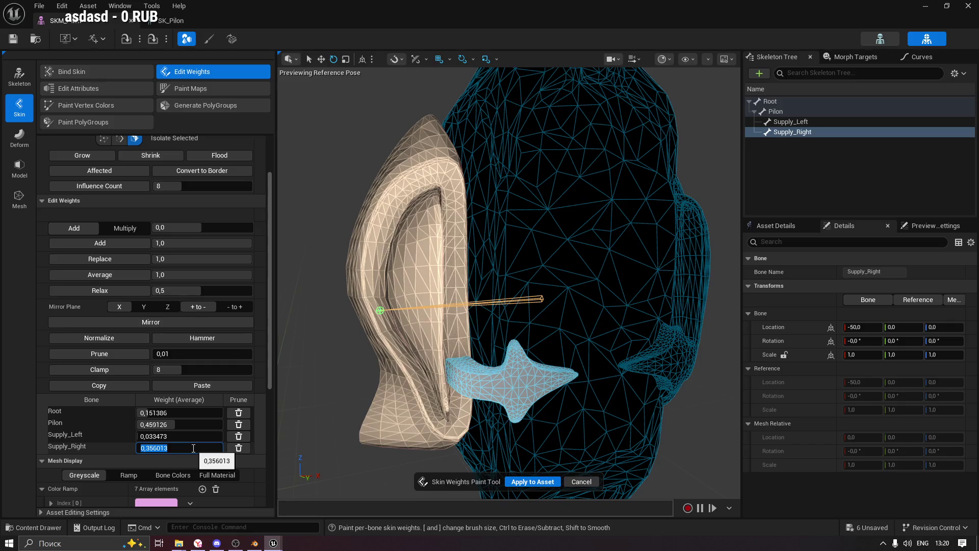
pyautogui.write('1')
pyautogui.press('Return')
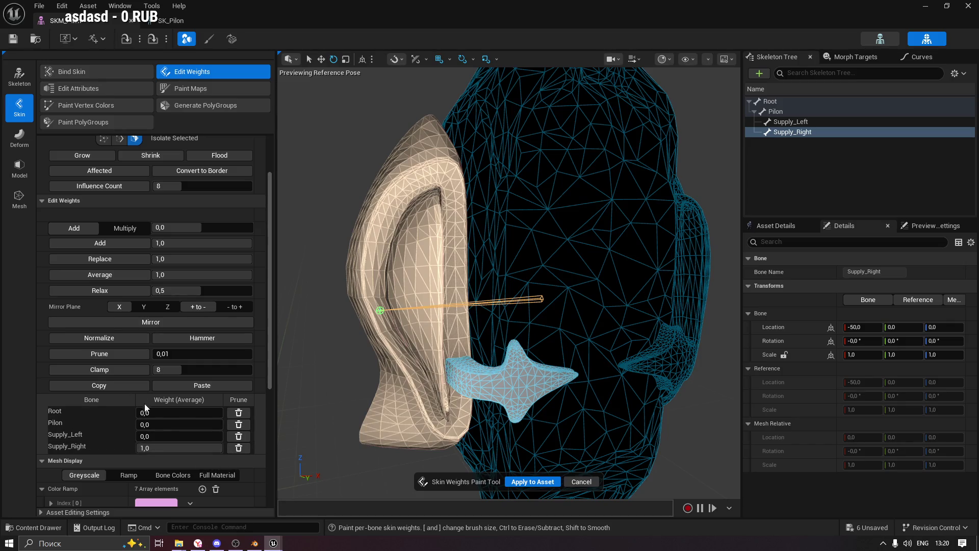
pyautogui.click(239, 438)
pyautogui.click(243, 424)
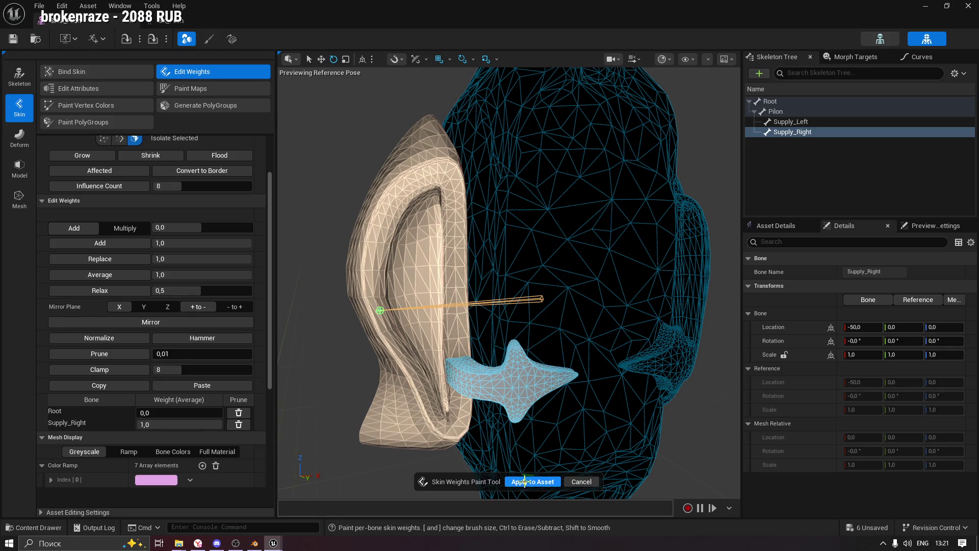
# Prune Pilon and Supply_Left from the small spiked piece and raise its Supply_Right weight to 1.0.
pyautogui.moveTo(484, 348); pyautogui.dragTo(372, 295)
pyautogui.click(397, 345)
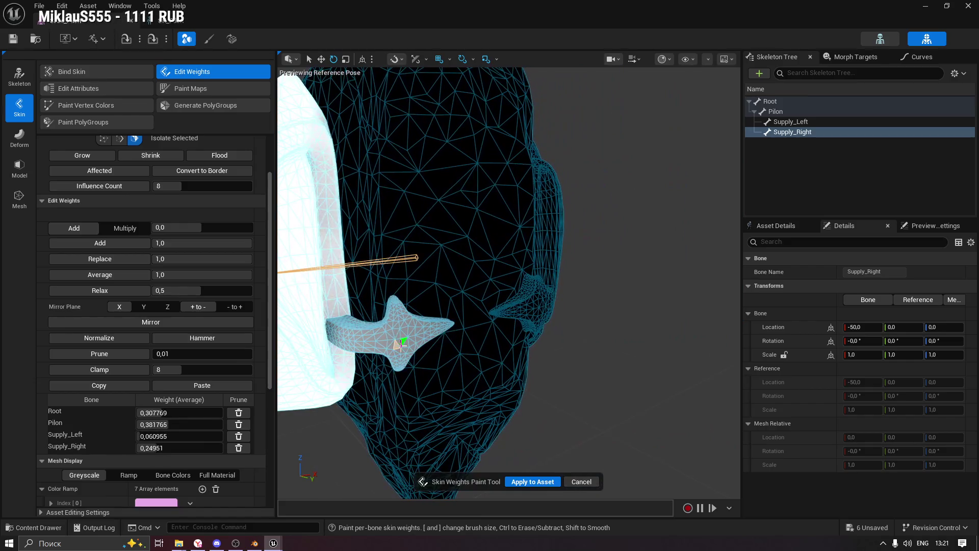
pyautogui.click(213, 156)
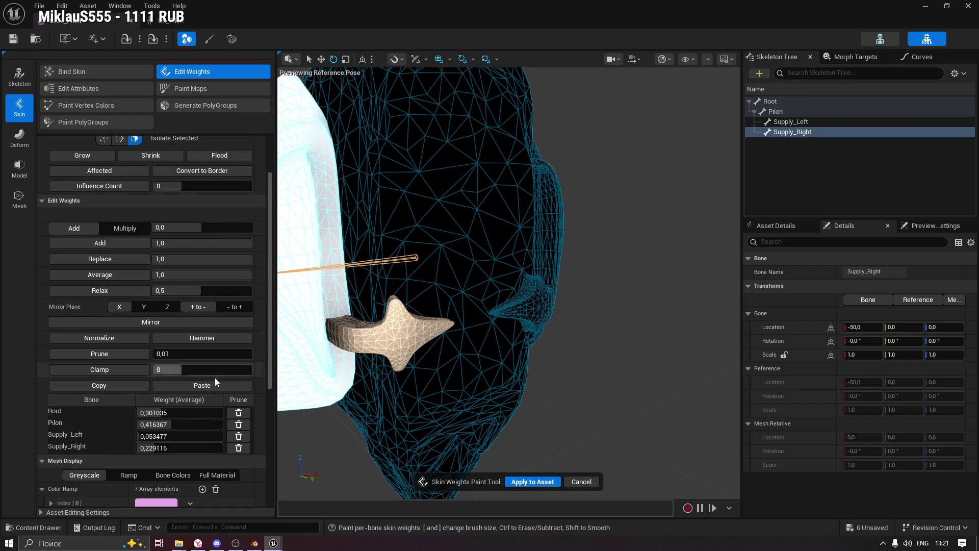
pyautogui.click(240, 425)
pyautogui.click(240, 431)
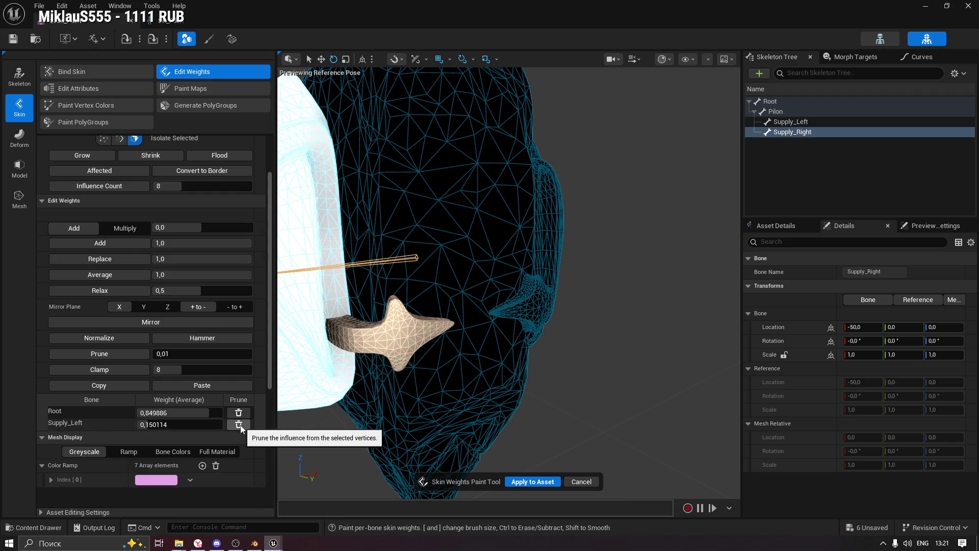
pyautogui.hotkey('ctrl', 'z')
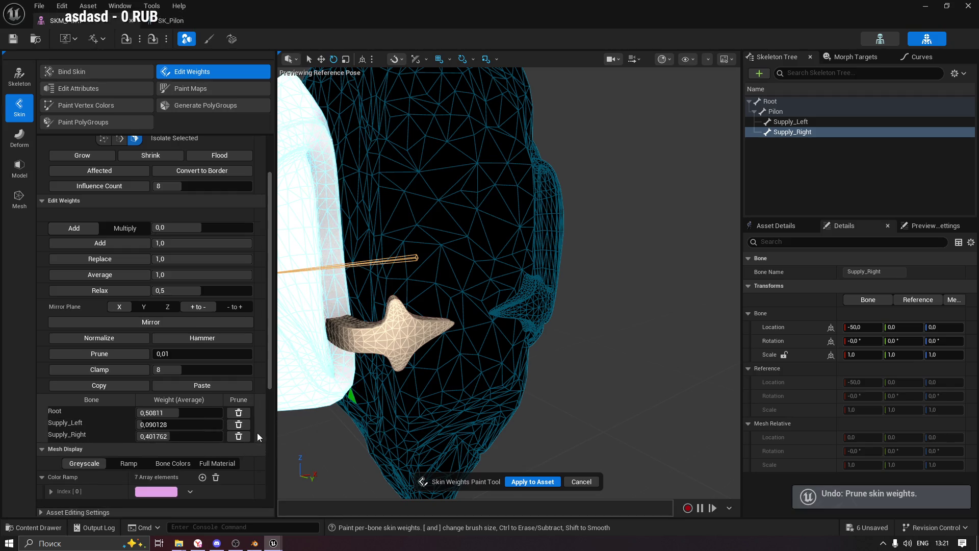
pyautogui.click(240, 424)
pyautogui.moveTo(204, 424); pyautogui.dragTo(223, 424)
pyautogui.moveTo(387, 265); pyautogui.dragTo(459, 265)
# From the spiked piece's other side, set Supply_Right to about 0.95 and prune Supply_Left and Pilon.
pyautogui.scroll(4, 505, 256)
pyautogui.click(381, 276)
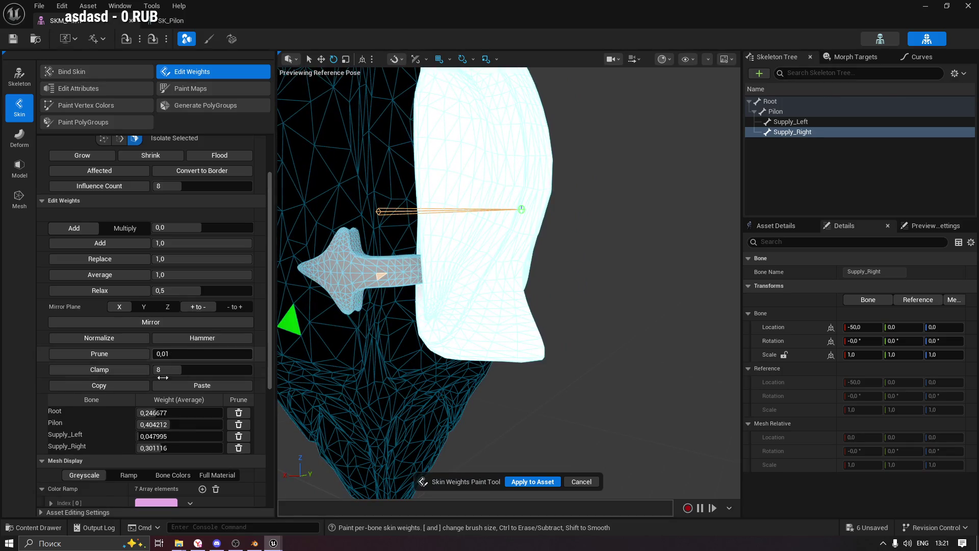
pyautogui.moveTo(193, 445); pyautogui.dragTo(218, 446)
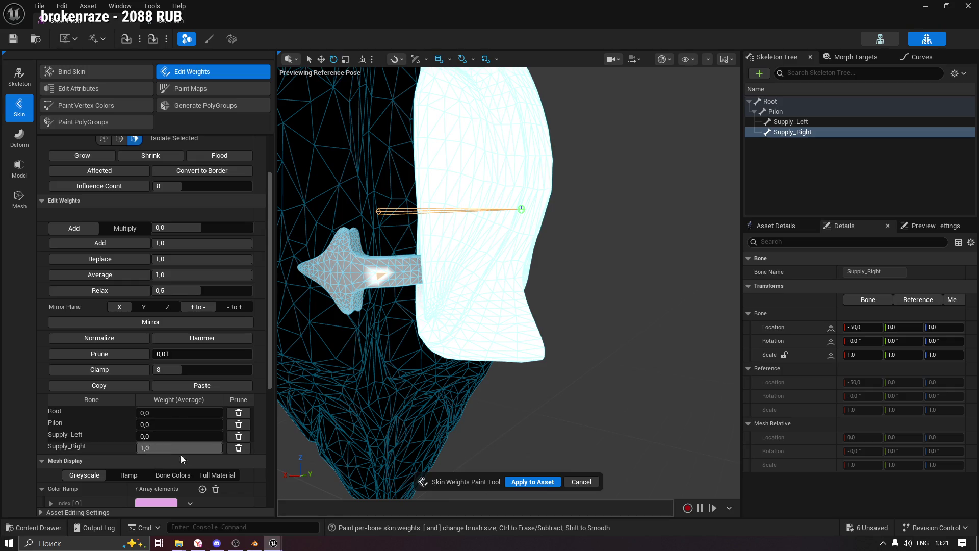
pyautogui.click(239, 435)
pyautogui.click(239, 426)
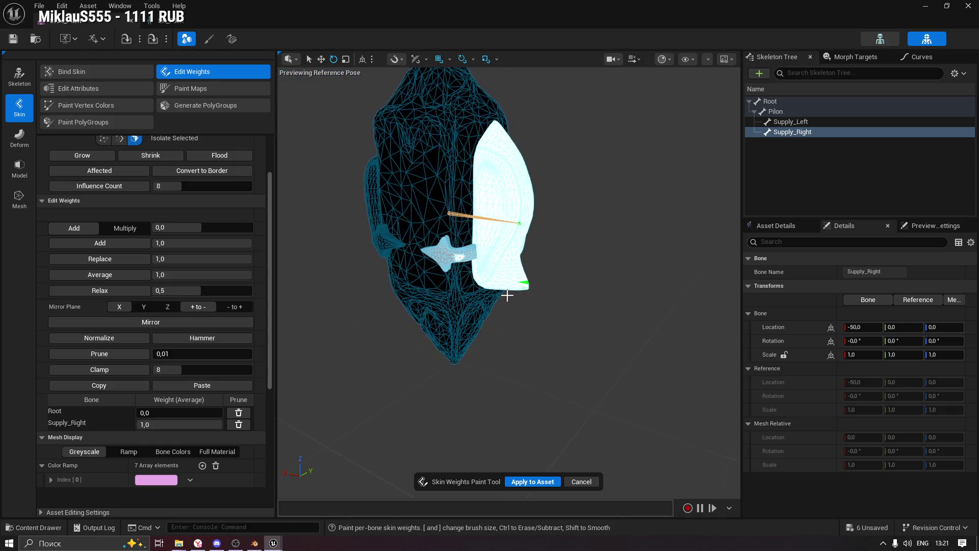
pyautogui.click(537, 311)
# Set the spiked piece's Supply_Right weight to 1, prune Supply_Left and Pilon, and apply to the asset.
pyautogui.scroll(5, 462, 259)
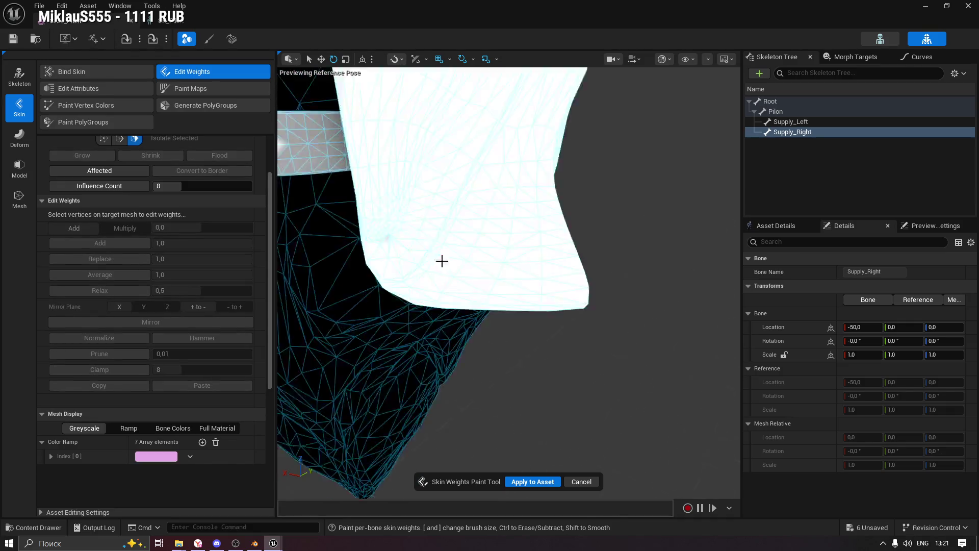
pyautogui.scroll(-5, 442, 261)
pyautogui.scroll(3, 446, 247)
pyautogui.click(447, 248)
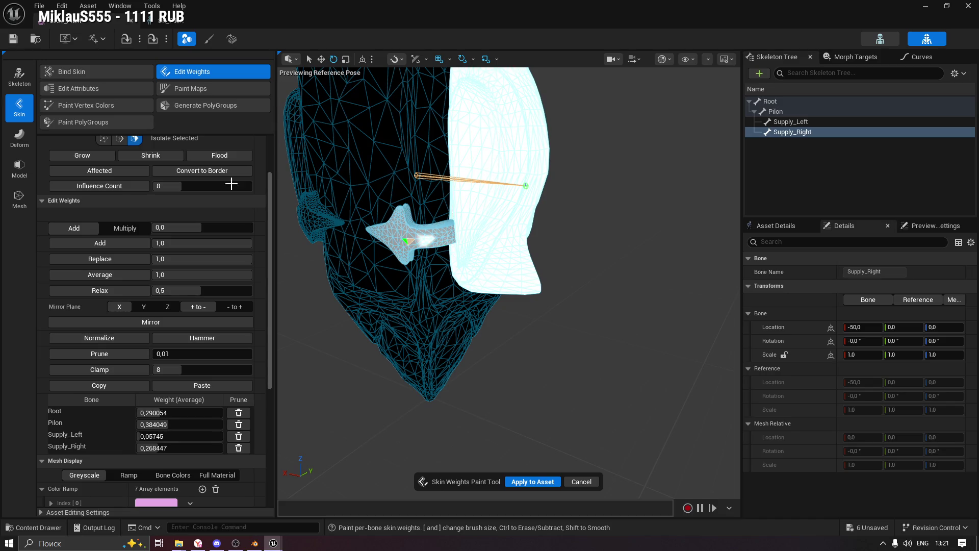
pyautogui.click(211, 155)
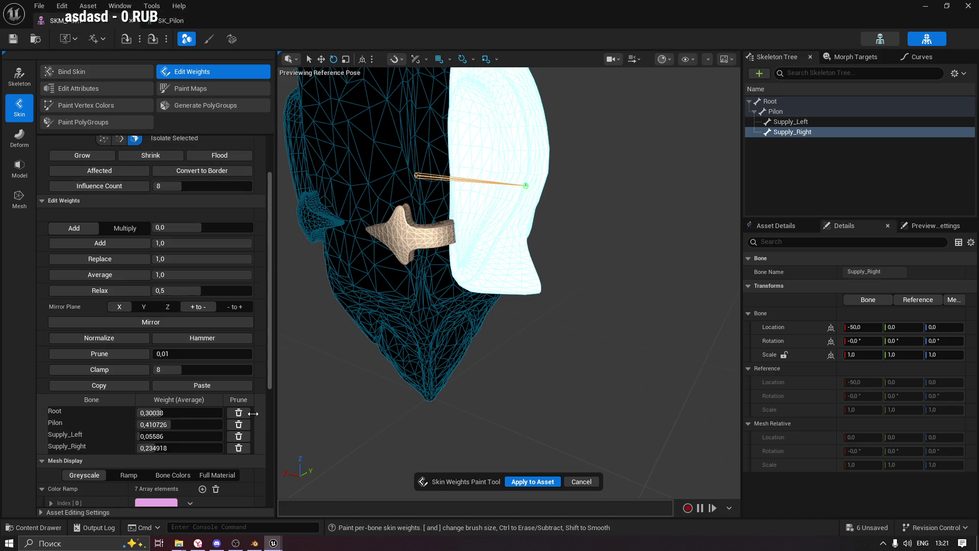
pyautogui.click(184, 449)
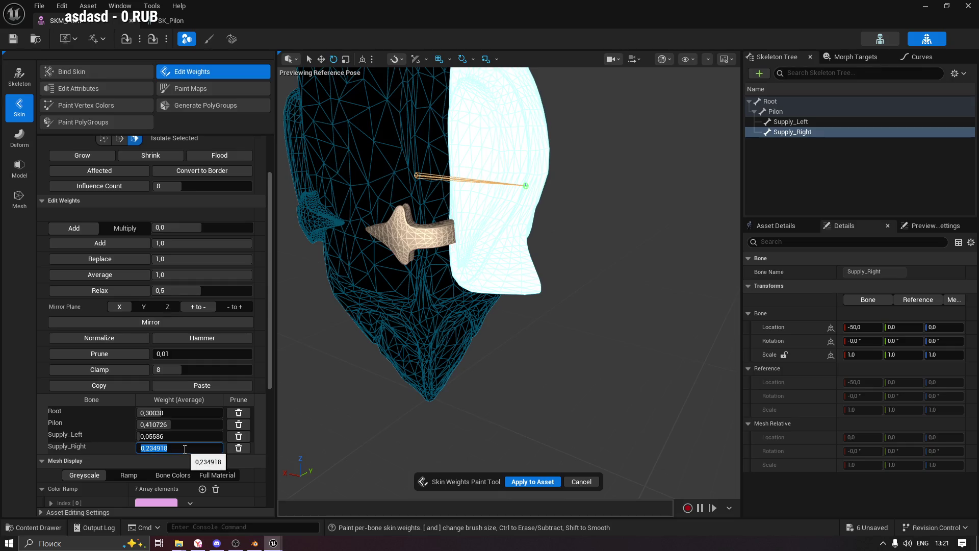
pyautogui.write('1')
pyautogui.press('Return')
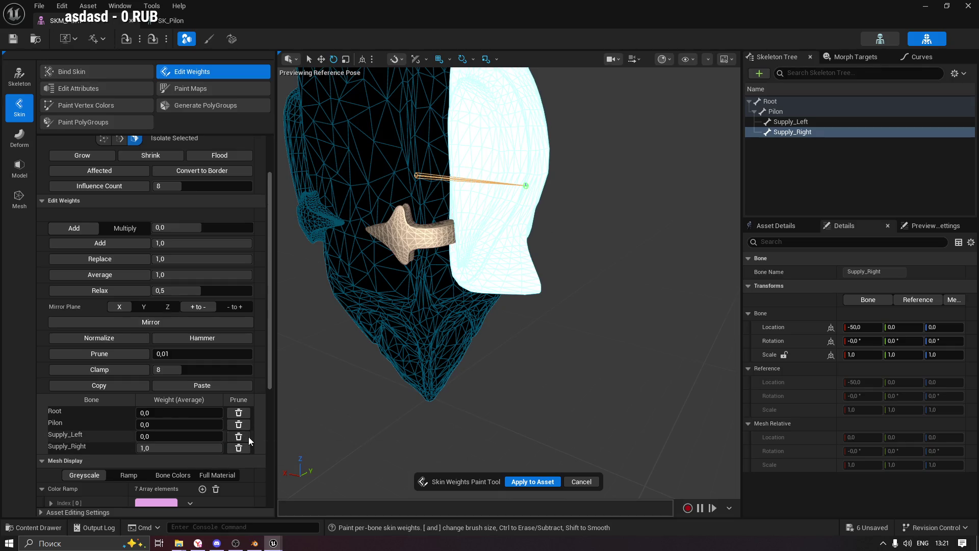
pyautogui.click(249, 437)
pyautogui.click(247, 423)
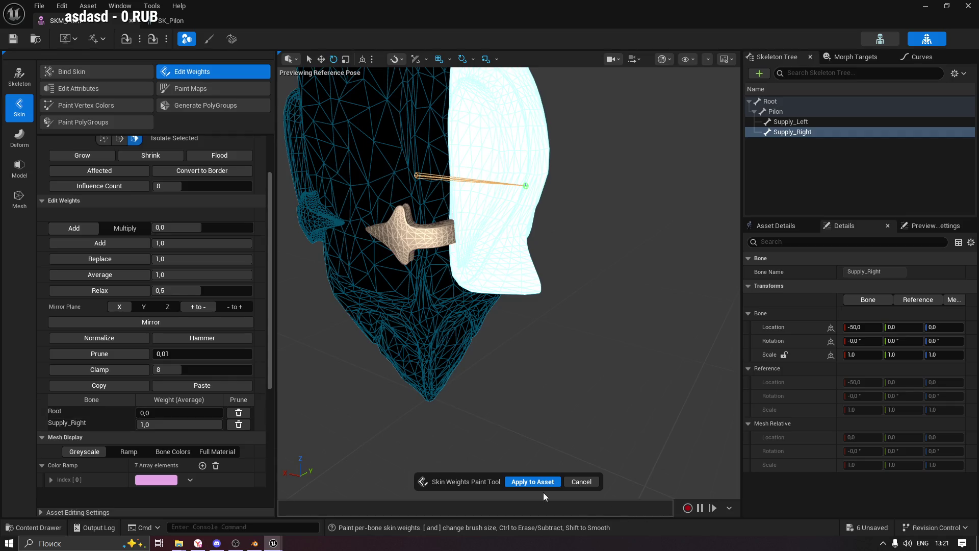
pyautogui.click(533, 482)
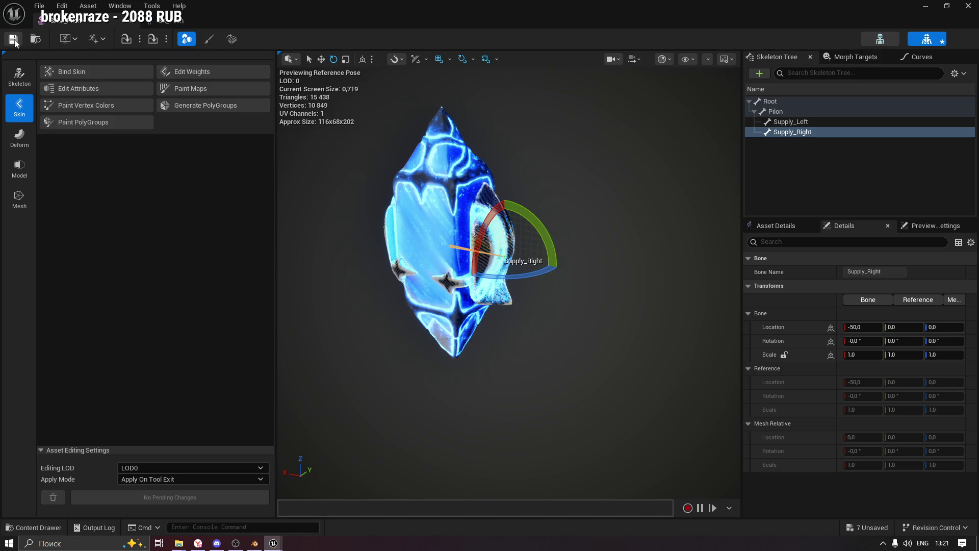
# In the Skeleton editor, test-rotate and test-move the Supply_Left bone, undoing each change.
pyautogui.click(165, 24)
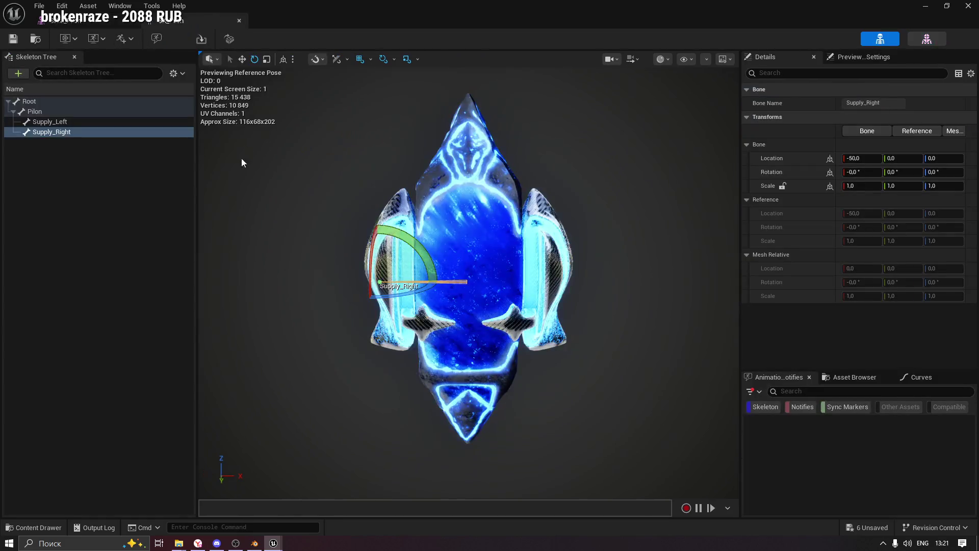
pyautogui.click(57, 125)
pyautogui.moveTo(551, 306)
pyautogui.mouseDown()
pyautogui.moveTo(530, 285)
pyautogui.moveTo(580, 238)
pyautogui.moveTo(602, 326)
pyautogui.moveTo(530, 347)
pyautogui.moveTo(566, 352)
pyautogui.moveTo(536, 346)
pyautogui.moveTo(591, 278)
pyautogui.moveTo(568, 352)
pyautogui.moveTo(613, 306)
pyautogui.moveTo(620, 268)
pyautogui.moveTo(581, 225)
pyautogui.mouseUp()
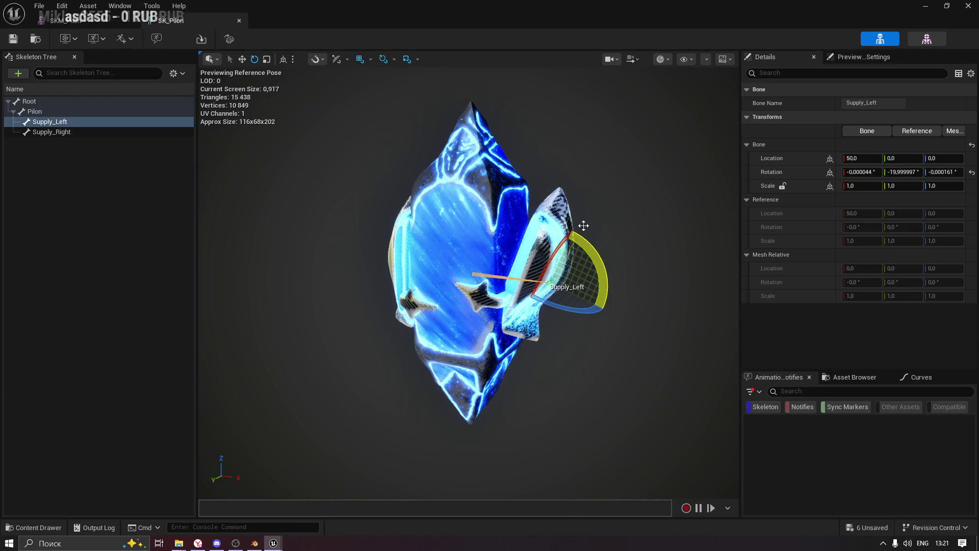
pyautogui.hotkey('ctrl', 'z')
pyautogui.press('w')
pyautogui.moveTo(592, 284)
pyautogui.mouseDown()
pyautogui.moveTo(714, 299)
pyautogui.moveTo(265, 252)
pyautogui.moveTo(699, 291)
pyautogui.moveTo(373, 281)
pyautogui.moveTo(699, 295)
pyautogui.moveTo(656, 290)
pyautogui.mouseUp()
pyautogui.hotkey('ctrl', 'z')
# Test-rotate the Pilon bone about Z, undo it, and close the skeleton editor.
pyautogui.moveTo(543, 223); pyautogui.dragTo(474, 248)
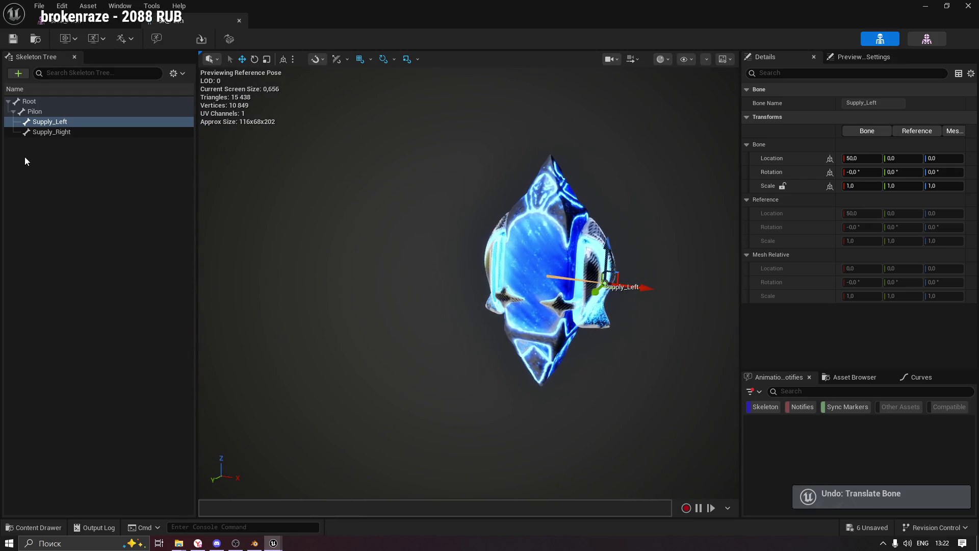
pyautogui.click(34, 112)
pyautogui.press('f')
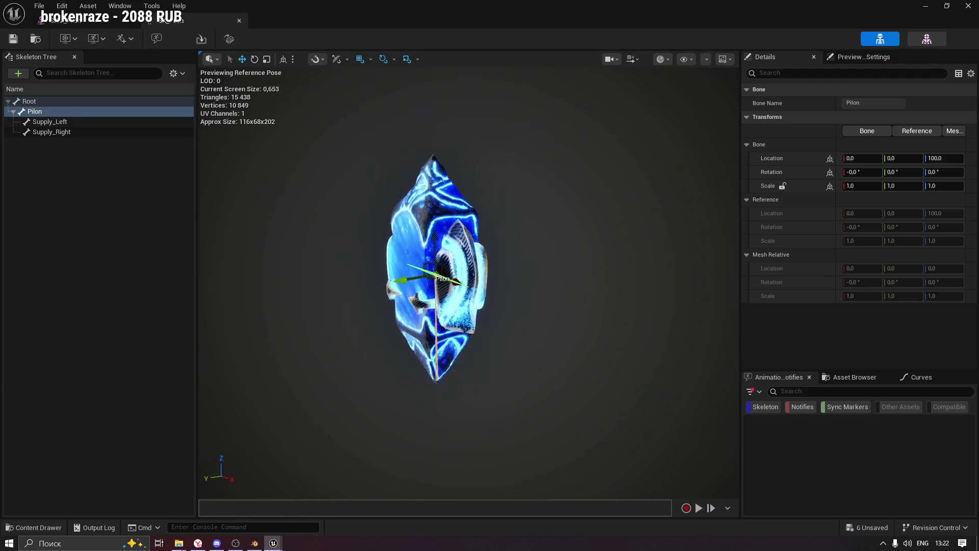
pyautogui.press('e')
pyautogui.moveTo(510, 321); pyautogui.dragTo(514, 246)
pyautogui.hotkey('ctrl', 'z')
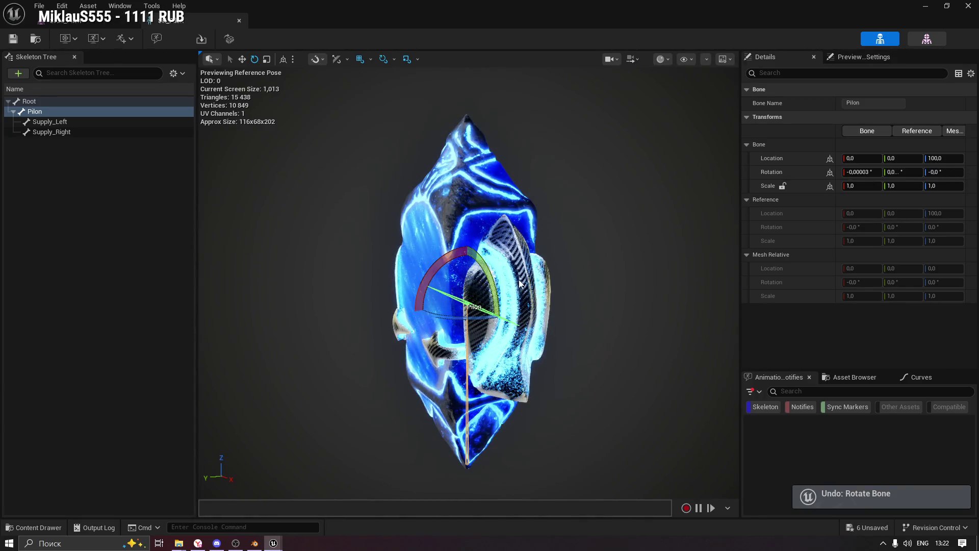
pyautogui.click(238, 20)
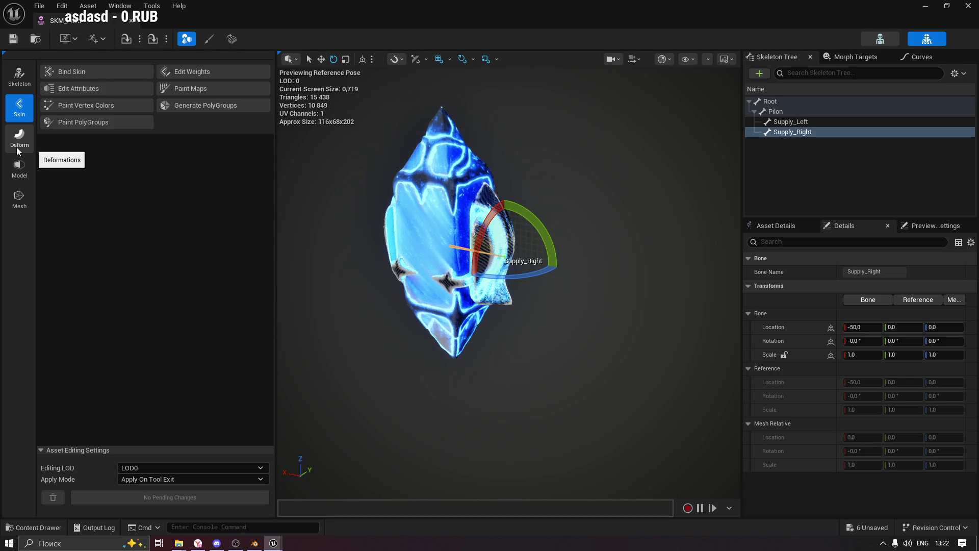
# Show the Model tools for the mesh, then bring the Discord window to the front.
pyautogui.click(22, 174)
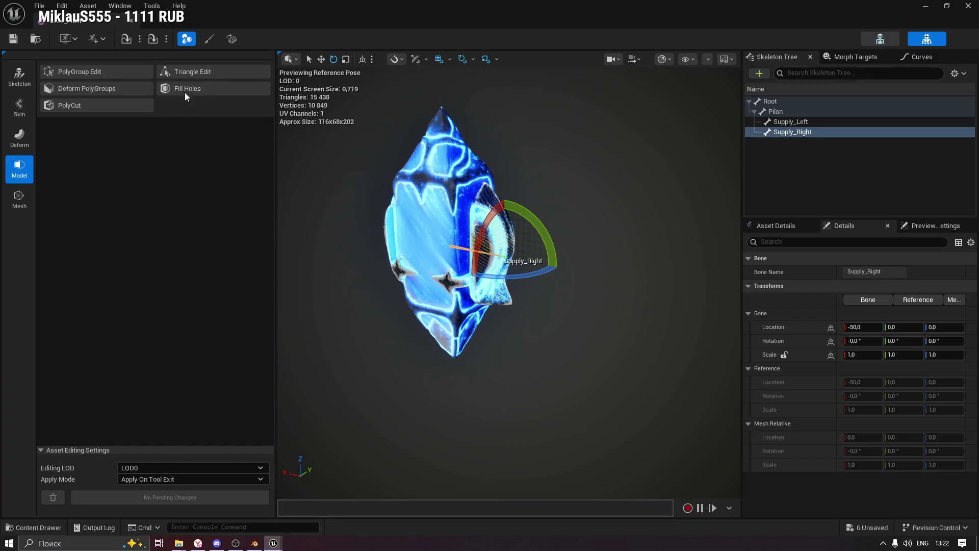
pyautogui.click(223, 544)
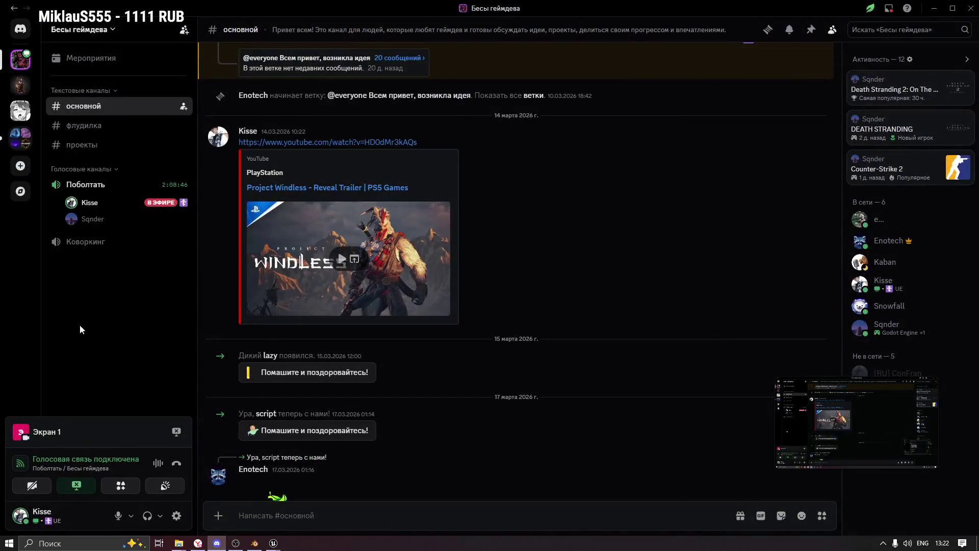
# Stop the screen share, disconnect from the voice channel, and close the Discord window.
pyautogui.click(176, 431)
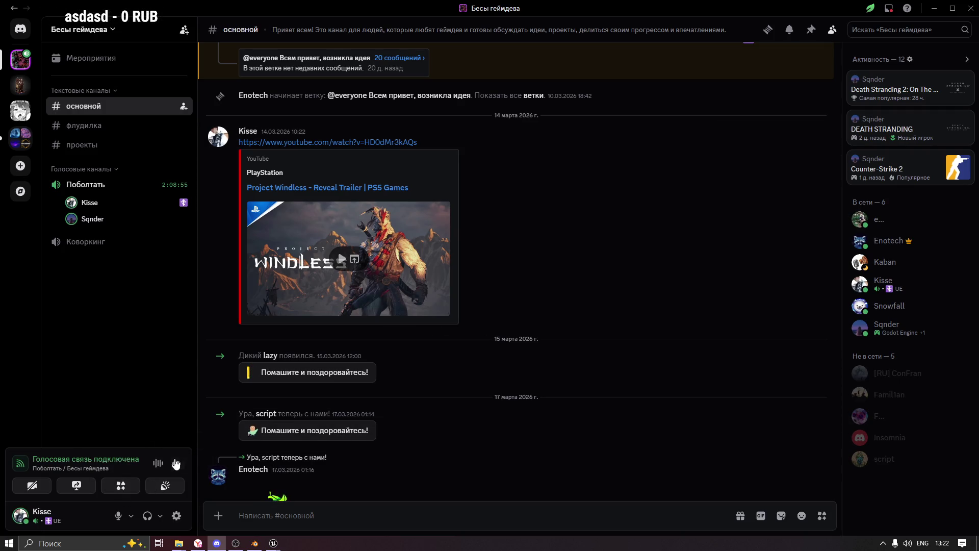
pyautogui.click(176, 464)
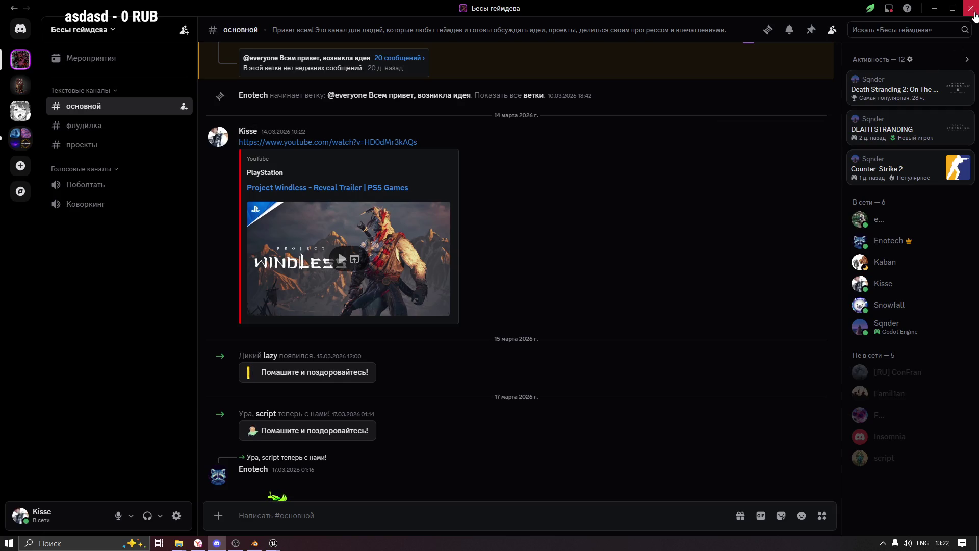
pyautogui.click(971, 8)
# Quit Telegram and Discord from the system tray, then open Task Manager.
pyautogui.click(883, 543)
pyautogui.rightClick(866, 527)
pyautogui.click(905, 512)
pyautogui.rightClick(862, 507)
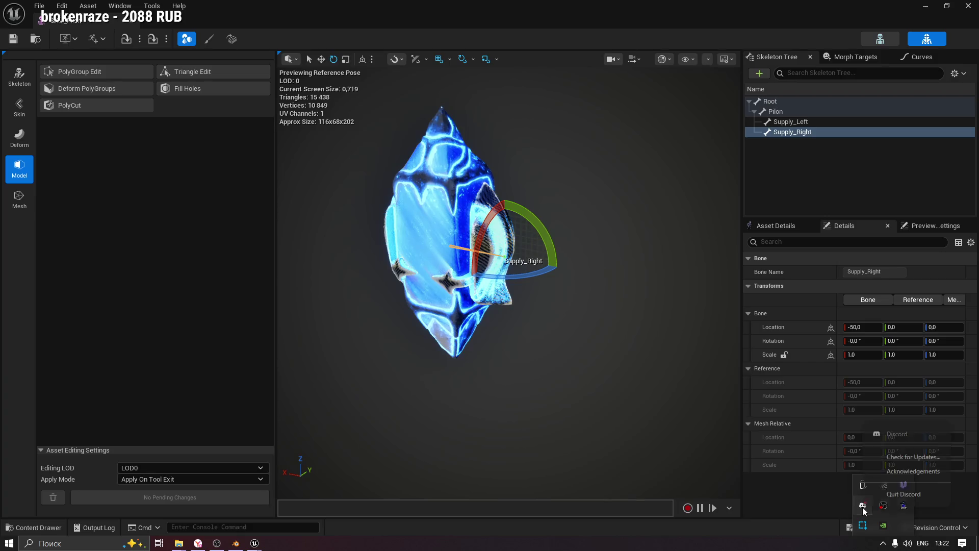
pyautogui.click(878, 495)
pyautogui.hotkey('ctrl', 'shift', 'Escape')
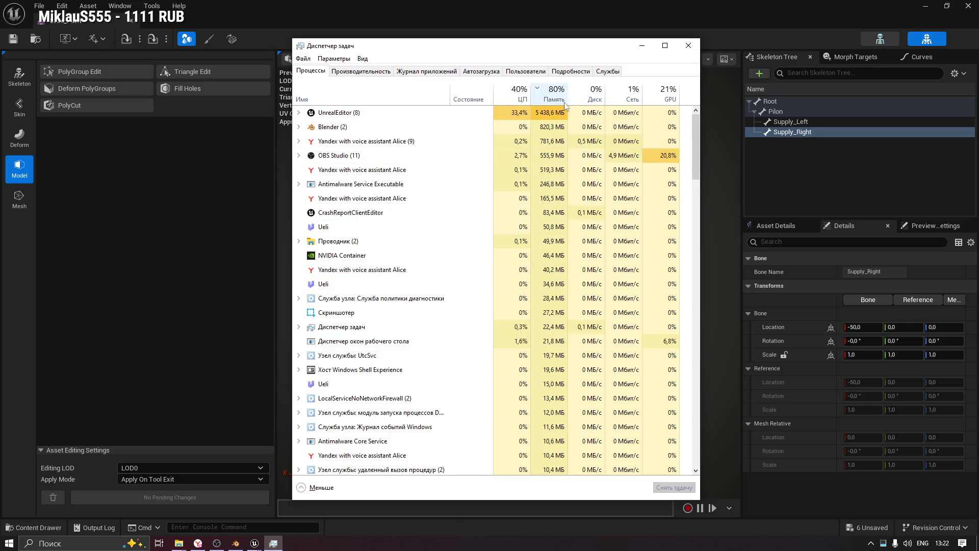
pyautogui.click(689, 45)
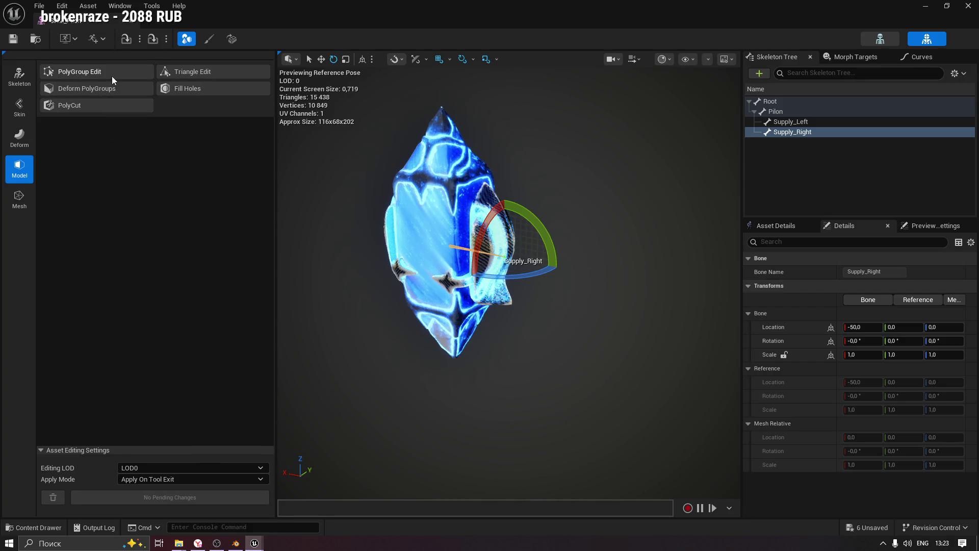
# Try Triangle Edit on the pilon mesh, cancel without changes, and end on the Mesh processing tools.
pyautogui.click(23, 206)
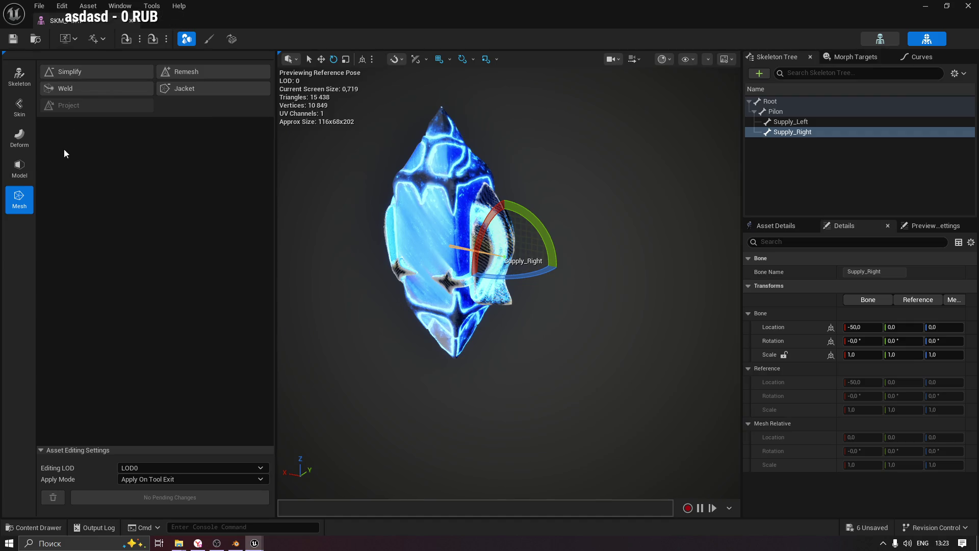
pyautogui.click(8, 179)
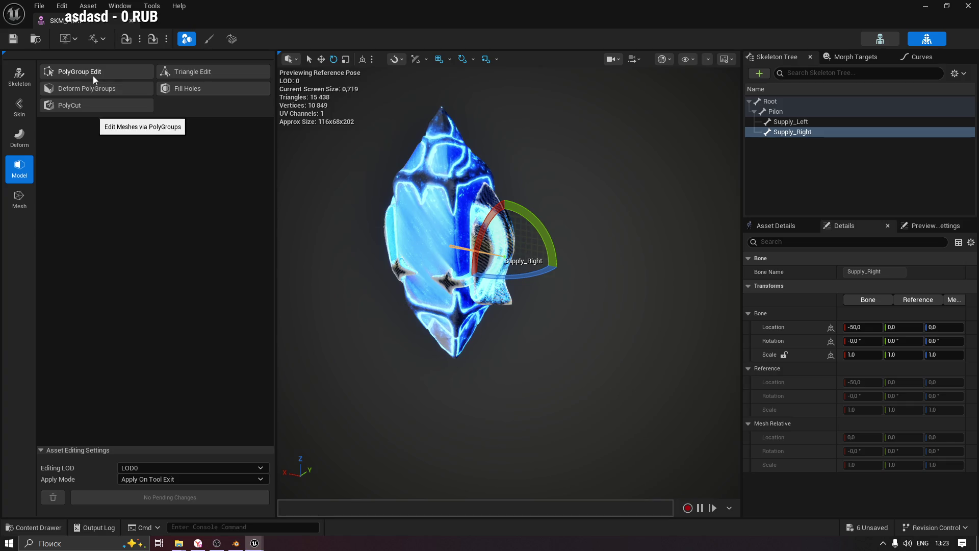
pyautogui.click(194, 75)
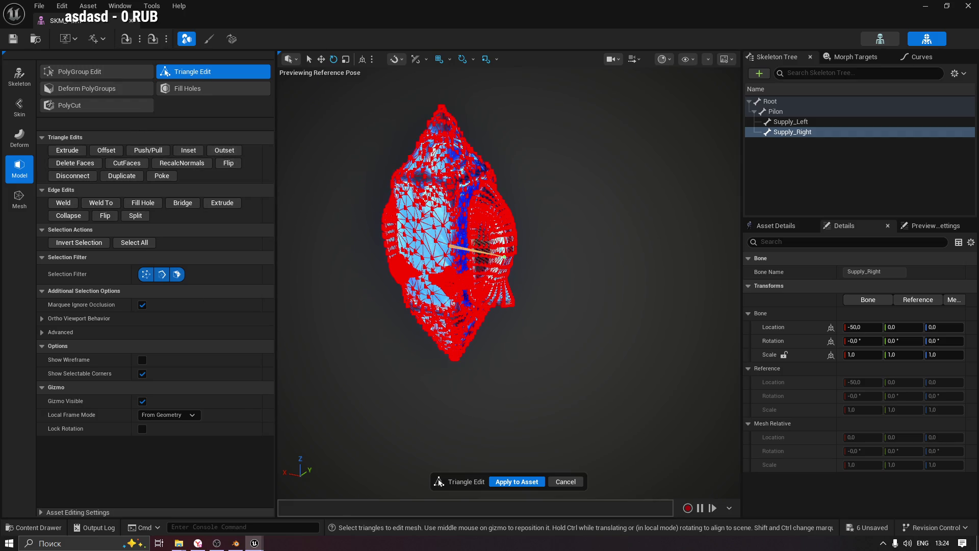
pyautogui.click(565, 481)
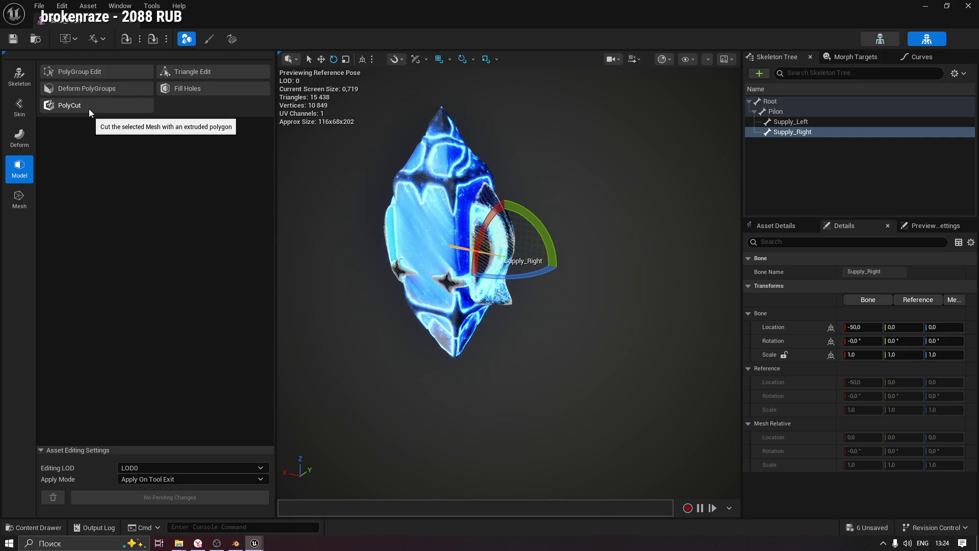
pyautogui.click(20, 200)
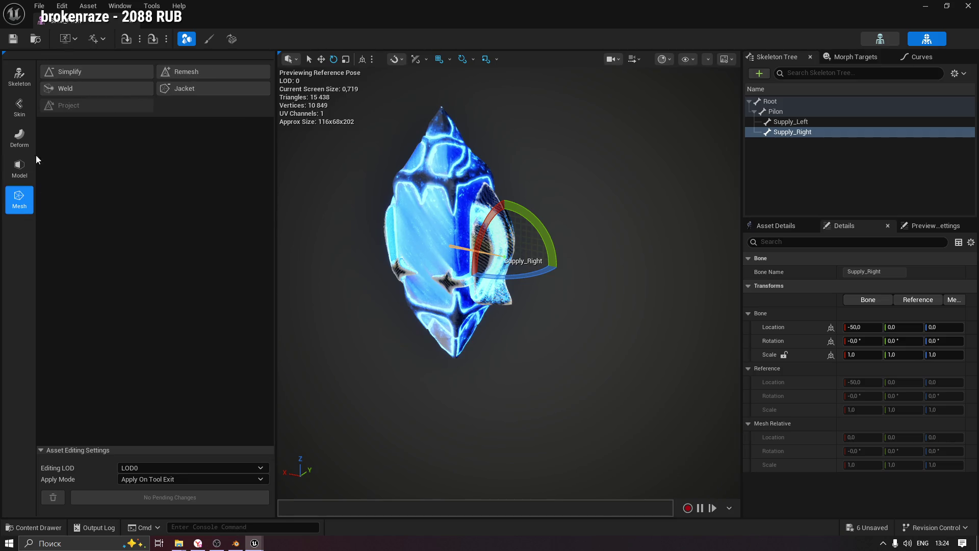
# Review the Simplify options and advanced mesh statistics for the pilon, then cancel the simplification.
pyautogui.click(82, 82)
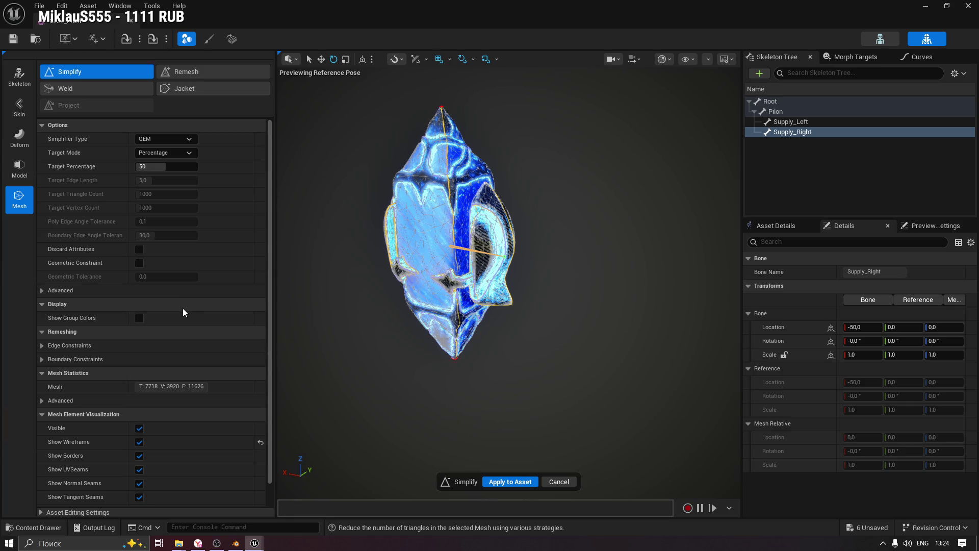
pyautogui.scroll(-2, 184, 312)
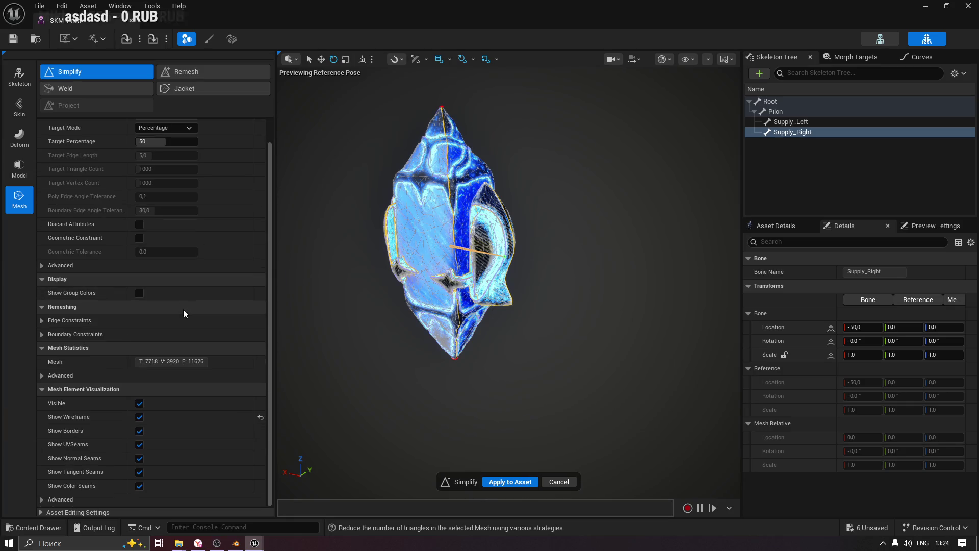
pyautogui.scroll(2, 184, 314)
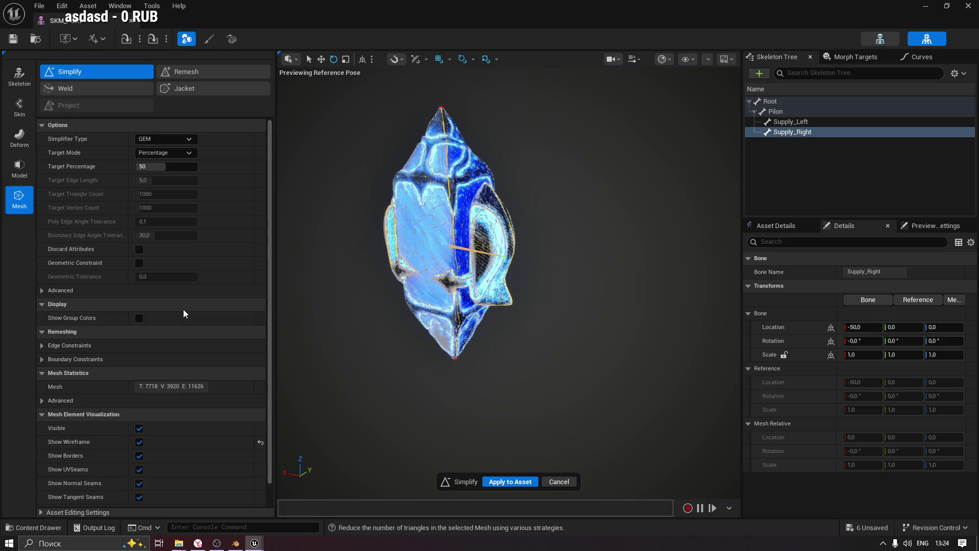
pyautogui.click(42, 401)
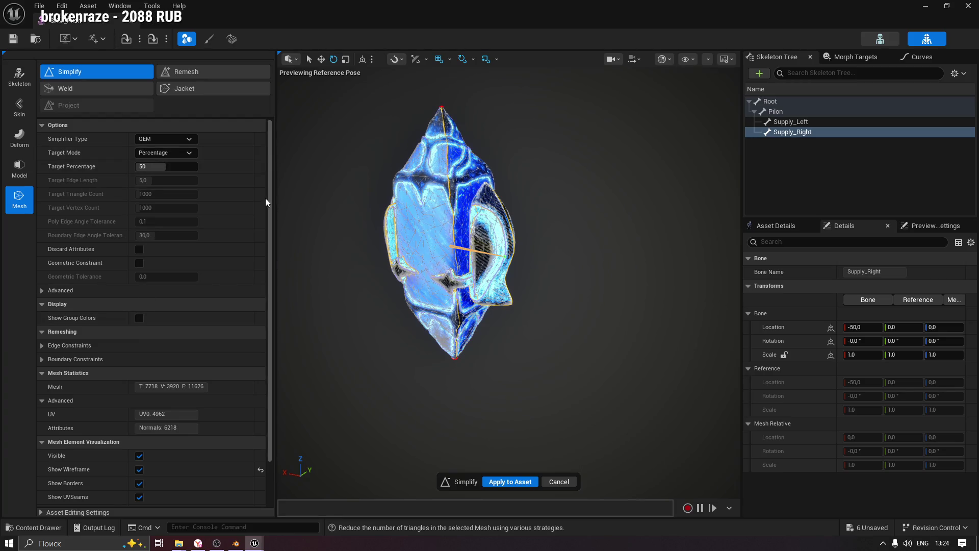
pyautogui.click(573, 484)
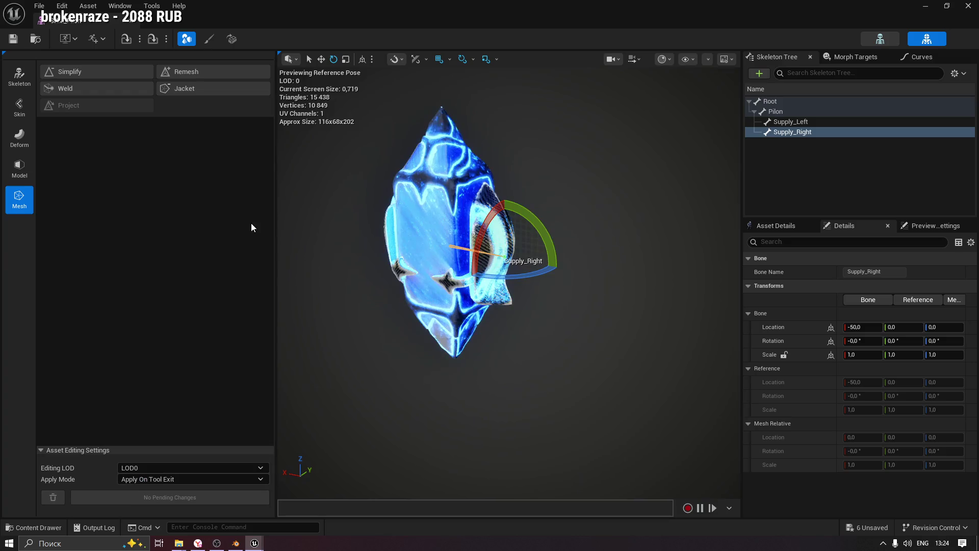
# Look through the Skin and Deform tool categories, ending on the Skin tools.
pyautogui.click(23, 101)
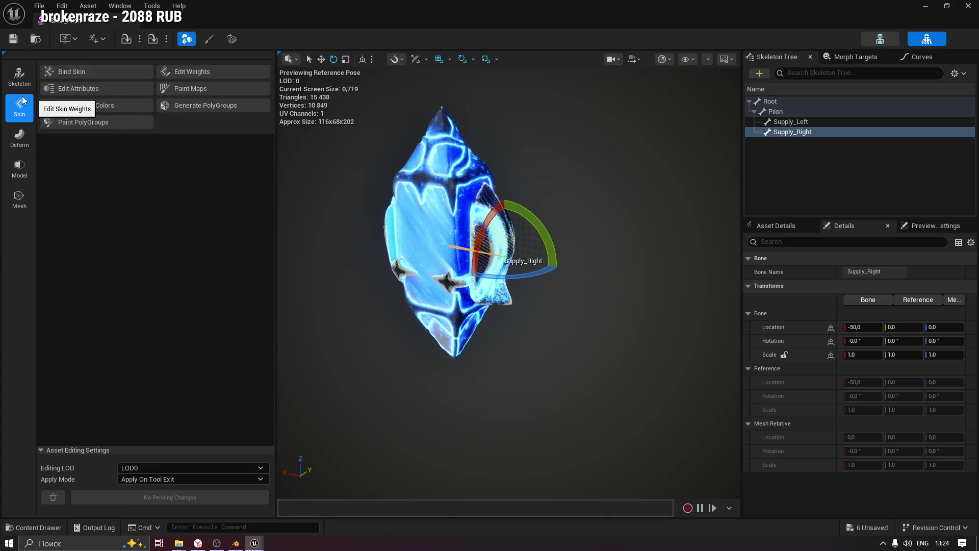
pyautogui.click(19, 137)
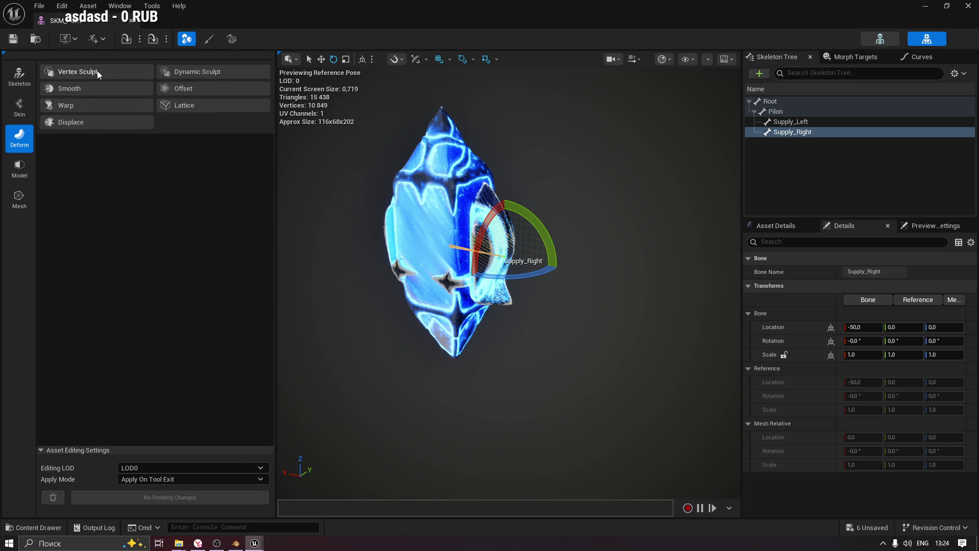
pyautogui.click(19, 106)
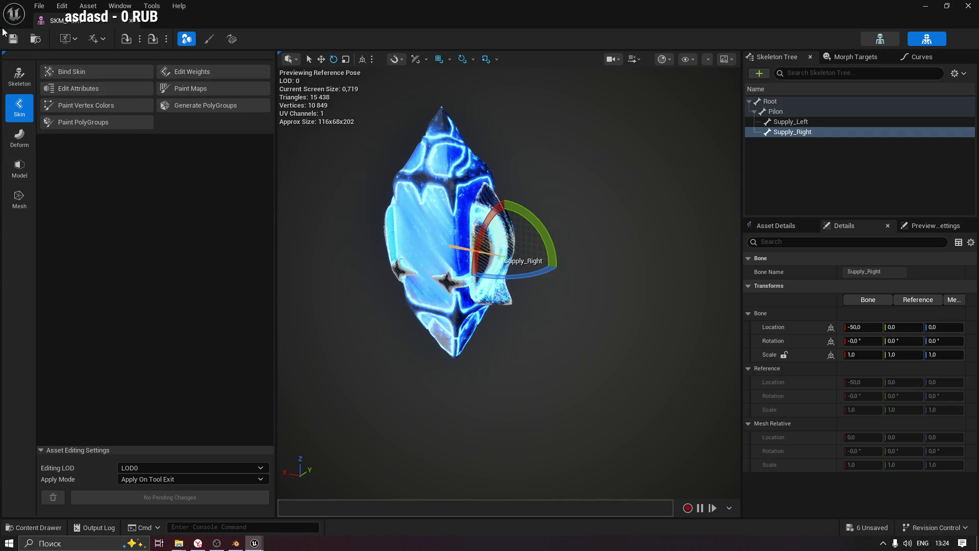
# Delete the Pilon actor from the level and save the level.
pyautogui.hotkey('ctrl', 'b')
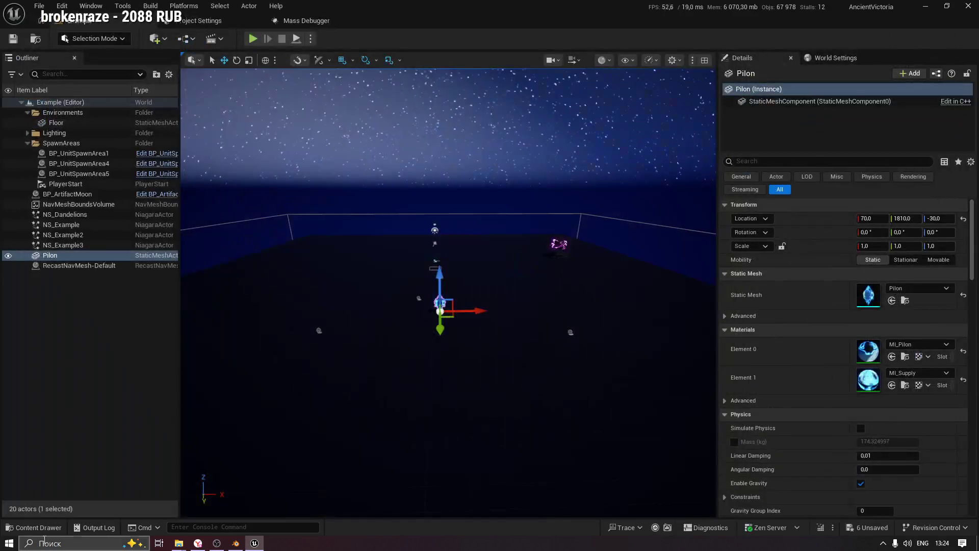
pyautogui.moveTo(548, 334); pyautogui.dragTo(439, 326)
pyautogui.keyDown('ctrl'); pyautogui.click(50, 259); pyautogui.keyUp('ctrl')
pyautogui.click(48, 257)
pyautogui.press('Delete')
pyautogui.hotkey('ctrl', 's')
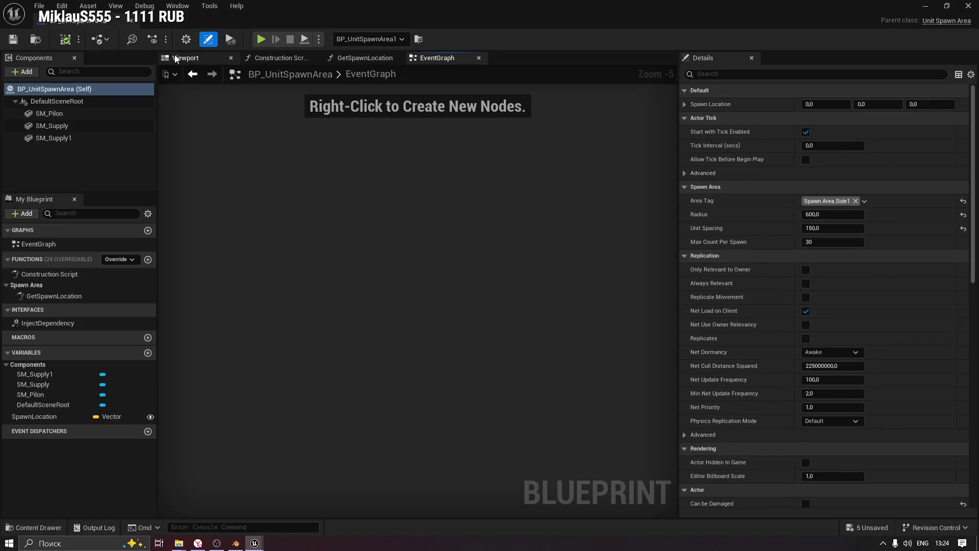
# In BP_UnitSpawnArea's viewport, delete its three static mesh components, including SM_Supply1.
pyautogui.click(175, 60)
pyautogui.click(72, 137)
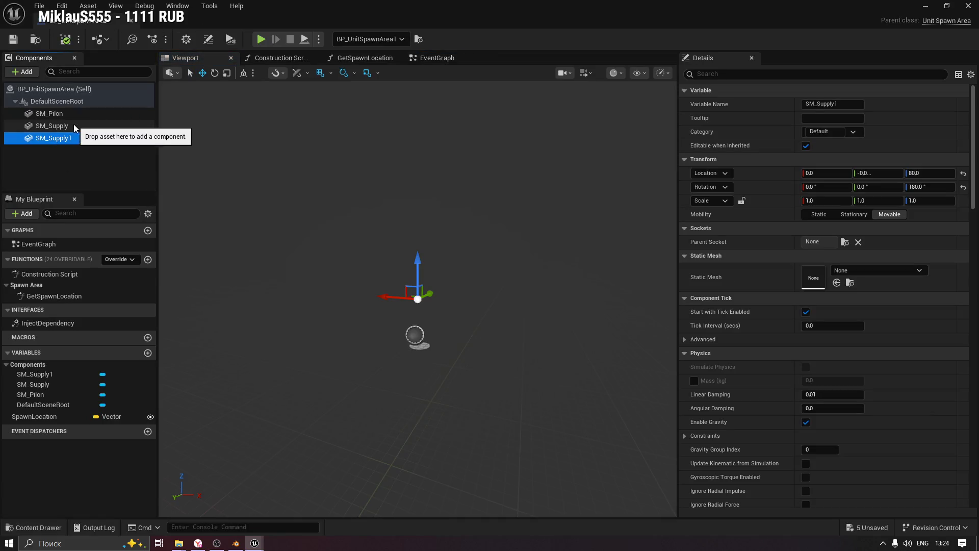
pyautogui.keyDown('shift'); pyautogui.click(61, 113); pyautogui.keyUp('shift')
pyautogui.press('Delete')
pyautogui.click(57, 102)
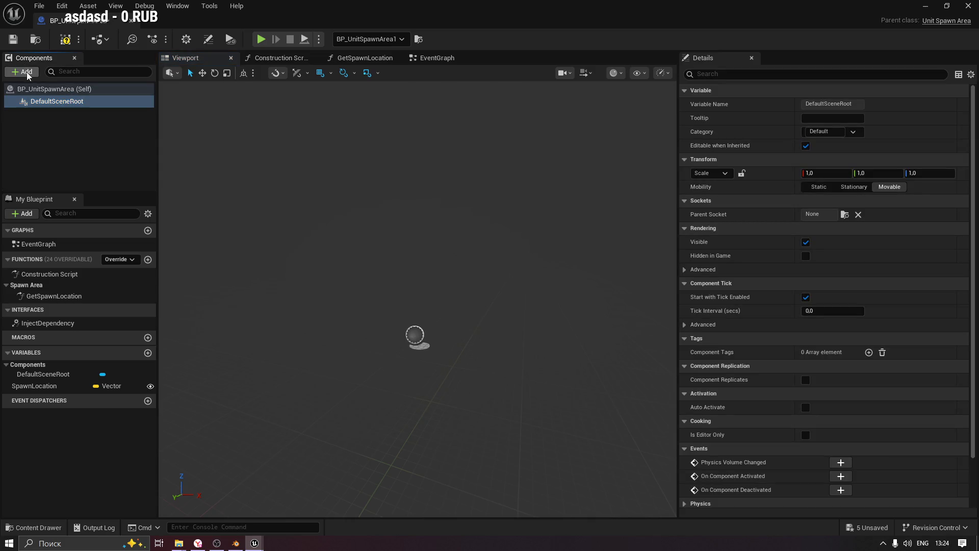
# Add an SKM_Pilon skeletal mesh component under DefaultSceneRoot and compile the blueprint.
pyautogui.click(27, 71)
pyautogui.write('skele')
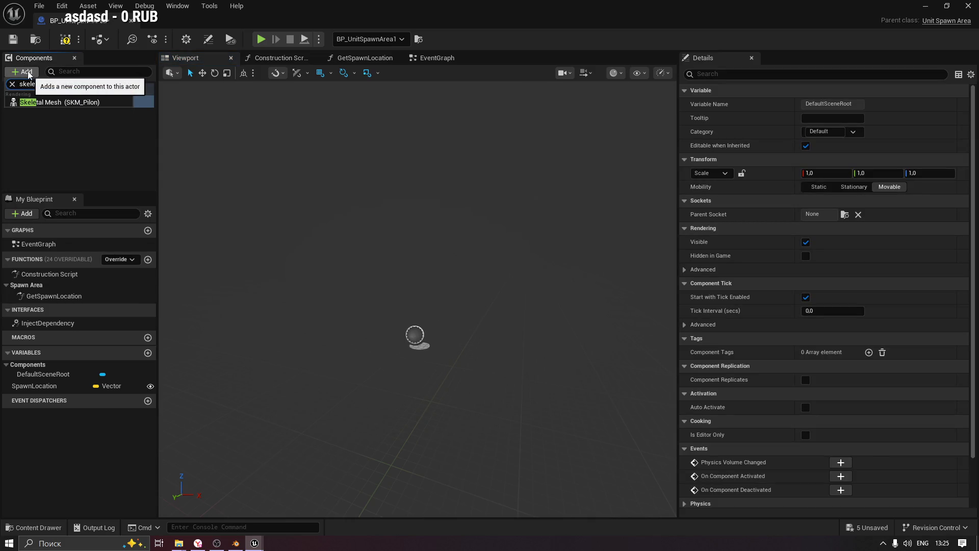
pyautogui.click(56, 103)
pyautogui.click(73, 142)
pyautogui.click(63, 115)
pyautogui.moveTo(466, 207); pyautogui.dragTo(258, 157)
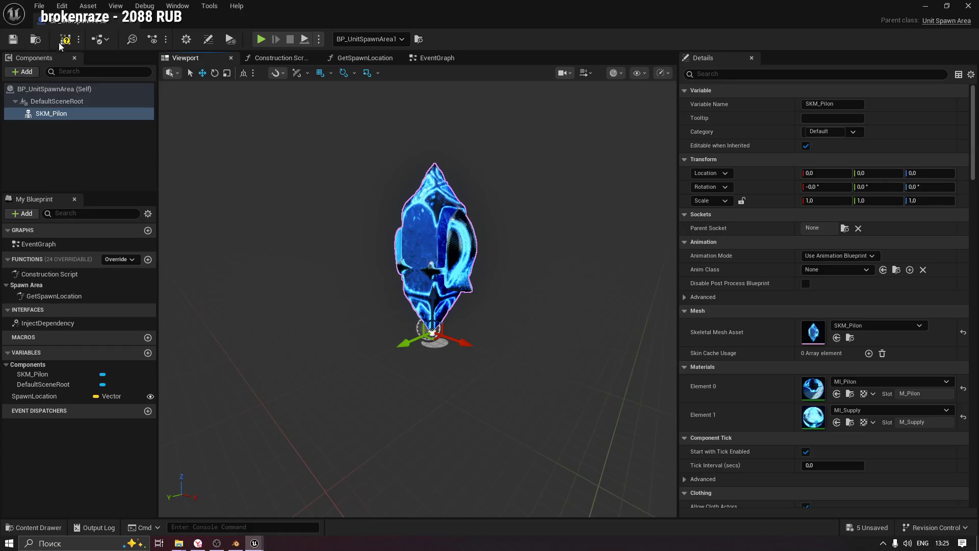
pyautogui.hotkey('ctrl', 's')
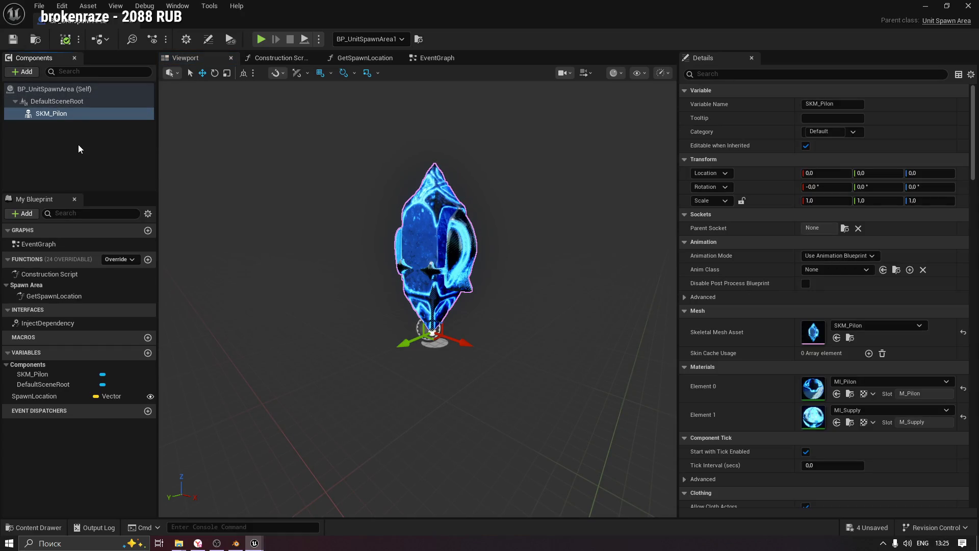
pyautogui.click(45, 396)
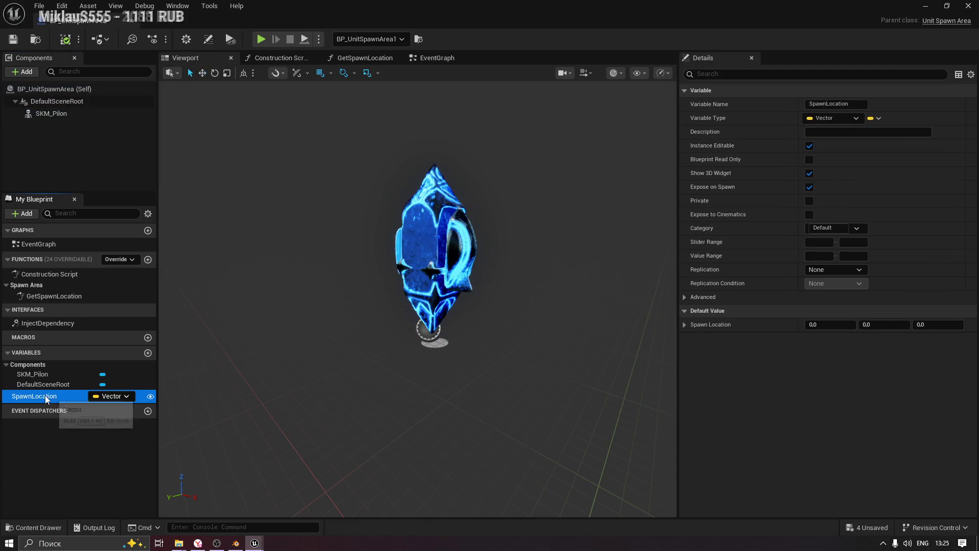
# Back in the level, select and frame BP_UnitSpawnArea1 and expand its Spawn Location values.
pyautogui.click(925, 6)
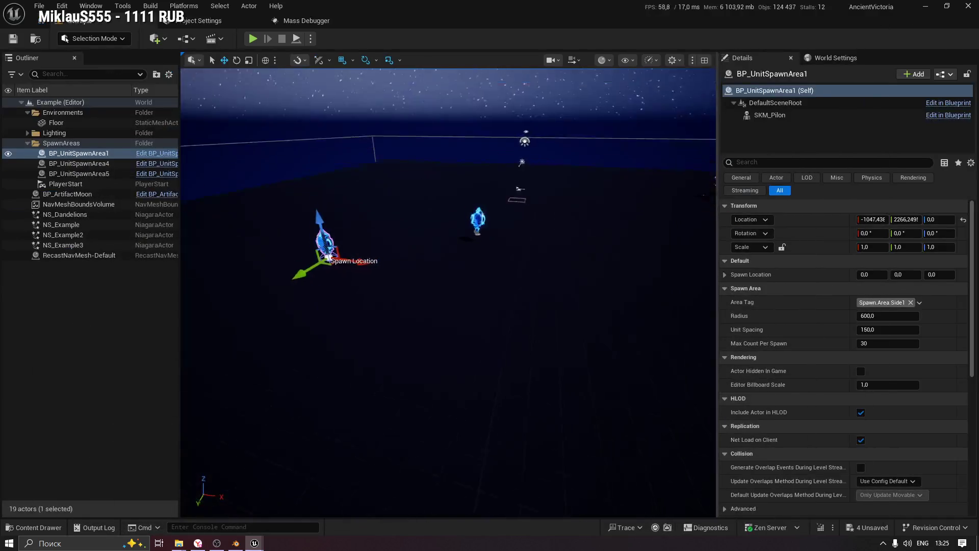
pyautogui.click(145, 155)
pyautogui.press('f')
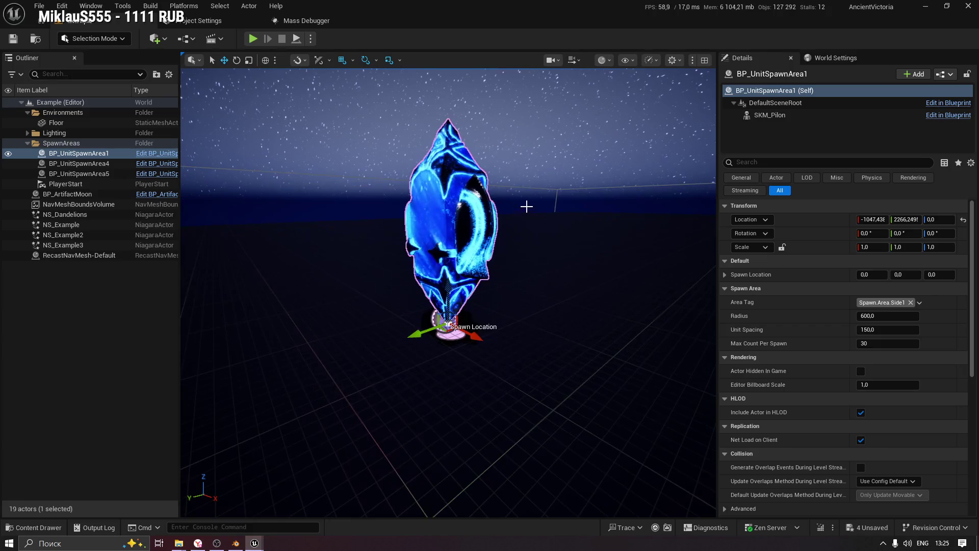
pyautogui.scroll(-2, 804, 328)
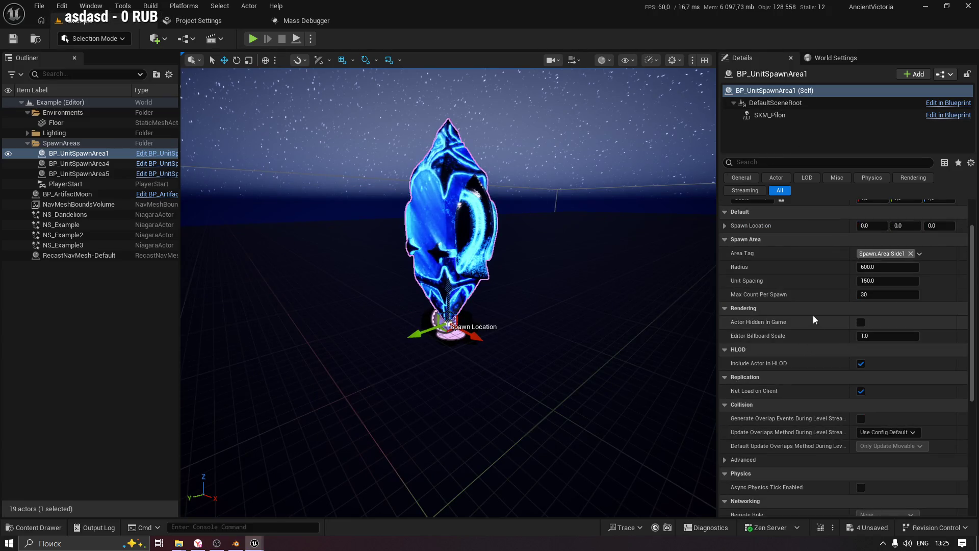
pyautogui.scroll(1, 755, 273)
pyautogui.click(725, 258)
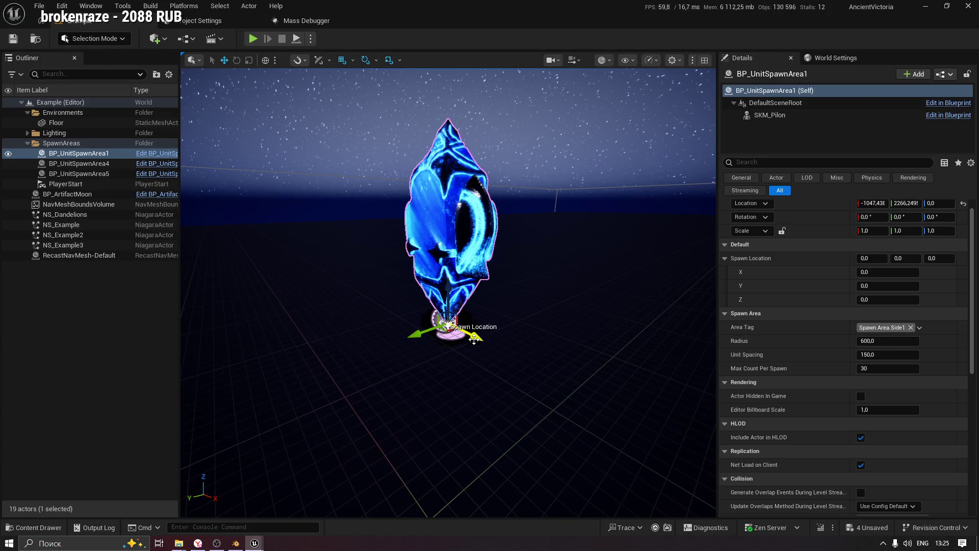
# Move the spawn location marker up to Z 50, save the level, and return to the blueprint.
pyautogui.moveTo(479, 337); pyautogui.dragTo(519, 356)
pyautogui.hotkey('ctrl', 'z')
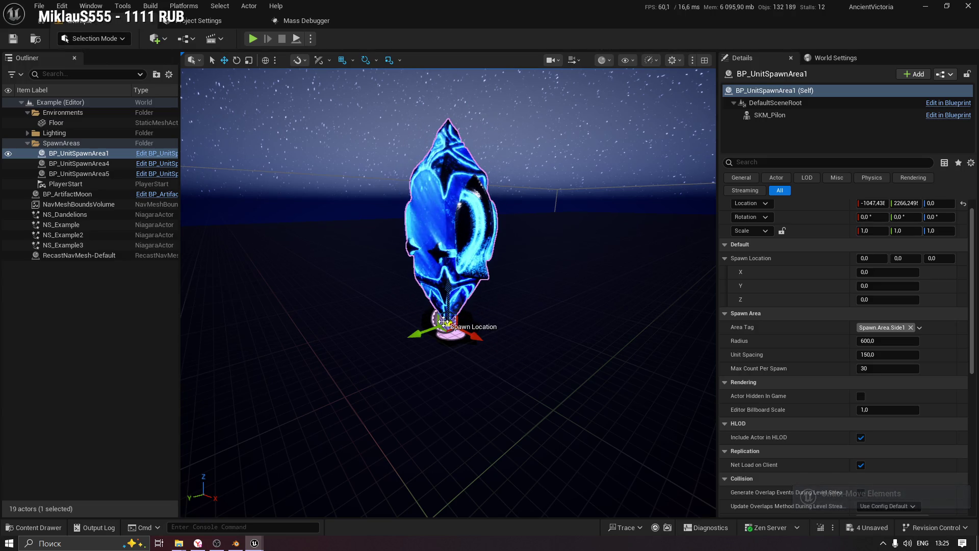
pyautogui.moveTo(448, 281); pyautogui.dragTo(447, 226)
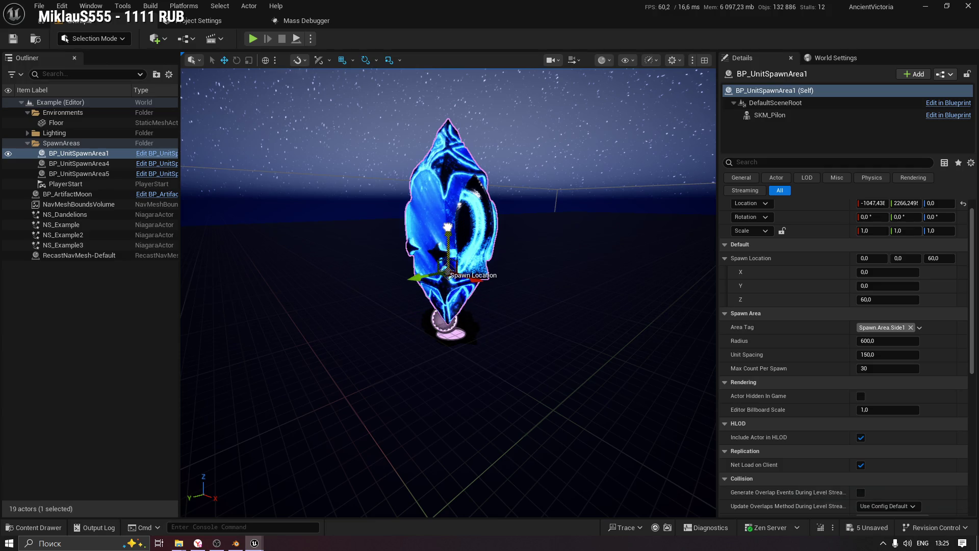
pyautogui.moveTo(447, 193)
pyautogui.mouseDown()
pyautogui.moveTo(451, 255)
pyautogui.moveTo(451, 224)
pyautogui.moveTo(455, 236)
pyautogui.moveTo(387, 238)
pyautogui.moveTo(522, 234)
pyautogui.mouseUp()
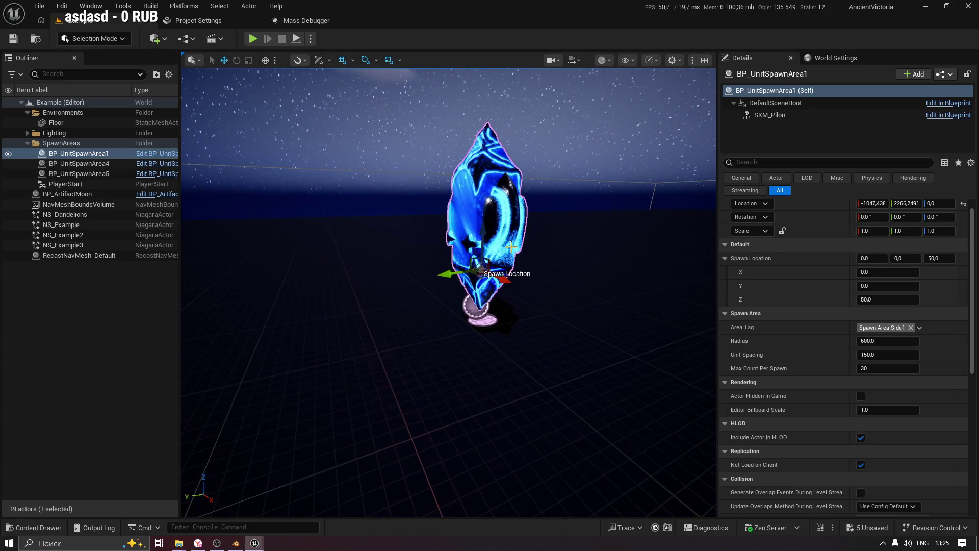
pyautogui.moveTo(269, 205)
pyautogui.mouseDown()
pyautogui.moveTo(248, 168)
pyautogui.moveTo(235, 193)
pyautogui.mouseUp()
pyautogui.press('f')
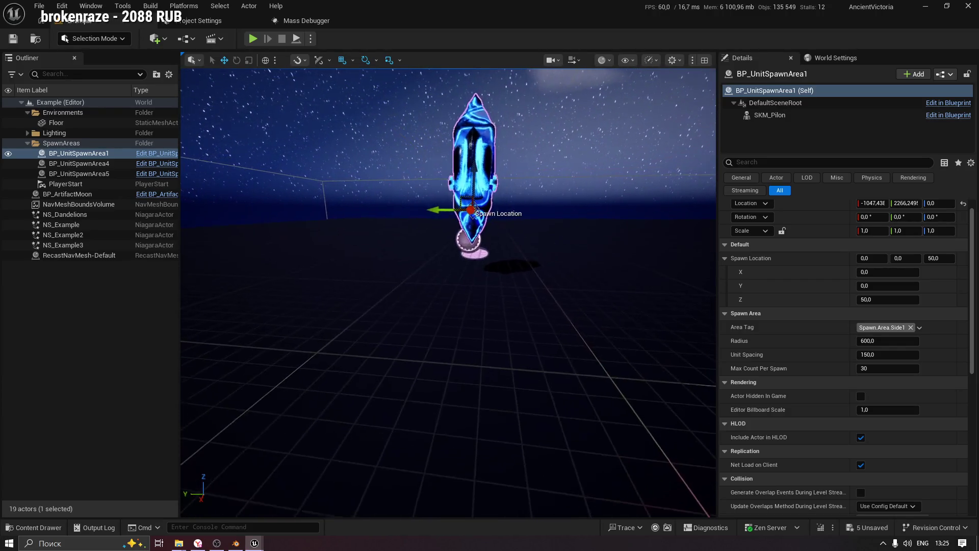
pyautogui.click(12, 38)
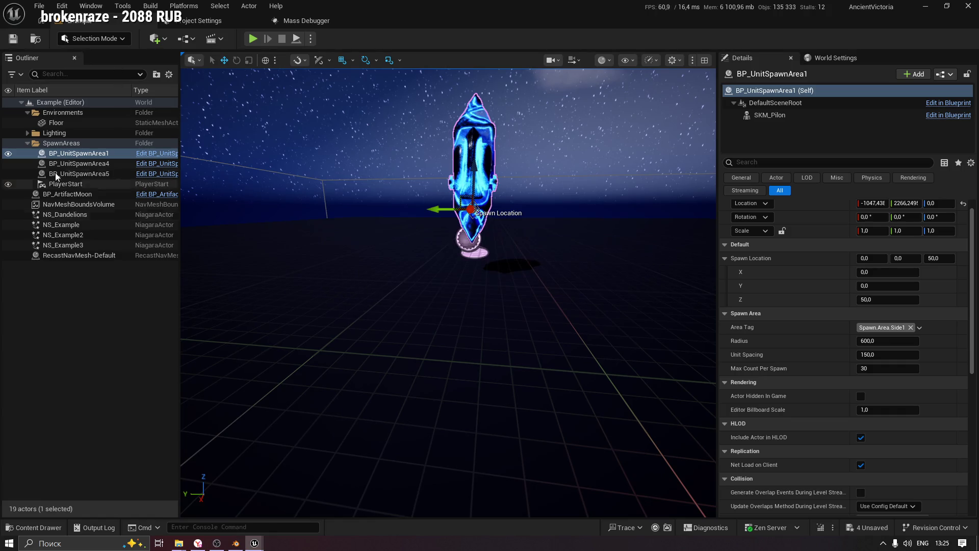
pyautogui.hotkey('ctrl', 'e')
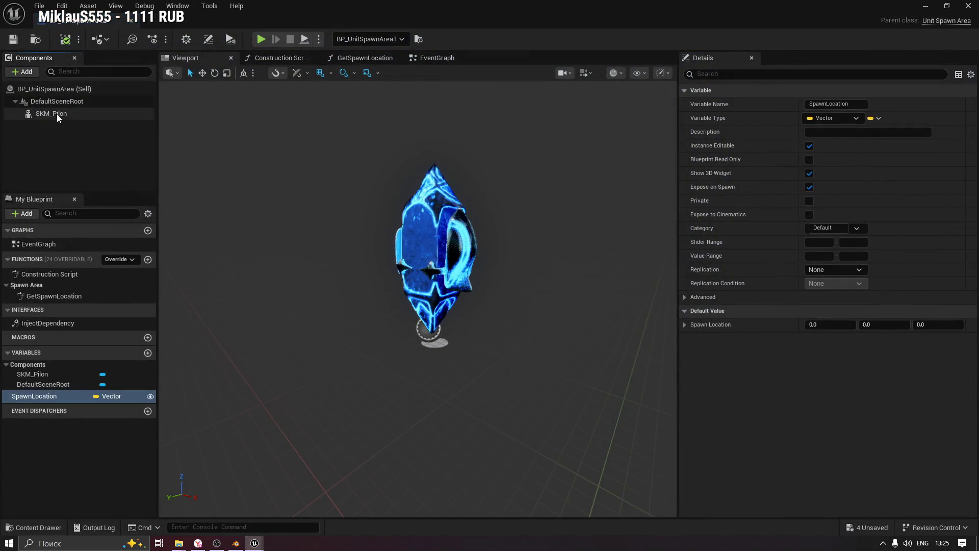
# Set the blueprint's default Spawn Location Z to 50, compile, and save.
pyautogui.click(934, 325)
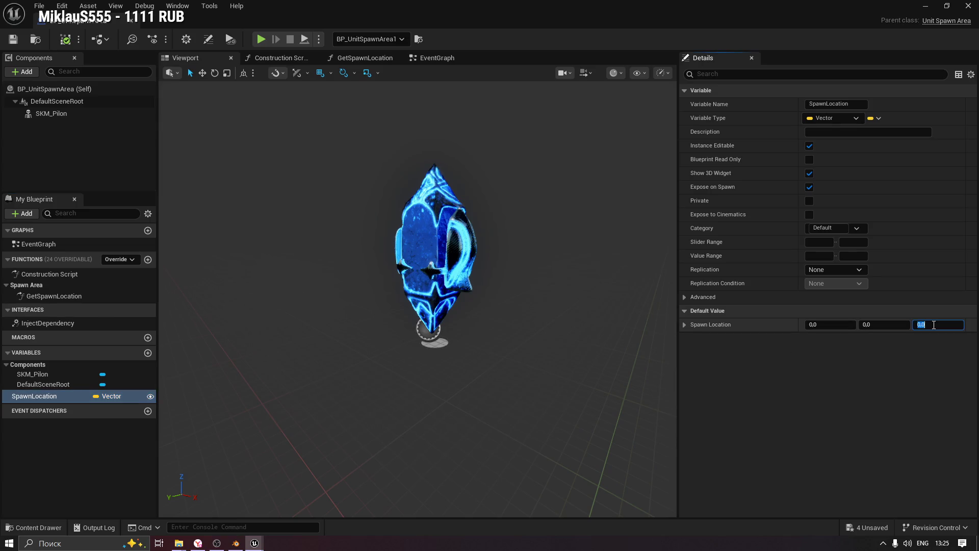
pyautogui.write('50')
pyautogui.click(65, 39)
pyautogui.click(13, 39)
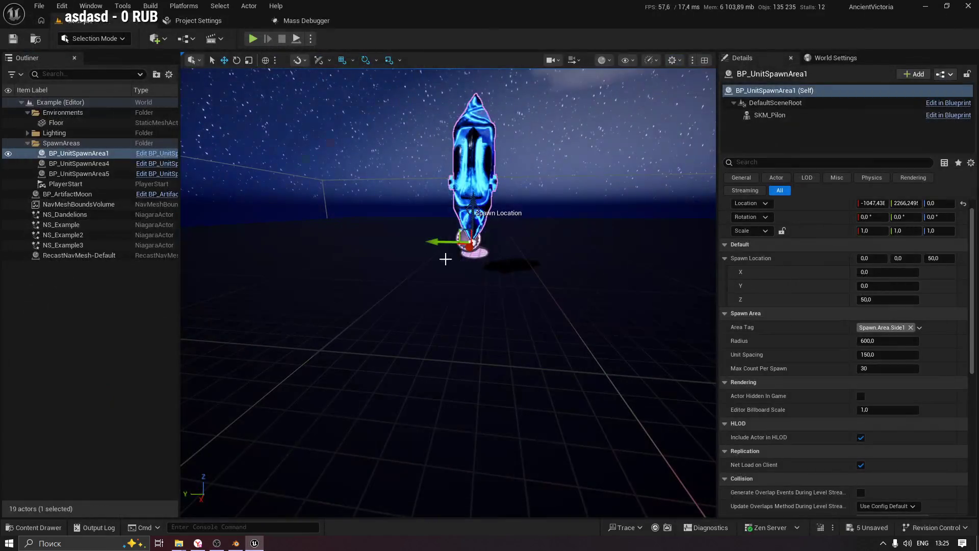
# Select BP_UnitSpawnArea5 in the level and set its Location Z to 0.
pyautogui.scroll(3, 549, 236)
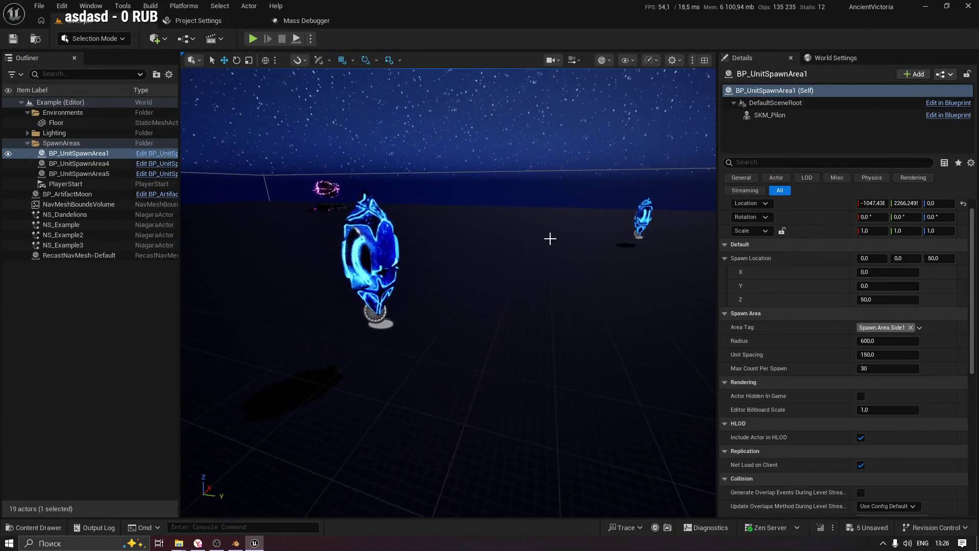
pyautogui.click(327, 245)
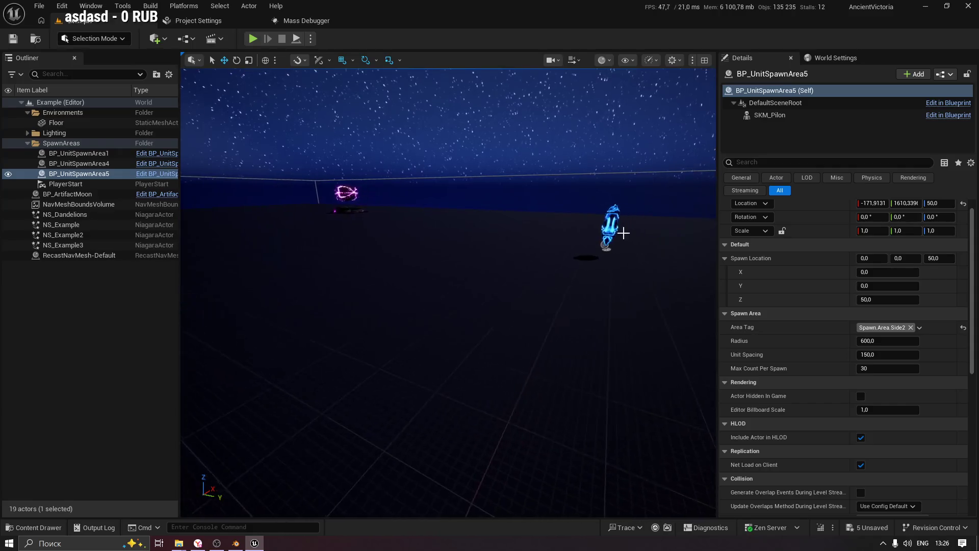
pyautogui.click(623, 227)
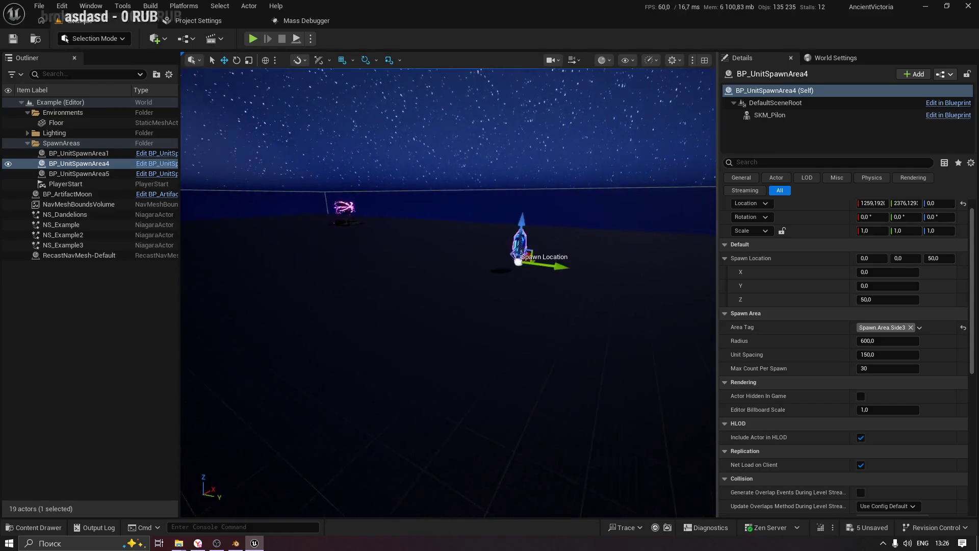
pyautogui.click(568, 240)
pyautogui.click(931, 204)
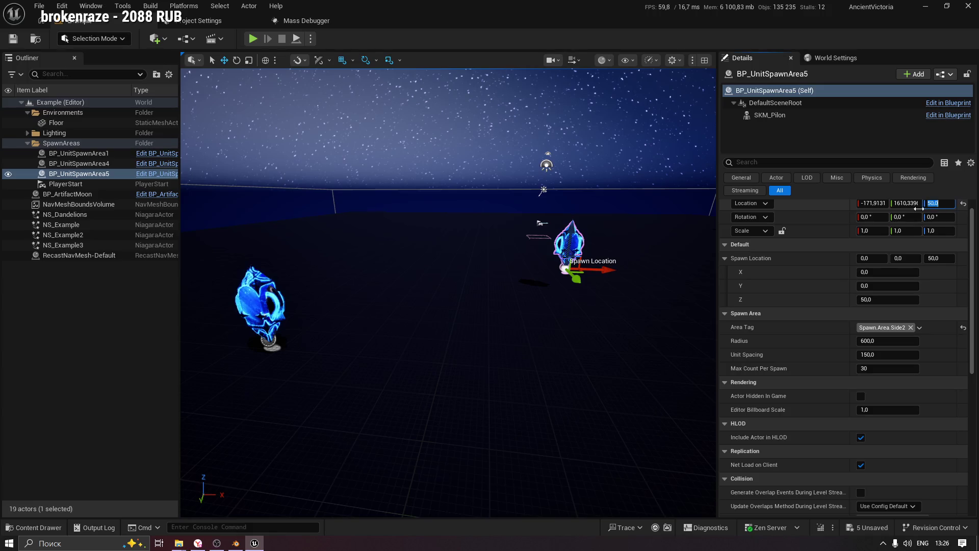
pyautogui.press('Return')
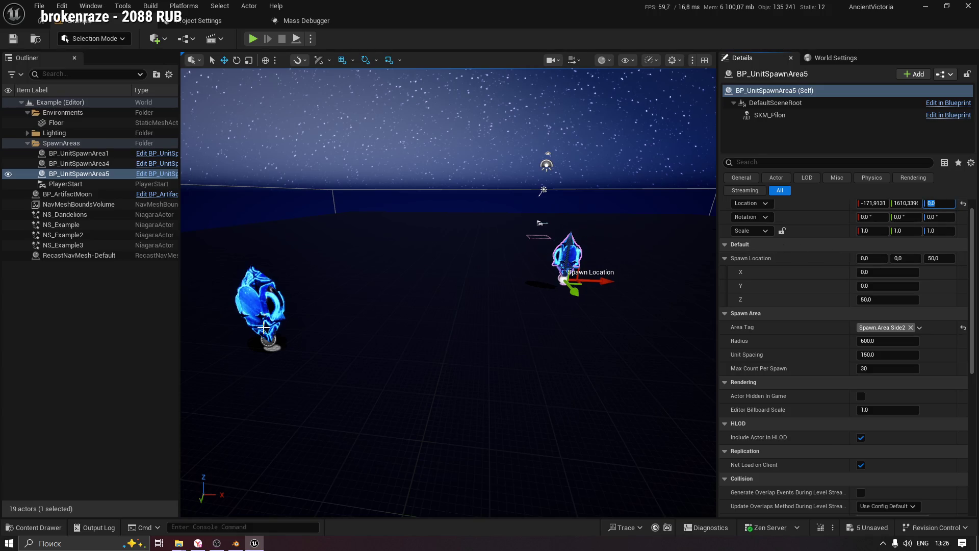
# Select BP_UnitSpawnArea1, another spawn pylon, and BP_ArtifactMoon to check them.
pyautogui.click(277, 294)
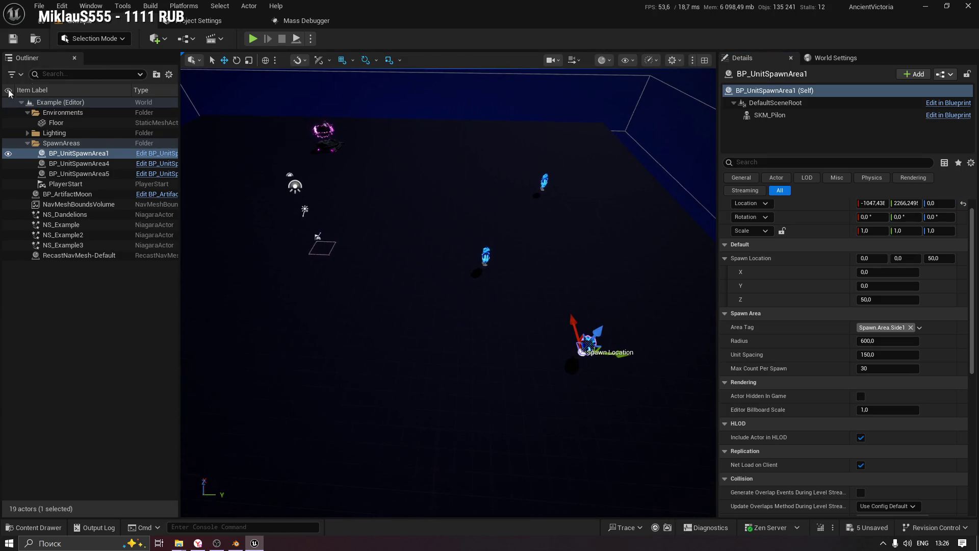
pyautogui.click(106, 172)
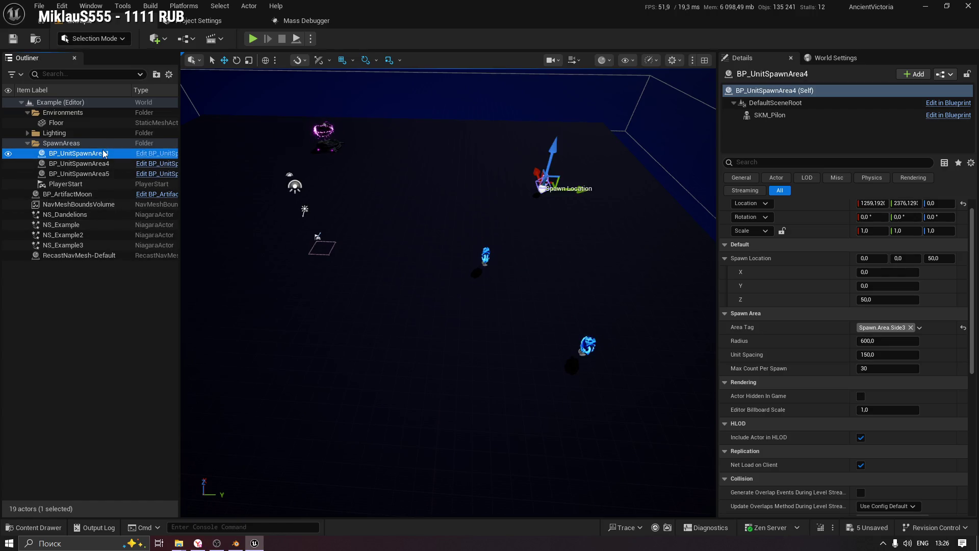
pyautogui.click(103, 154)
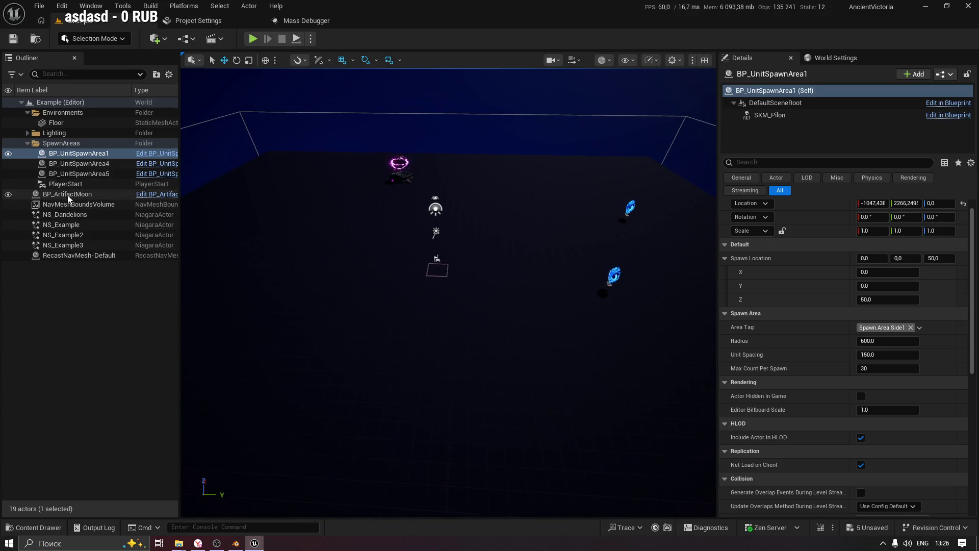
pyautogui.click(116, 197)
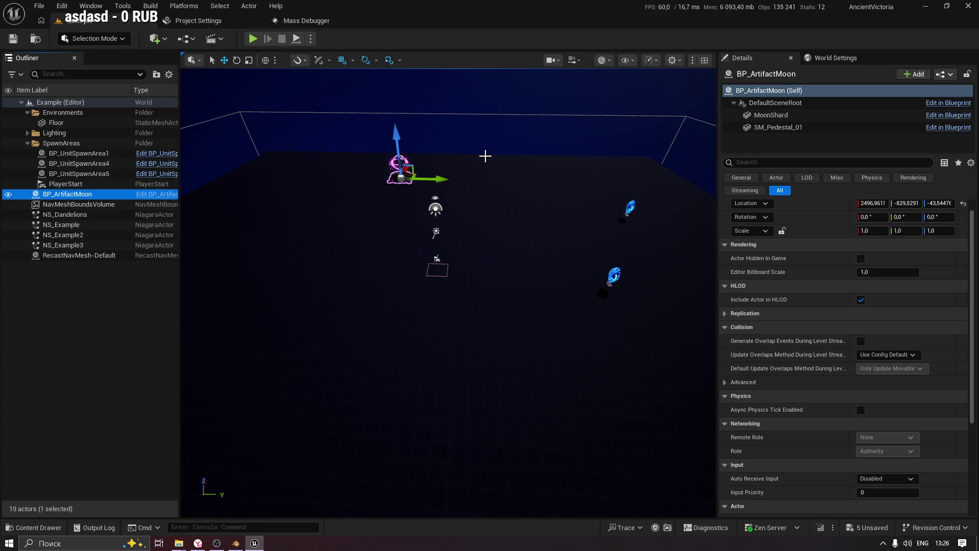
# Rotate the PlayerStart to about -90 yaw, with quick play tests before and after.
pyautogui.click(252, 39)
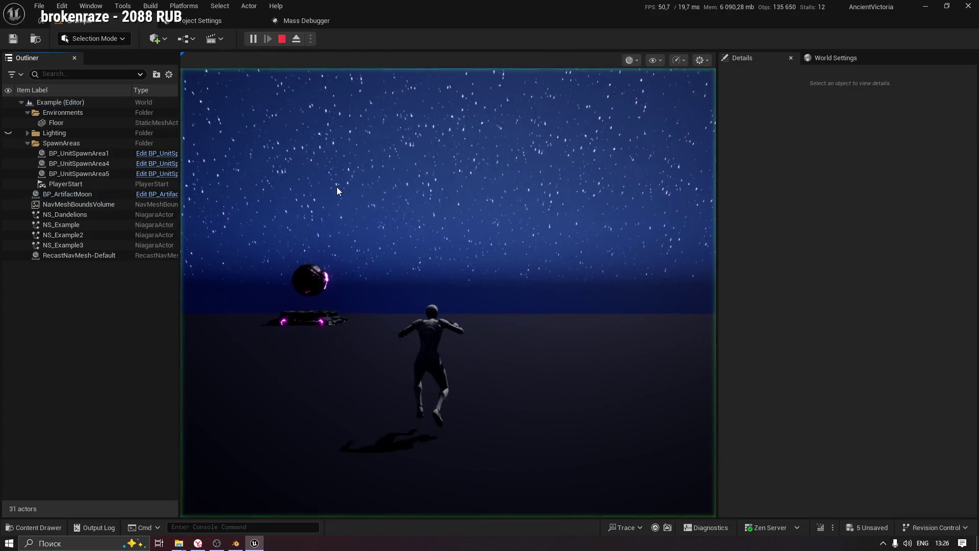
pyautogui.press('Escape')
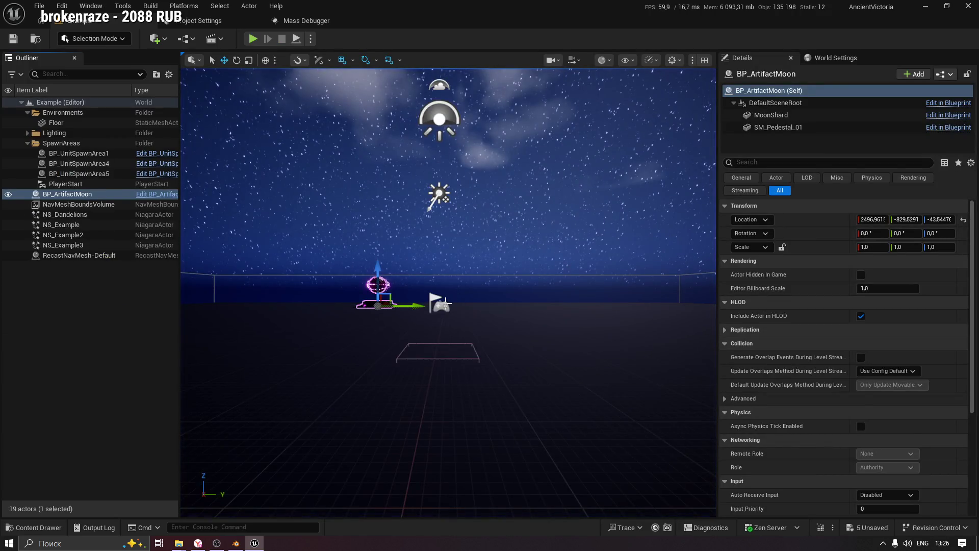
pyautogui.click(438, 311)
pyautogui.press('f')
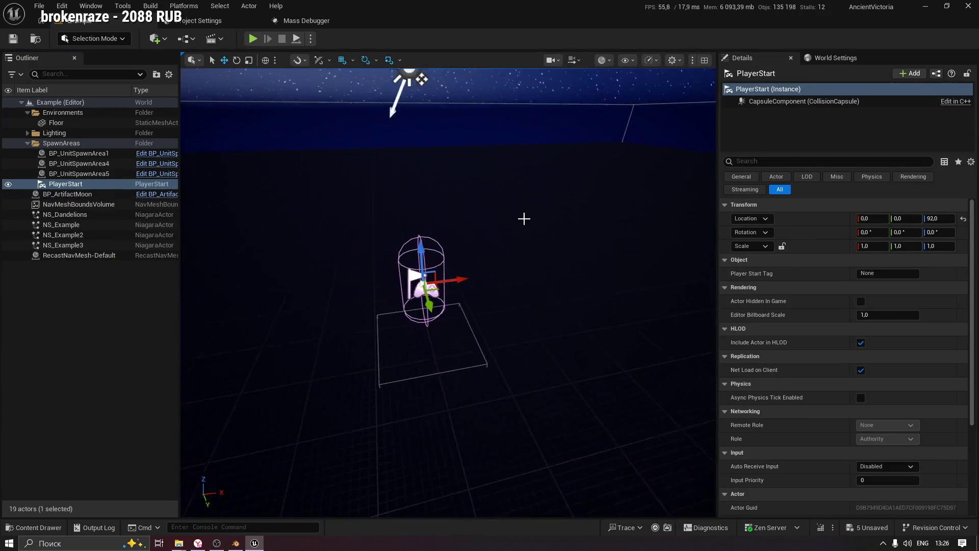
pyautogui.press('e')
pyautogui.moveTo(459, 306)
pyautogui.mouseDown()
pyautogui.moveTo(481, 277)
pyautogui.moveTo(477, 258)
pyautogui.mouseUp()
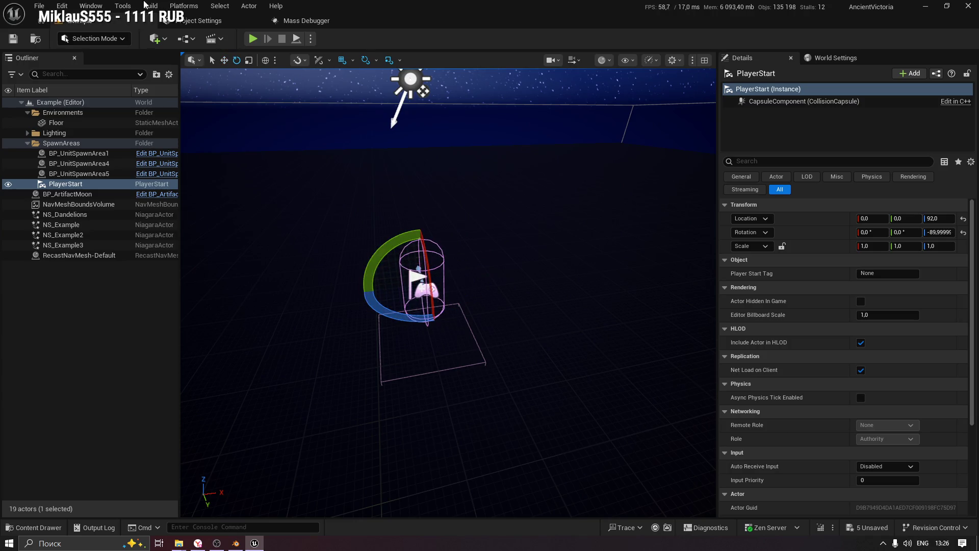
pyautogui.click(252, 37)
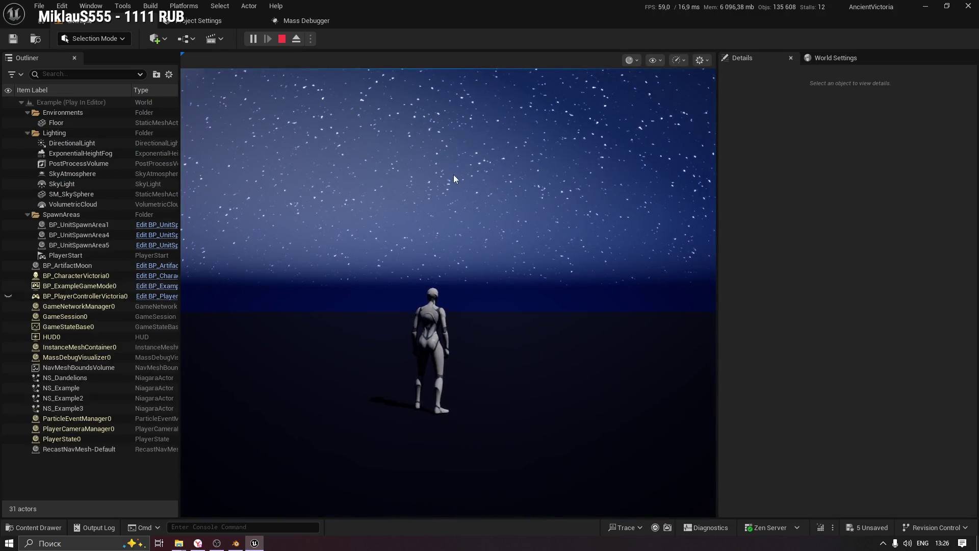
pyautogui.click(282, 39)
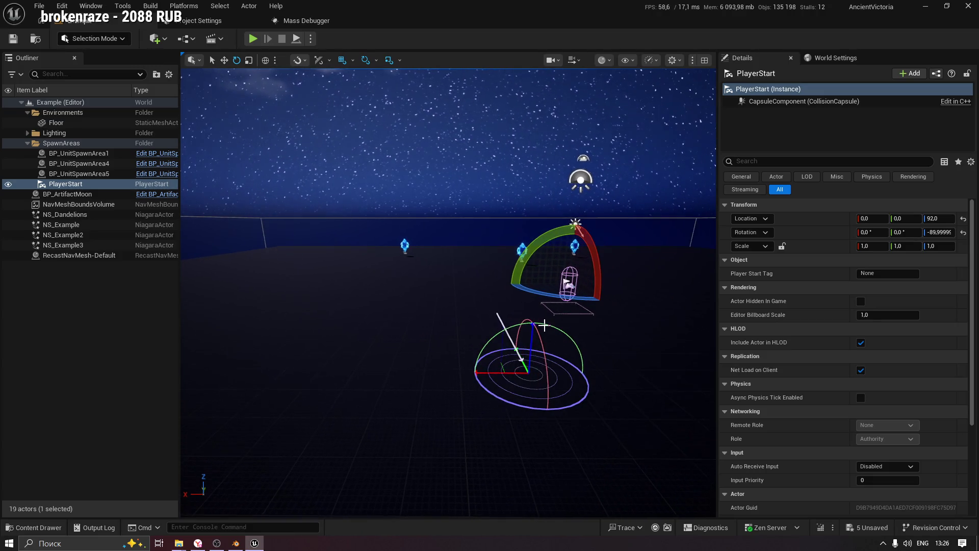
# Rotate the sun with Ctrl+L through several directions, then undo the last rotation.
pyautogui.hotkey('ctrl', 'l')
pyautogui.moveTo(508, 334)
pyautogui.mouseDown()
pyautogui.moveTo(496, 346)
pyautogui.moveTo(533, 328)
pyautogui.moveTo(573, 338)
pyautogui.moveTo(600, 370)
pyautogui.moveTo(617, 371)
pyautogui.moveTo(653, 354)
pyautogui.moveTo(651, 309)
pyautogui.moveTo(637, 299)
pyautogui.mouseUp()
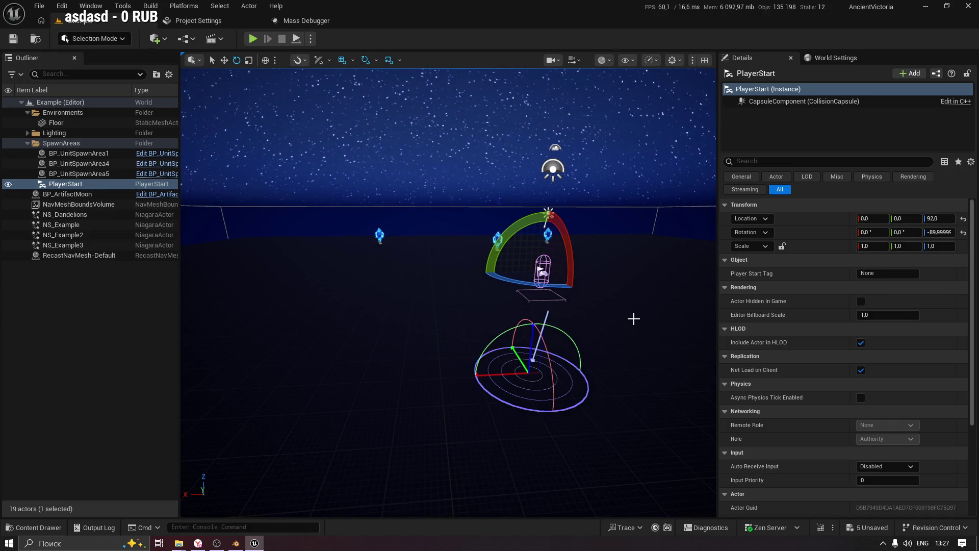
pyautogui.moveTo(623, 335)
pyautogui.mouseDown()
pyautogui.moveTo(617, 354)
pyautogui.moveTo(644, 365)
pyautogui.moveTo(647, 302)
pyautogui.mouseUp()
pyautogui.moveTo(479, 243)
pyautogui.mouseDown()
pyautogui.moveTo(431, 260)
pyautogui.moveTo(464, 304)
pyautogui.moveTo(485, 299)
pyautogui.moveTo(483, 287)
pyautogui.moveTo(505, 291)
pyautogui.moveTo(510, 306)
pyautogui.moveTo(439, 292)
pyautogui.moveTo(519, 292)
pyautogui.mouseUp()
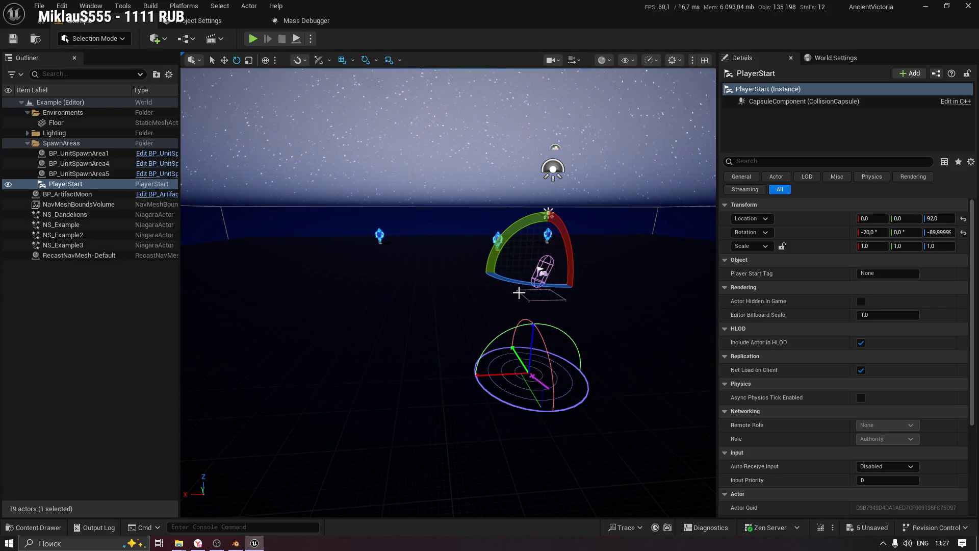
pyautogui.hotkey('ctrl', 'z')
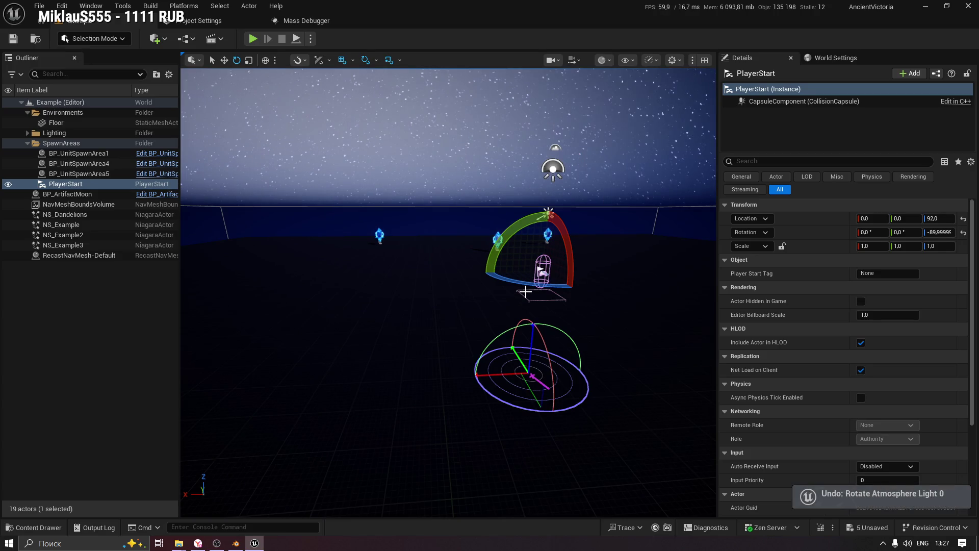
# Look over the level, tilt the sun slightly, and place a point light on the floor.
pyautogui.moveTo(525, 292); pyautogui.dragTo(490, 289)
pyautogui.moveTo(583, 249)
pyautogui.mouseDown()
pyautogui.moveTo(551, 214)
pyautogui.moveTo(571, 255)
pyautogui.moveTo(582, 245)
pyautogui.mouseUp()
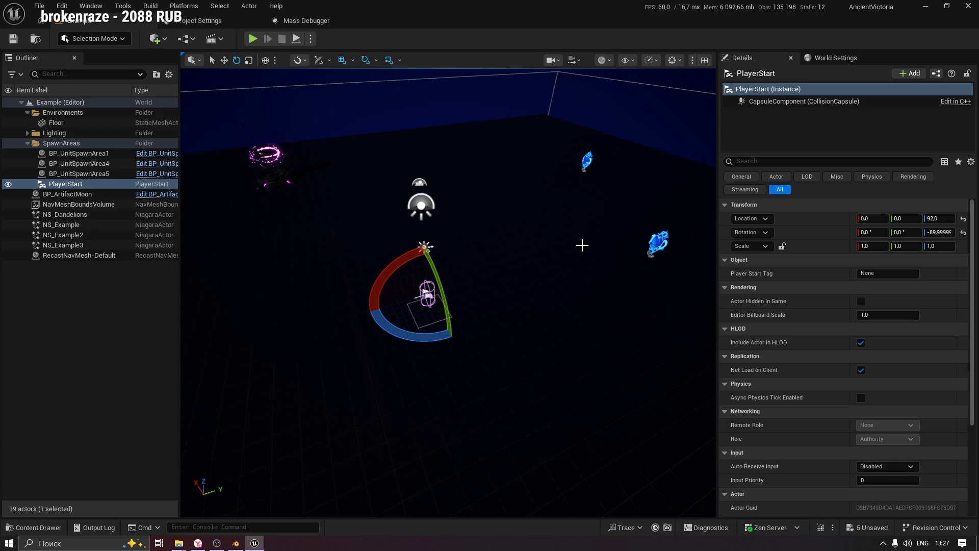
pyautogui.moveTo(534, 378); pyautogui.dragTo(569, 388)
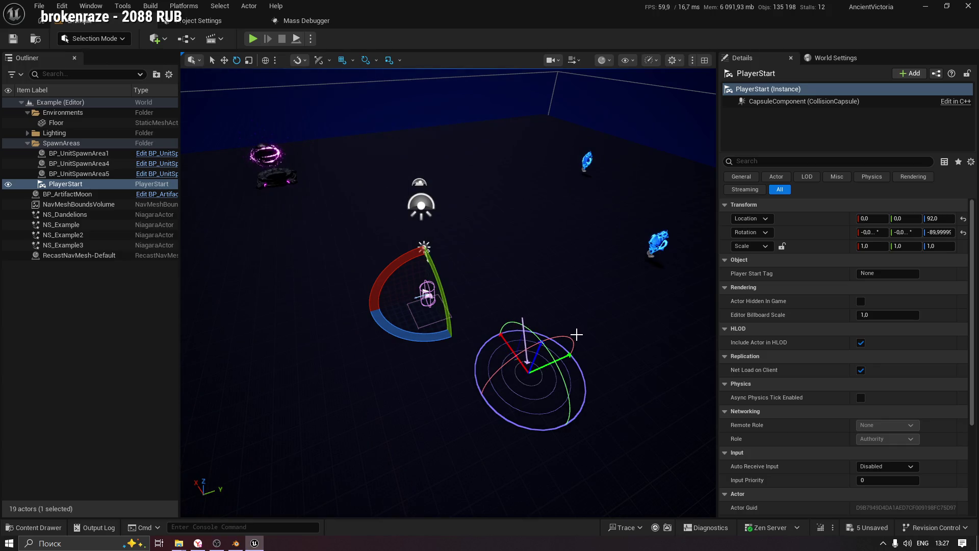
pyautogui.click(571, 332)
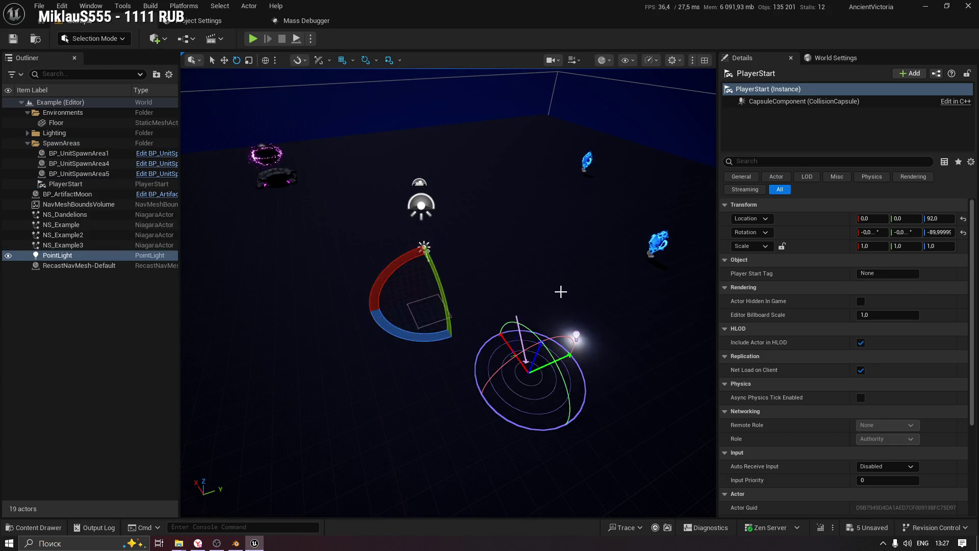
# Focus on the new point light and delete it from the level.
pyautogui.press('f')
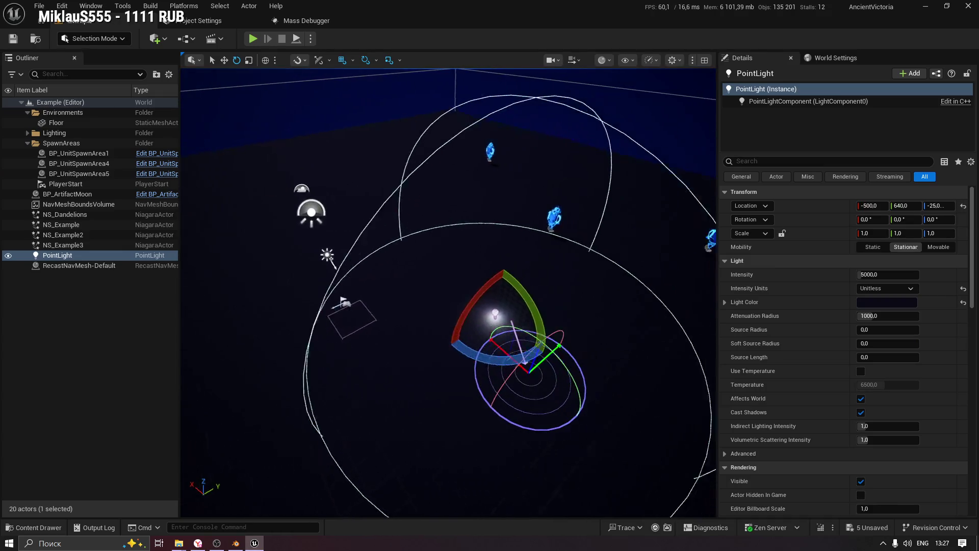
pyautogui.press('Delete')
pyautogui.hotkey('ctrl', 'z')
pyautogui.press('Delete')
# Expand the Lighting folder in the Outliner and select the DirectionalLight.
pyautogui.moveTo(468, 297)
pyautogui.mouseDown()
pyautogui.moveTo(467, 232)
pyautogui.moveTo(449, 224)
pyautogui.mouseUp()
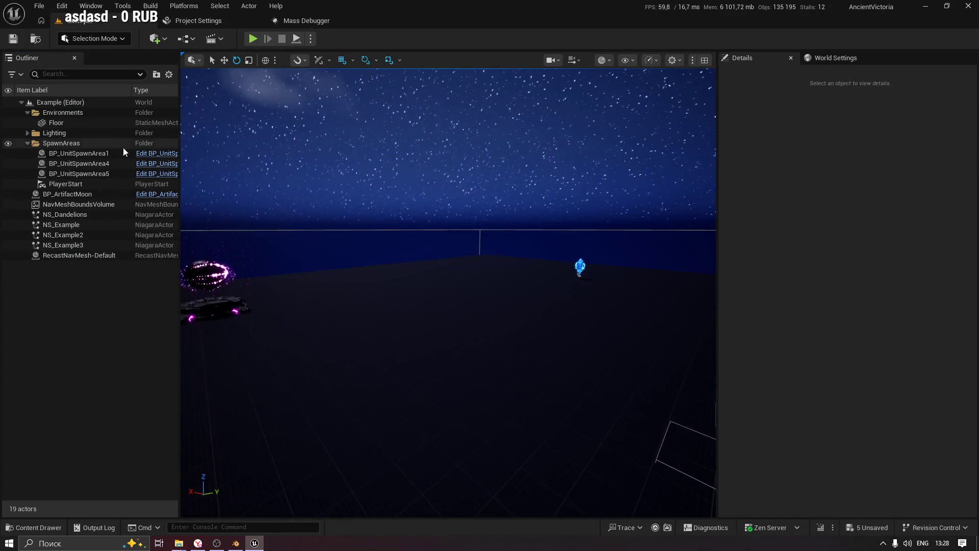
pyautogui.click(76, 204)
pyautogui.click(62, 225)
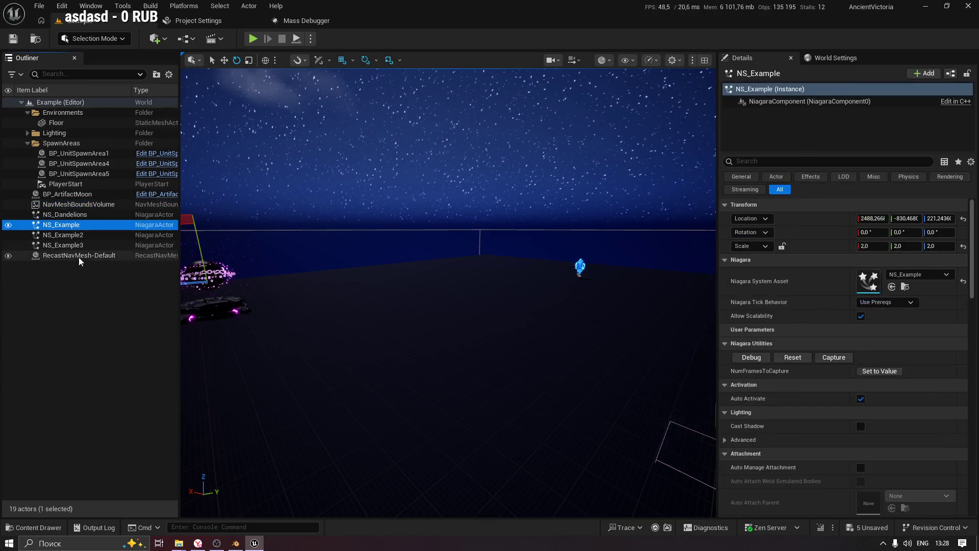
pyautogui.click(79, 256)
pyautogui.click(65, 183)
pyautogui.click(27, 133)
pyautogui.click(72, 143)
# Drag the DirectionalLight's X and Y rotation to about -379° and -401°.
pyautogui.press('f')
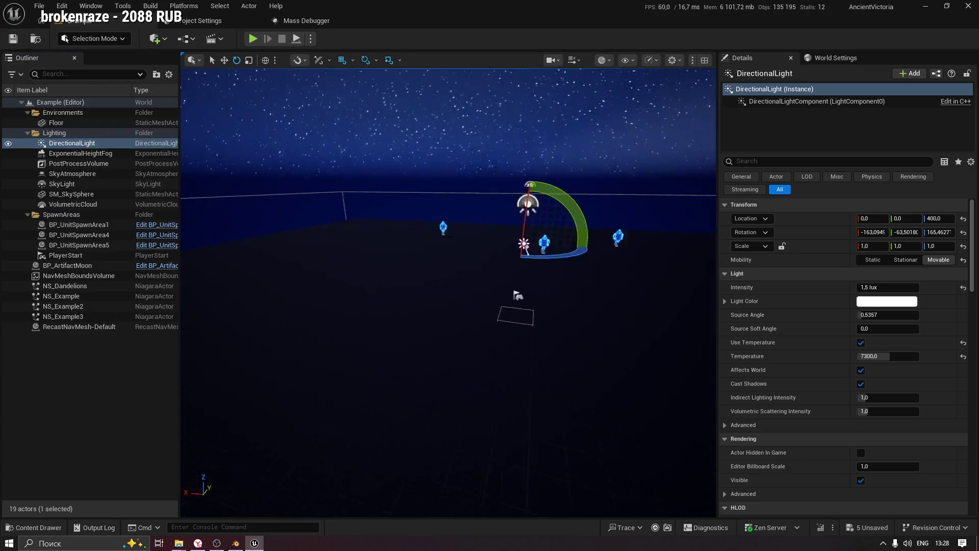
pyautogui.moveTo(872, 232)
pyautogui.mouseDown()
pyautogui.moveTo(857, 232)
pyautogui.moveTo(908, 232)
pyautogui.mouseUp()
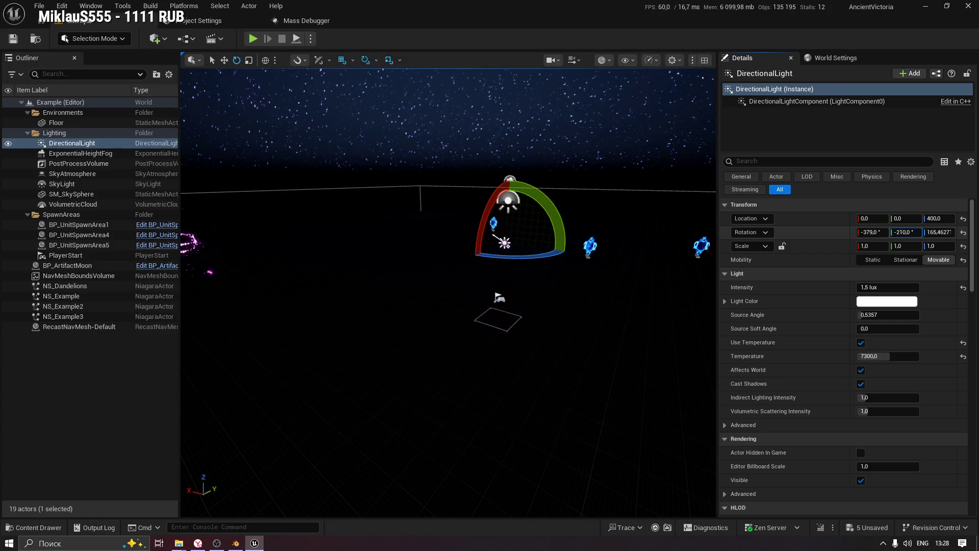
pyautogui.moveTo(449, 306)
pyautogui.mouseDown()
pyautogui.moveTo(433, 214)
pyautogui.moveTo(436, 247)
pyautogui.moveTo(436, 238)
pyautogui.mouseUp()
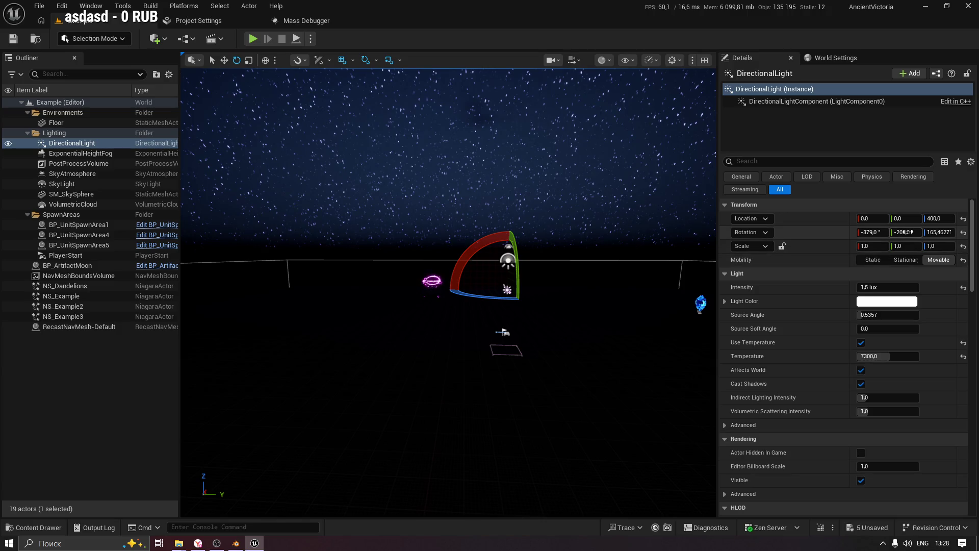
pyautogui.moveTo(905, 232); pyautogui.dragTo(876, 232)
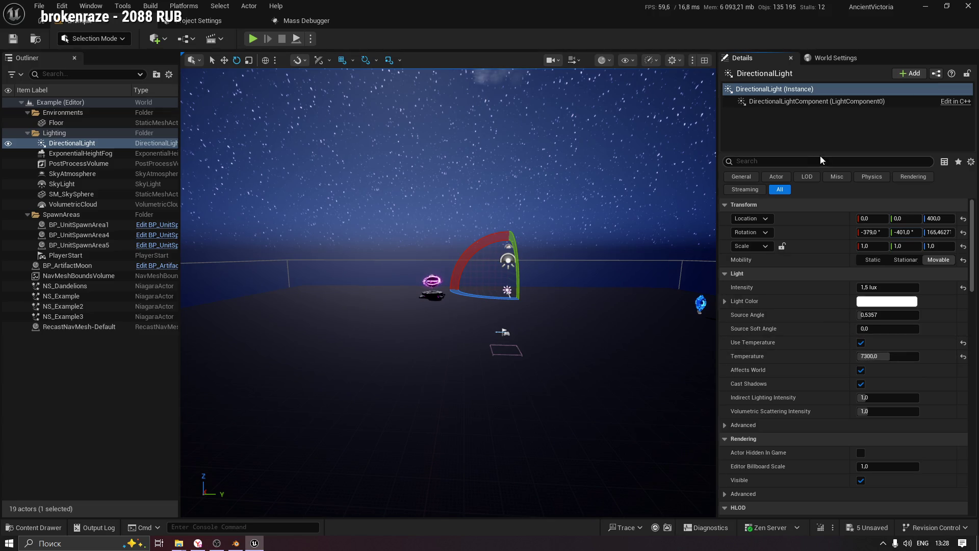
# Set the DirectionalLight's Z rotation to -134° after trying 157, 16 and -61.
pyautogui.click(939, 233)
pyautogui.write('157')
pyautogui.press('Return')
pyautogui.write('16')
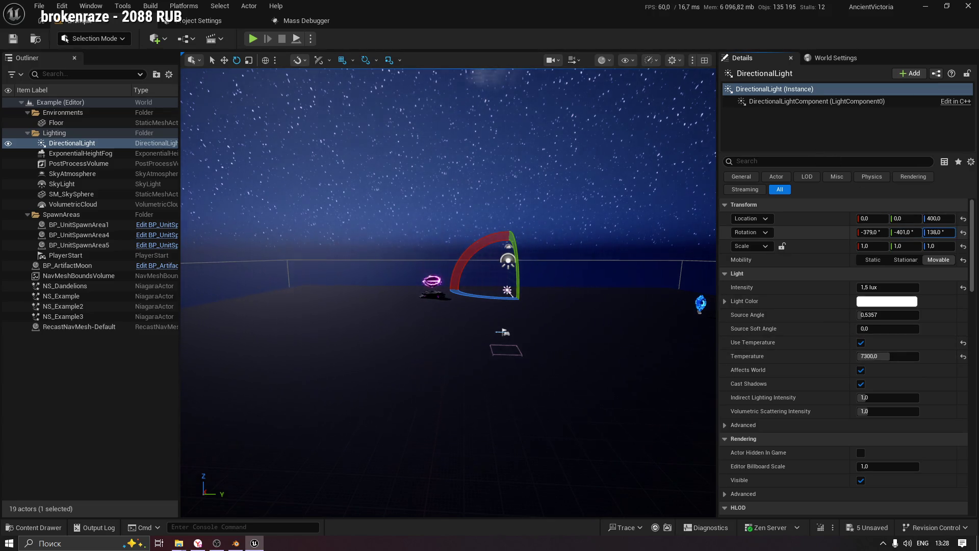
pyautogui.press('Return')
pyautogui.write('-61')
pyautogui.press('Return')
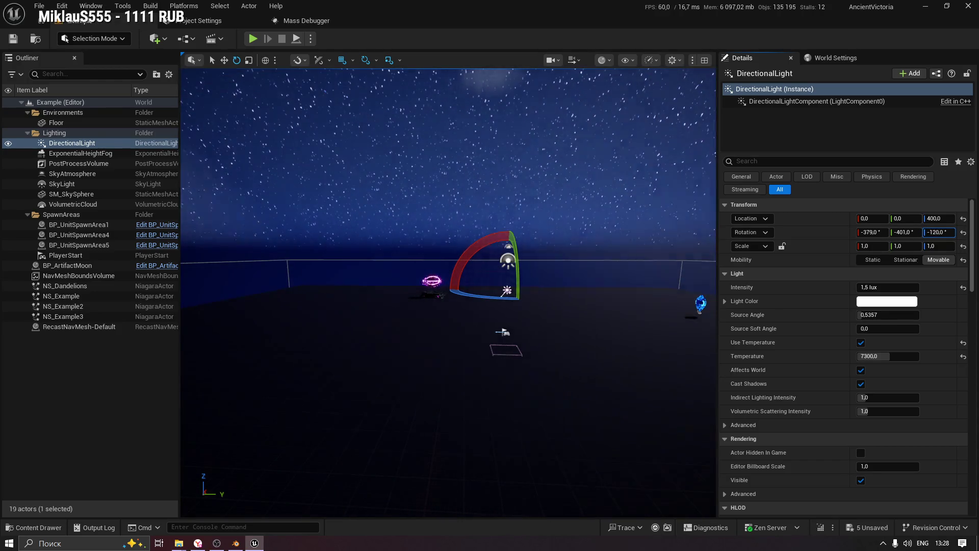
pyautogui.write('-134')
pyautogui.press('Return')
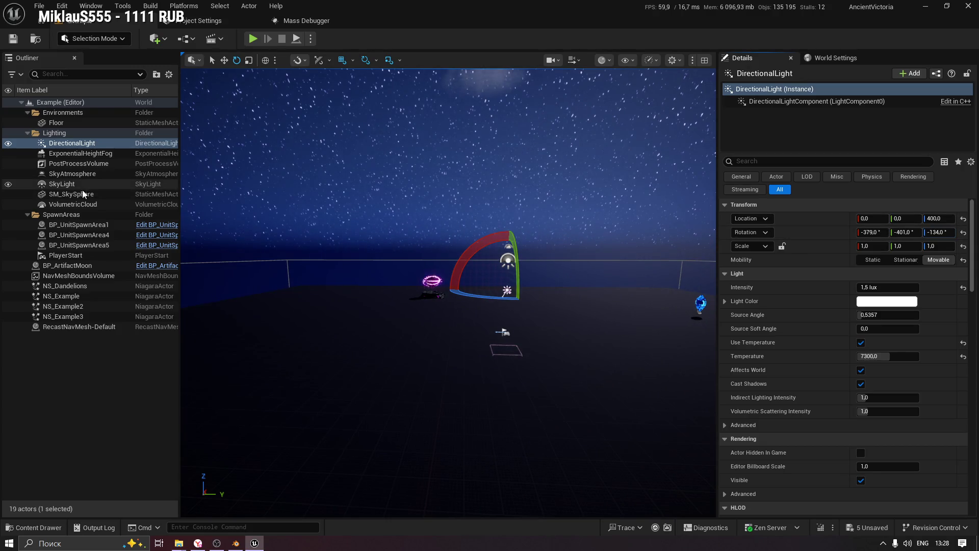
pyautogui.click(80, 187)
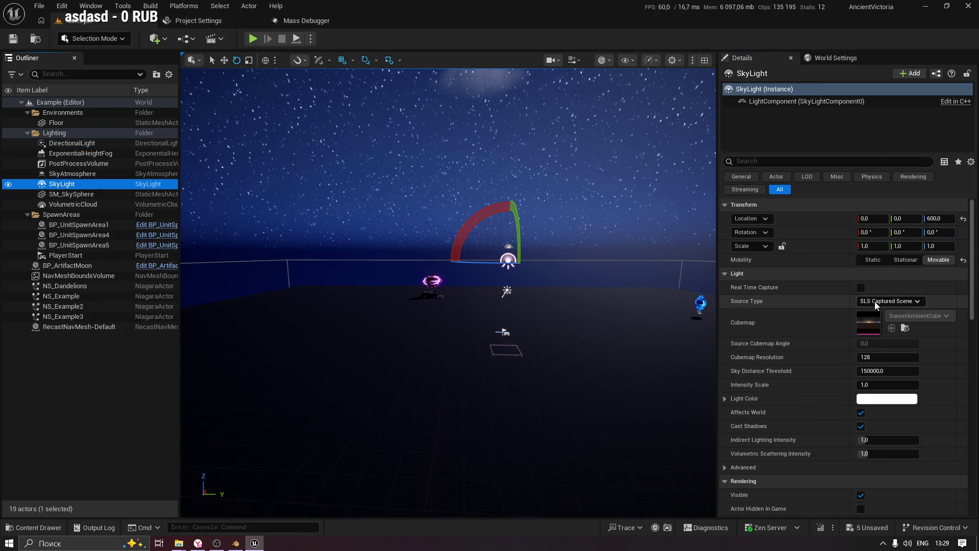
# Open SM_SkySphere's M_Procedural_Sky_Night material instance and enlarge its editor window.
pyautogui.click(79, 196)
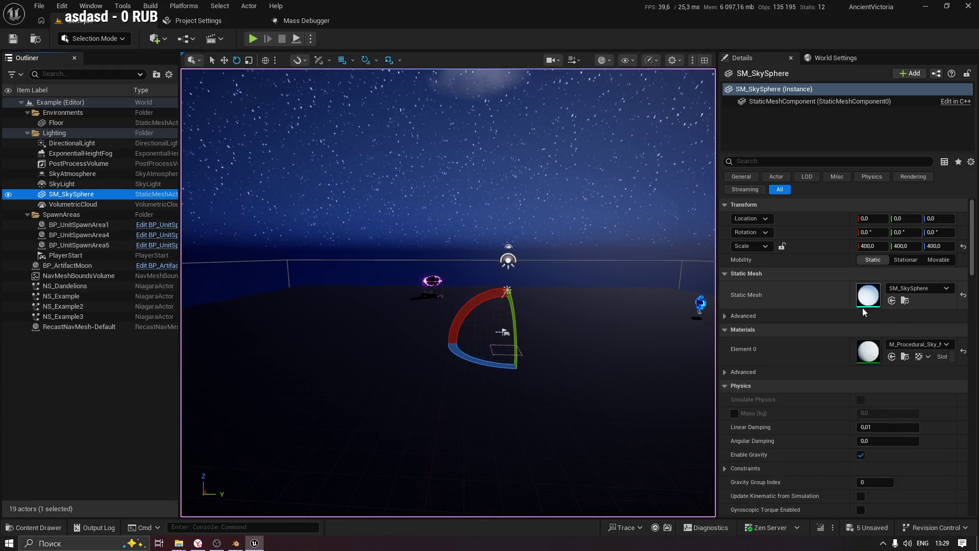
pyautogui.click(730, 315)
pyautogui.click(730, 314)
pyautogui.click(907, 288)
pyautogui.press('Escape')
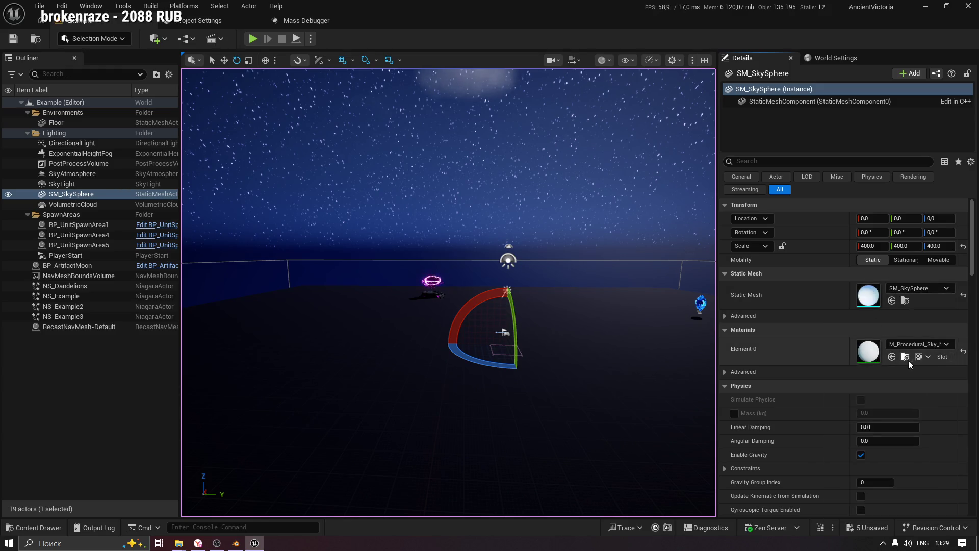
pyautogui.click(907, 357)
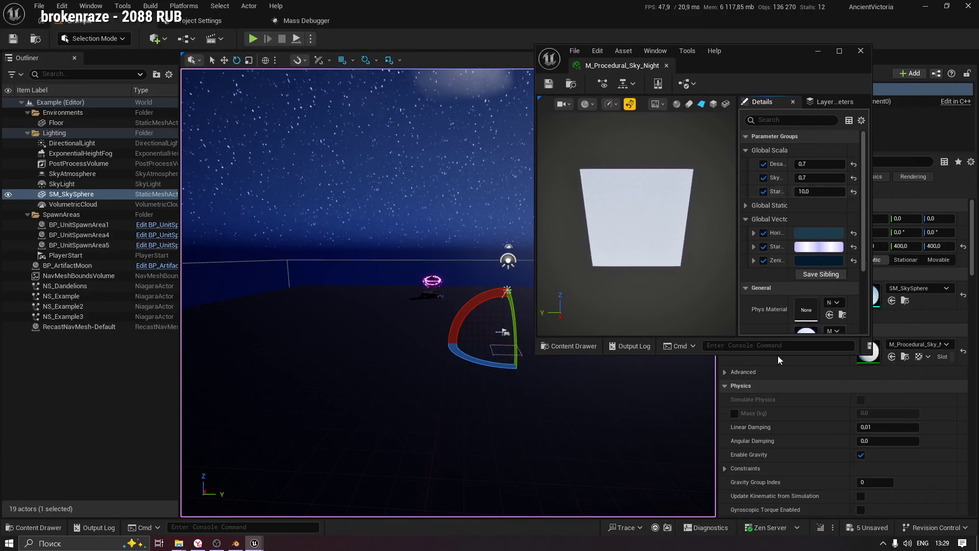
pyautogui.moveTo(735, 352)
pyautogui.mouseDown()
pyautogui.moveTo(735, 518)
pyautogui.moveTo(735, 501)
pyautogui.mouseUp()
pyautogui.moveTo(872, 212); pyautogui.dragTo(974, 213)
pyautogui.moveTo(806, 160); pyautogui.dragTo(695, 160)
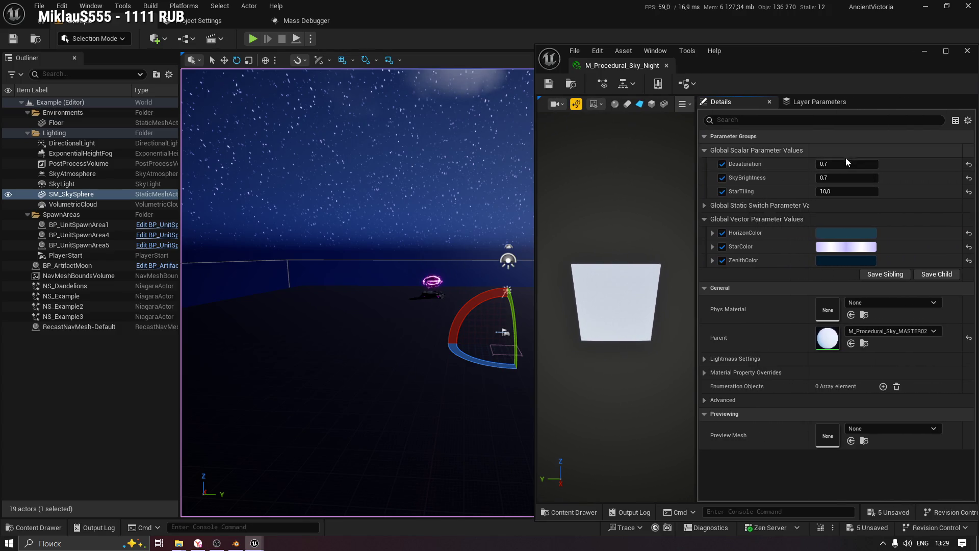
# Set the sky material's SkyBrightness to 0,064309.
pyautogui.moveTo(837, 178)
pyautogui.mouseDown()
pyautogui.moveTo(857, 179)
pyautogui.moveTo(811, 179)
pyautogui.mouseUp()
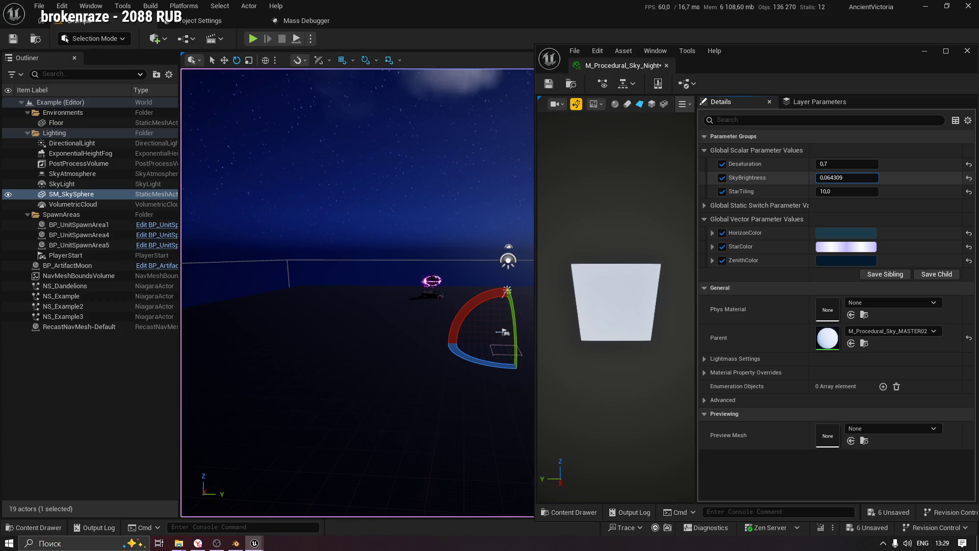
pyautogui.write('22')
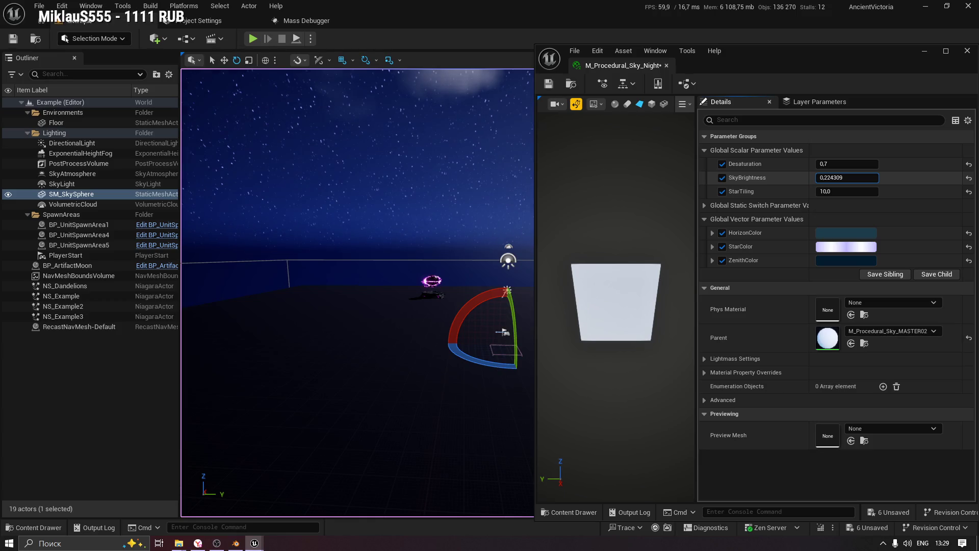
pyautogui.press('Return')
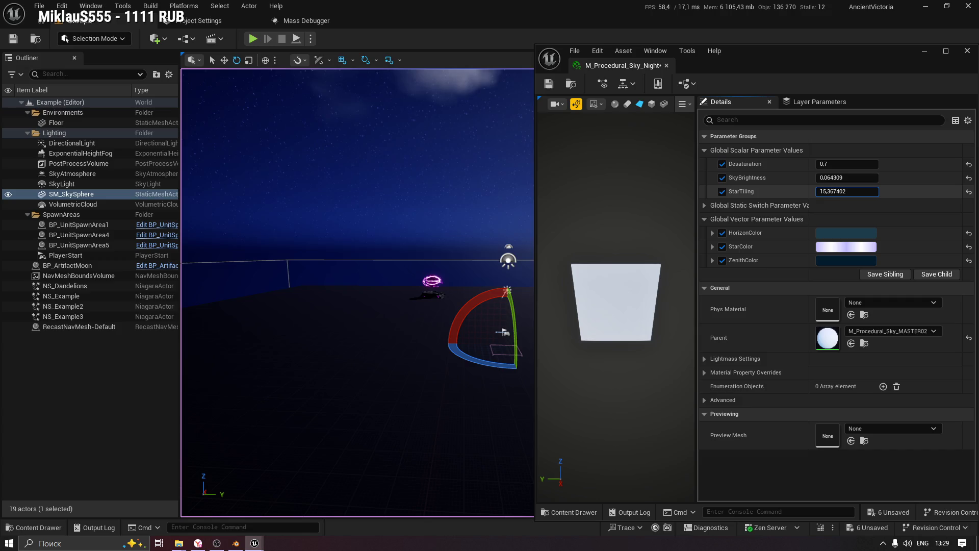
# Set StarTiling to 9,498508 and Desaturation to 4,079253, checking the sky afterwards.
pyautogui.moveTo(846, 192); pyautogui.dragTo(837, 192)
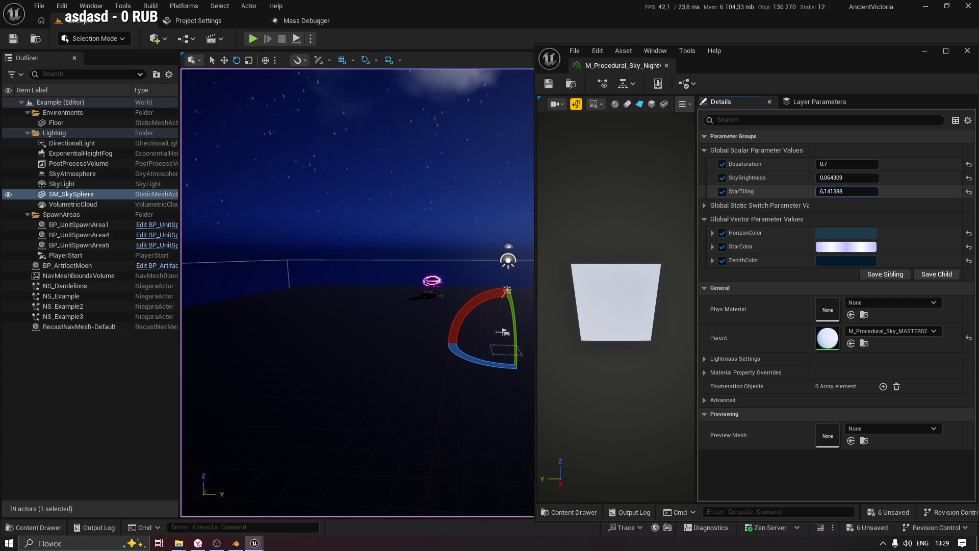
pyautogui.moveTo(847, 191); pyautogui.dragTo(860, 192)
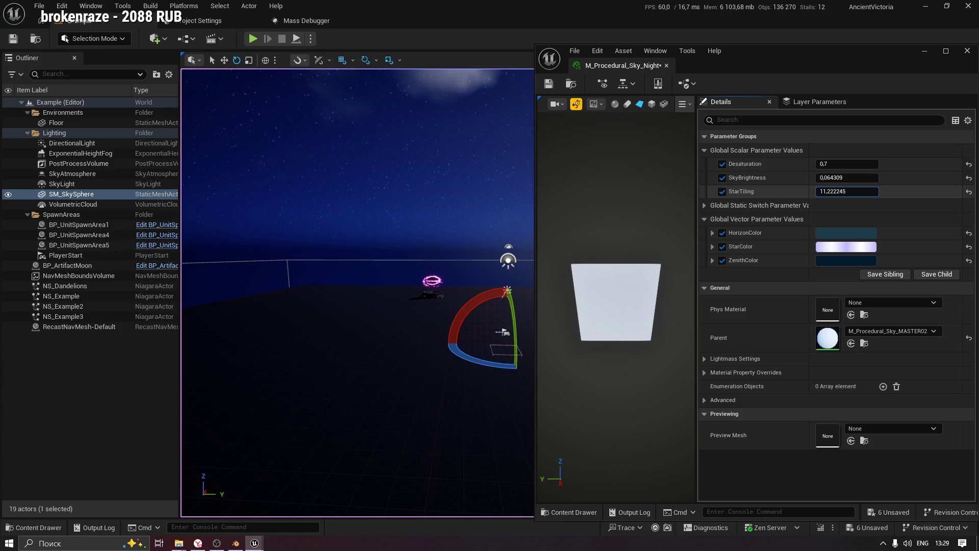
pyautogui.moveTo(847, 191); pyautogui.dragTo(847, 191)
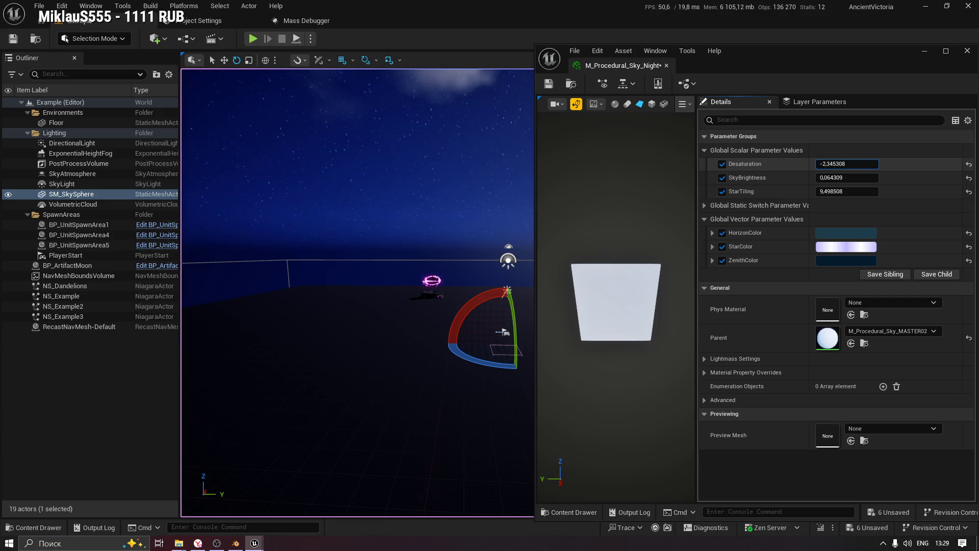
pyautogui.moveTo(846, 164)
pyautogui.mouseDown()
pyautogui.moveTo(887, 164)
pyautogui.moveTo(857, 164)
pyautogui.mouseUp()
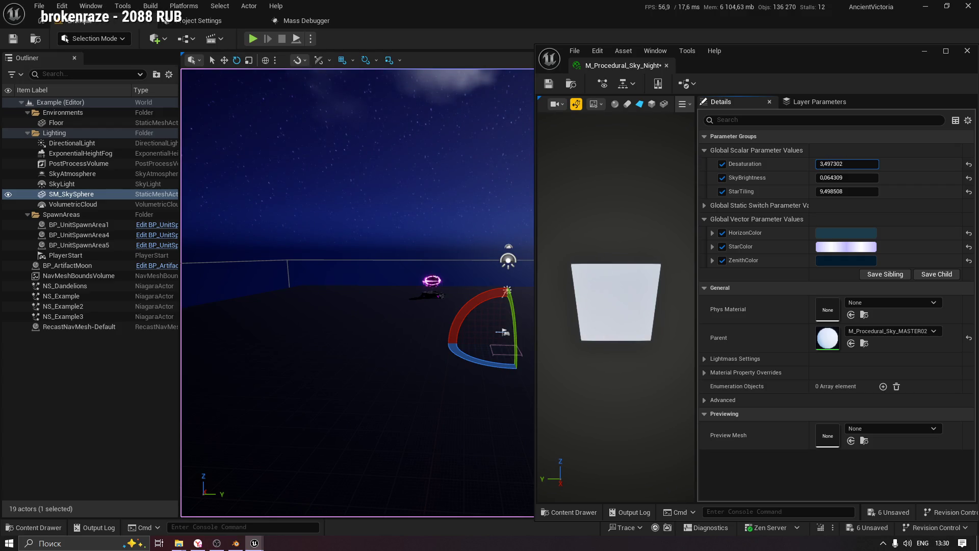
pyautogui.moveTo(459, 306); pyautogui.dragTo(443, 230)
pyautogui.moveTo(502, 204)
pyautogui.mouseDown()
pyautogui.moveTo(502, 219)
pyautogui.moveTo(502, 204)
pyautogui.mouseUp()
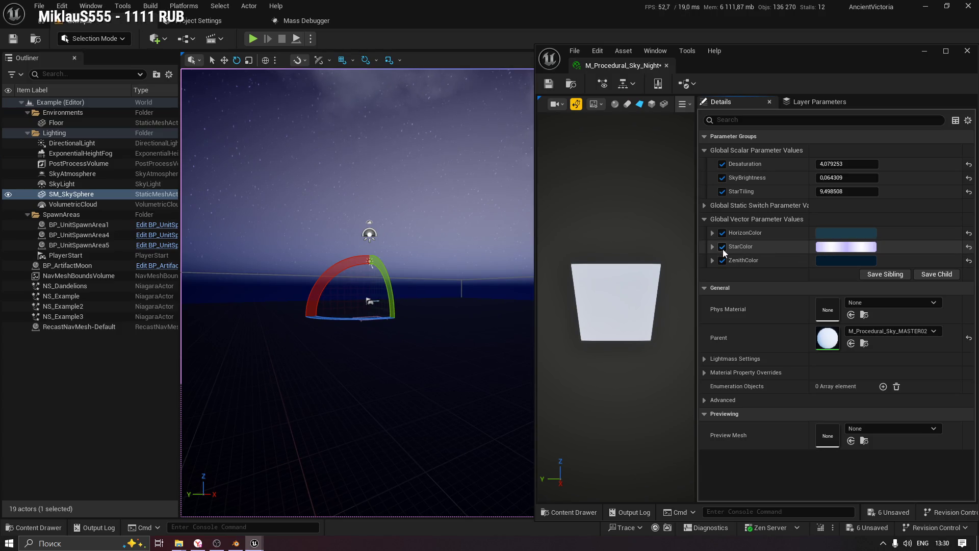
# Toggle HorizonColor and ZenithColor off and back on to compare the sky.
pyautogui.click(723, 234)
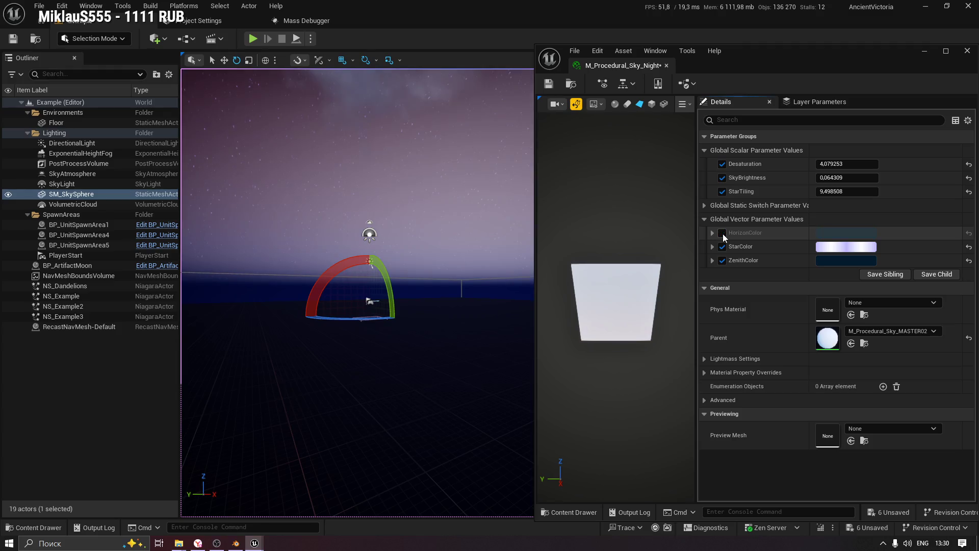
pyautogui.click(723, 234)
pyautogui.moveTo(357, 204); pyautogui.dragTo(383, 171)
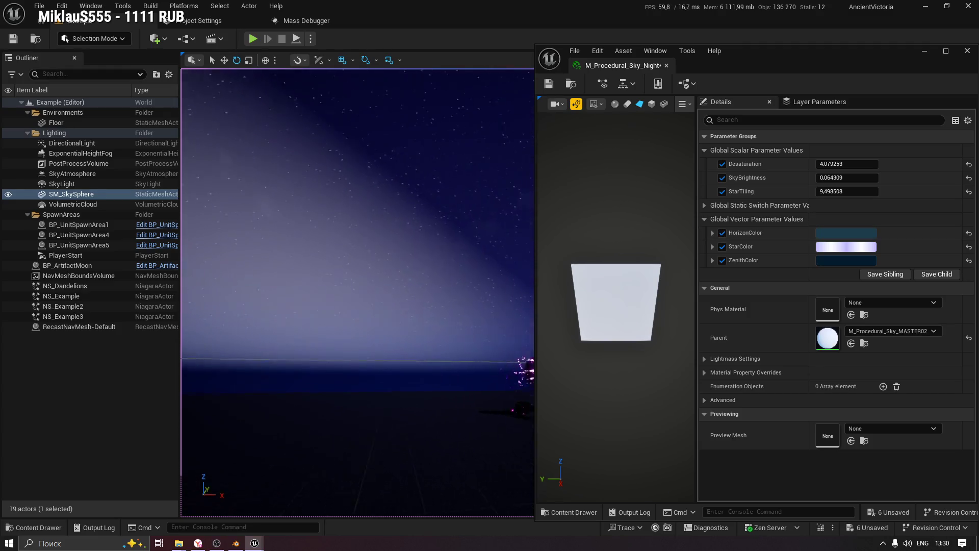
pyautogui.click(724, 260)
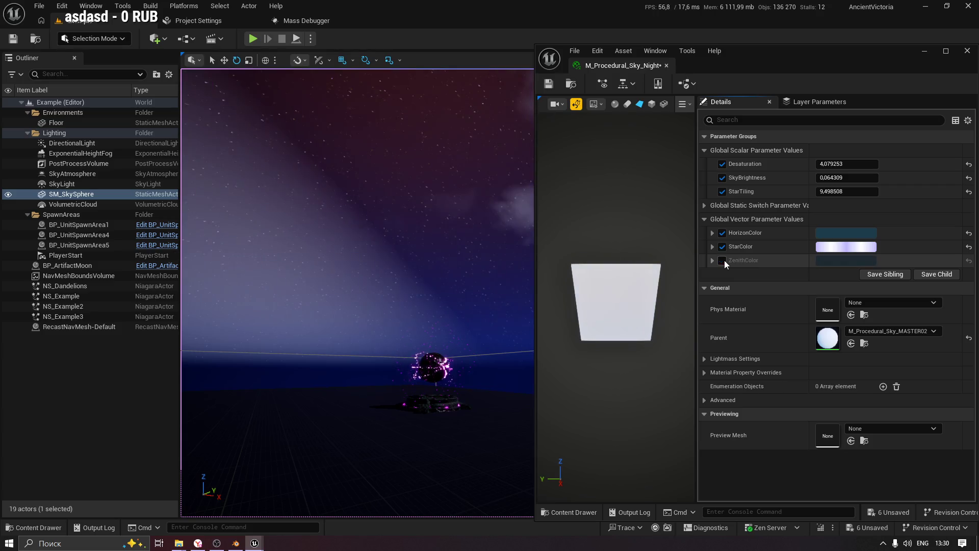
pyautogui.click(724, 259)
# Preview a purple ZenithColor in the Color Picker, discard it, and expand Global Static Switch Parameter Values.
pyautogui.click(713, 260)
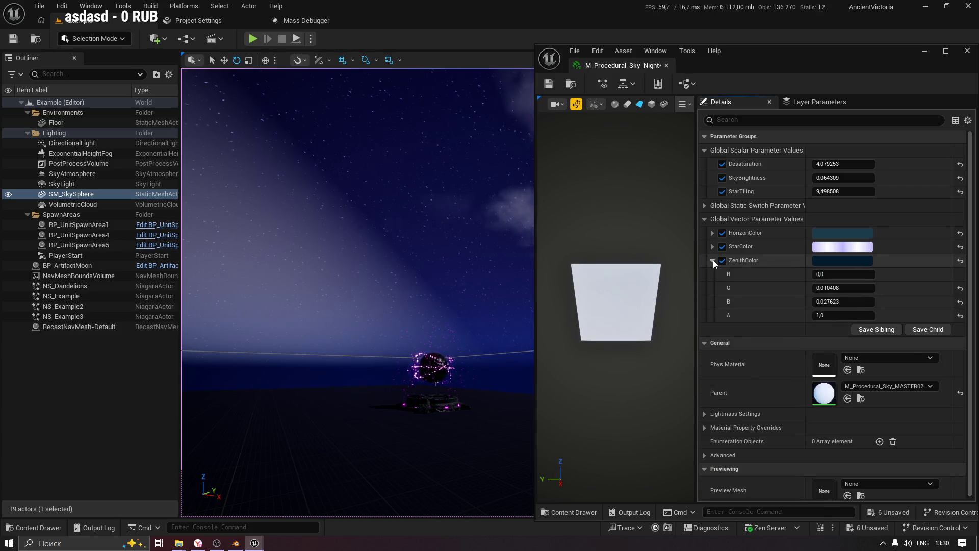
pyautogui.click(837, 261)
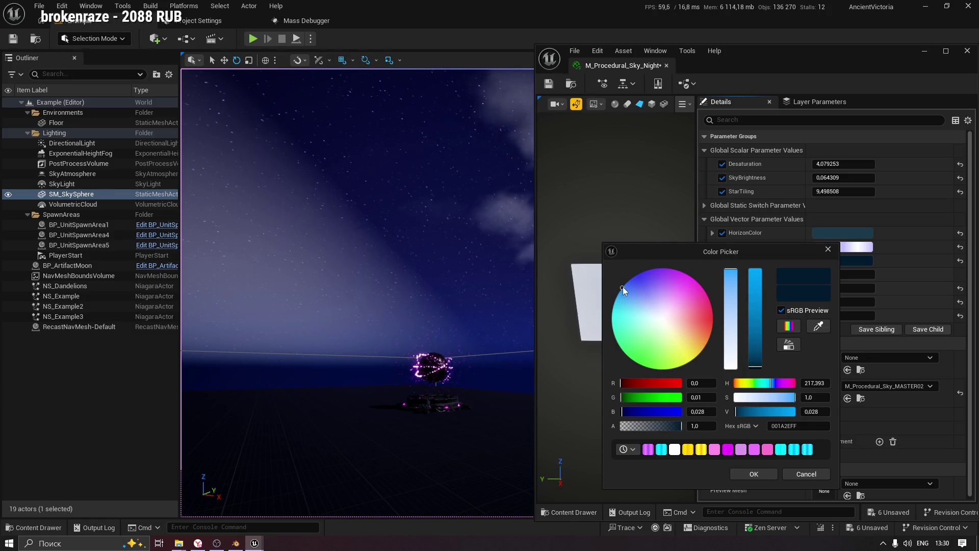
pyautogui.moveTo(621, 286)
pyautogui.mouseDown()
pyautogui.moveTo(648, 270)
pyautogui.moveTo(693, 288)
pyautogui.moveTo(627, 293)
pyautogui.moveTo(628, 281)
pyautogui.mouseUp()
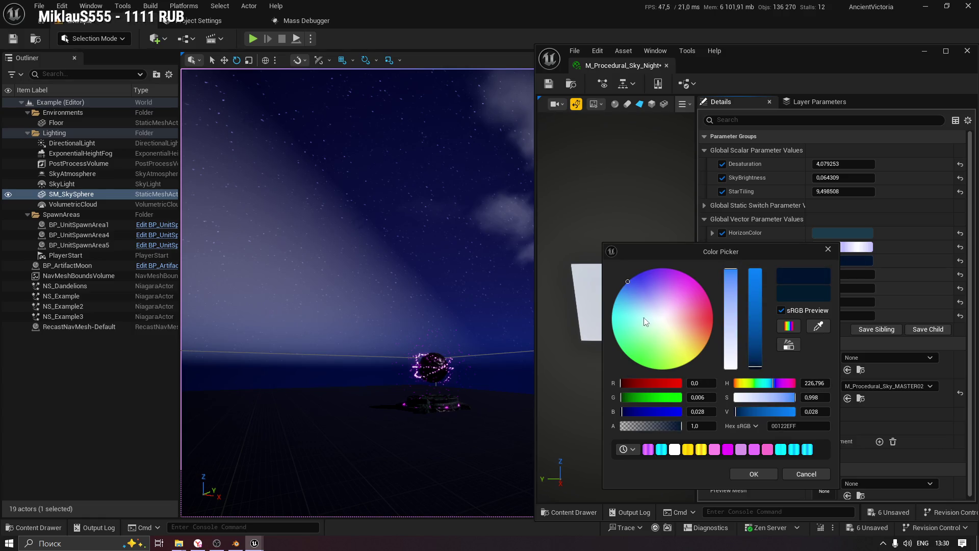
pyautogui.click(809, 474)
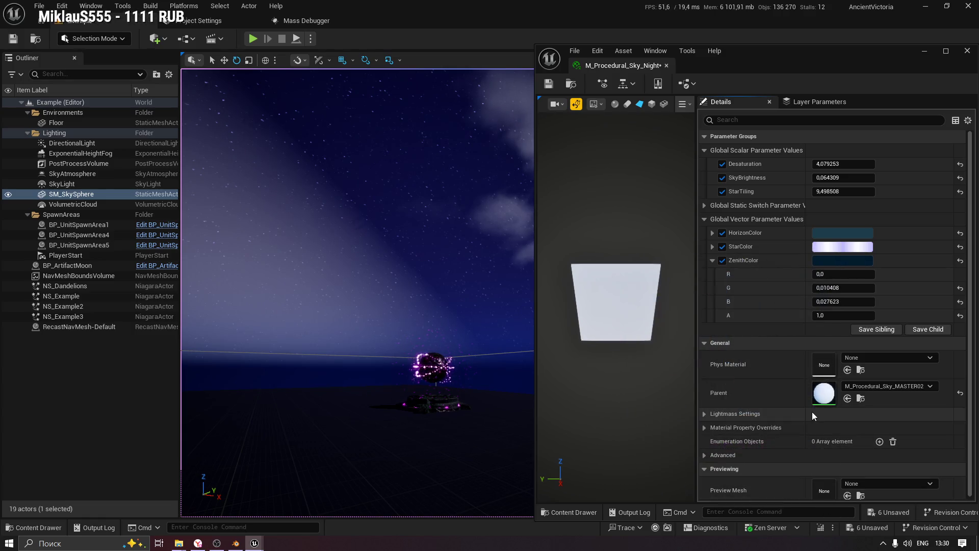
pyautogui.click(713, 261)
pyautogui.click(708, 205)
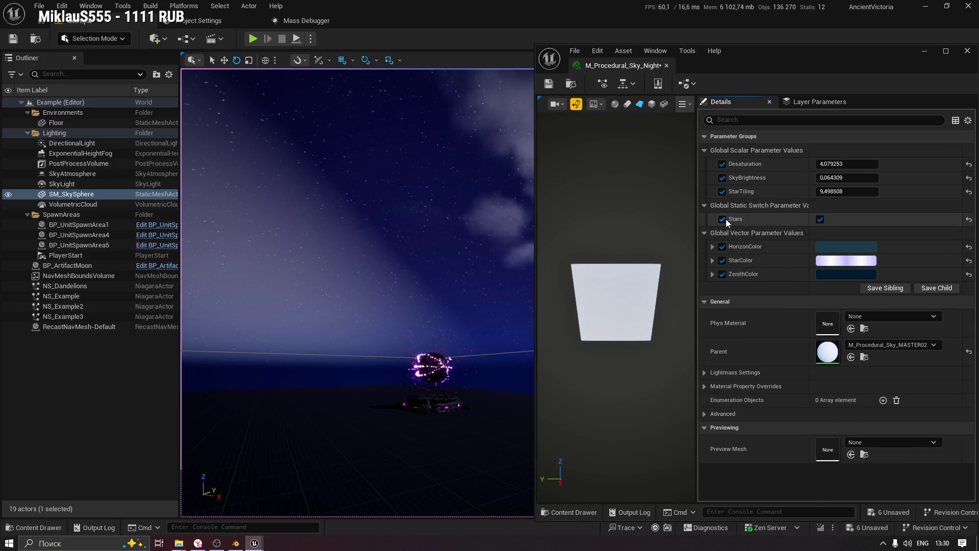
# Turn the Stars switch off and back on, inspect the starry sky, then select DirectionalLight.
pyautogui.click(822, 219)
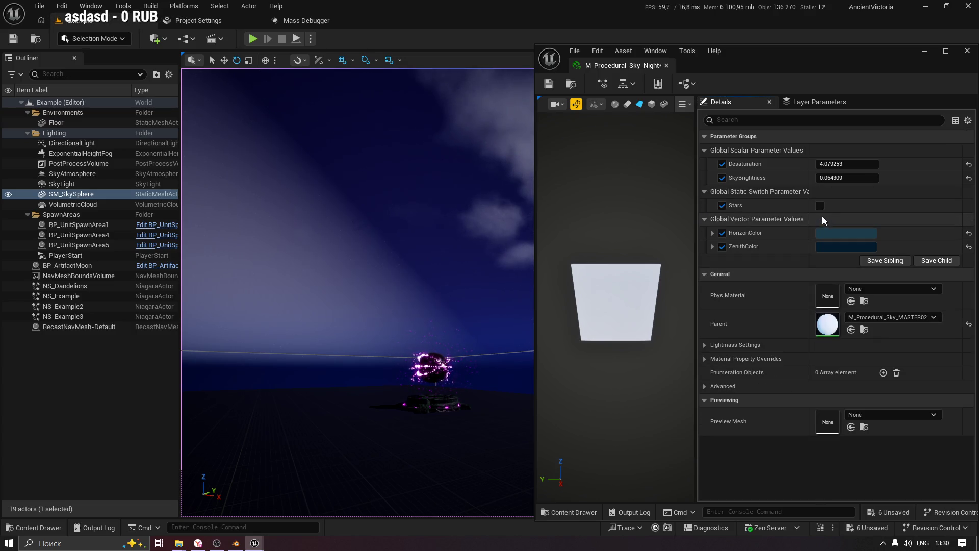
pyautogui.click(819, 206)
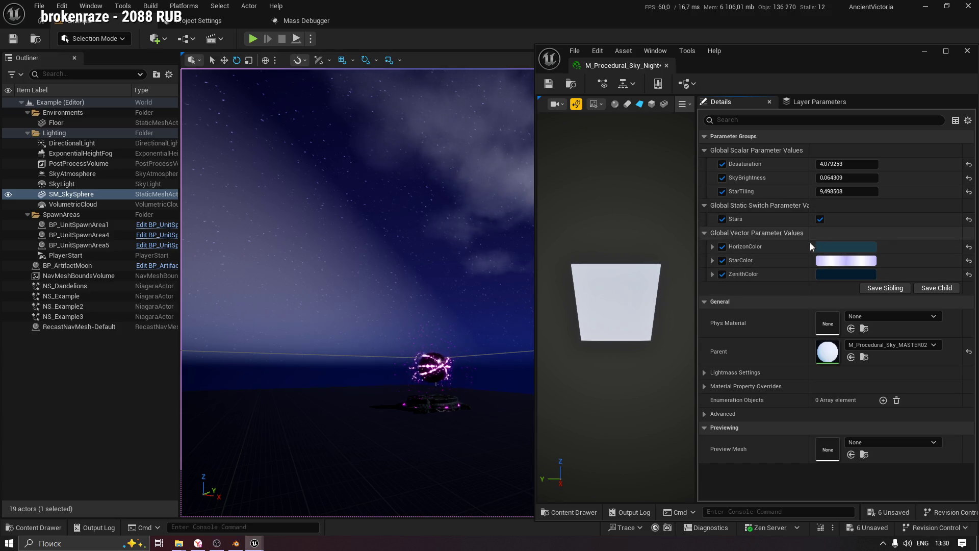
pyautogui.moveTo(335, 225)
pyautogui.mouseDown()
pyautogui.moveTo(319, 255)
pyautogui.moveTo(379, 216)
pyautogui.mouseUp()
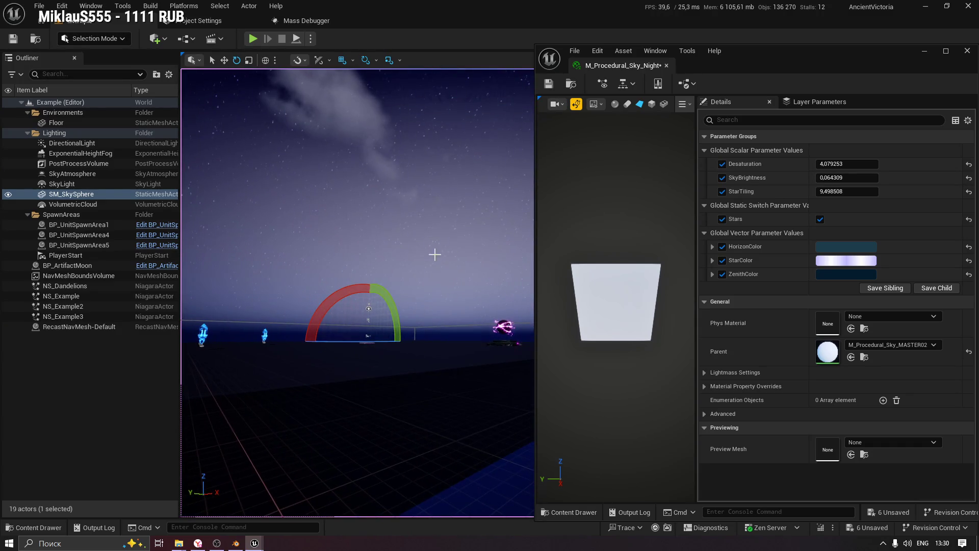
pyautogui.moveTo(363, 151); pyautogui.dragTo(465, 268)
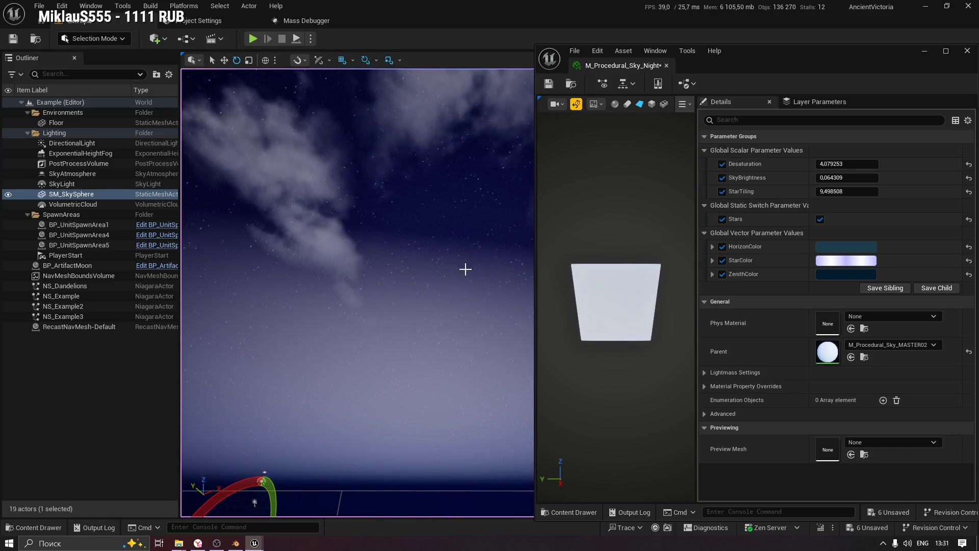
pyautogui.moveTo(422, 233)
pyautogui.mouseDown()
pyautogui.moveTo(434, 202)
pyautogui.moveTo(429, 260)
pyautogui.moveTo(434, 200)
pyautogui.mouseUp()
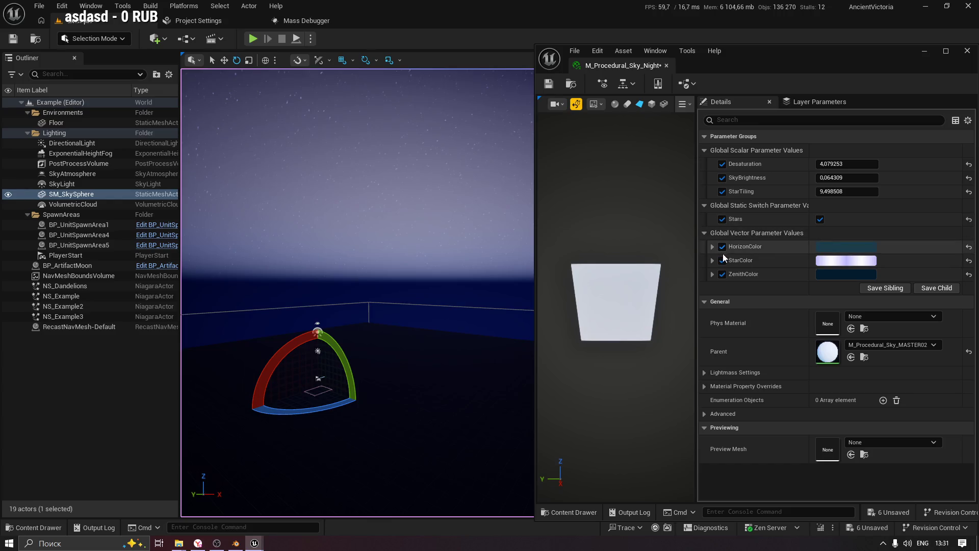
pyautogui.moveTo(385, 267)
pyautogui.mouseDown()
pyautogui.moveTo(386, 255)
pyautogui.moveTo(385, 273)
pyautogui.mouseUp()
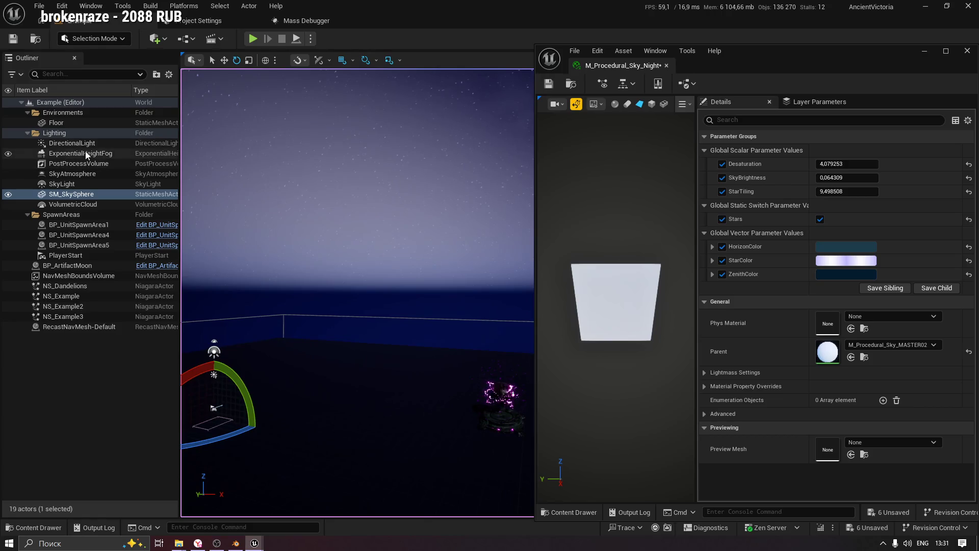
pyautogui.click(137, 144)
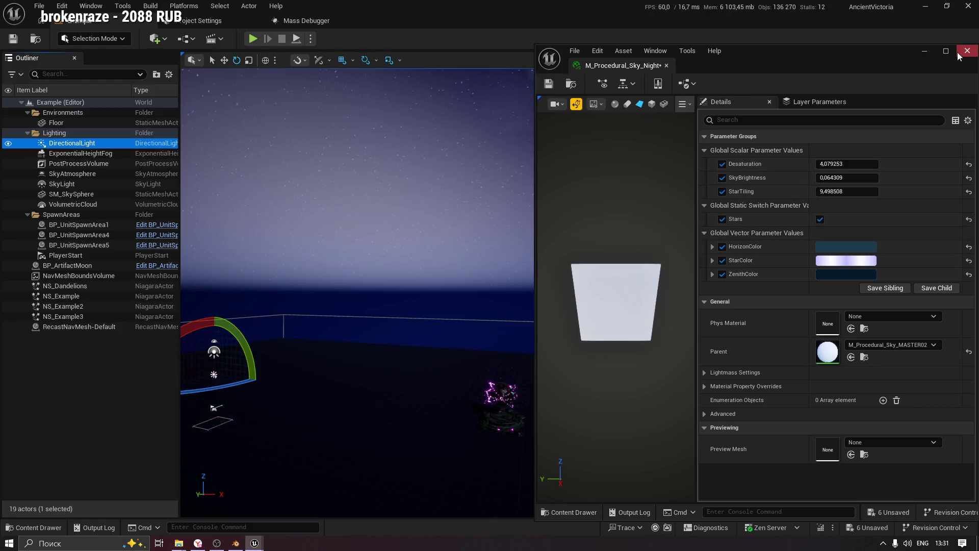
# Close the sky material editor and drag the DirectionalLight's Y rotation to -474°.
pyautogui.click(959, 52)
pyautogui.moveTo(597, 212); pyautogui.dragTo(634, 192)
pyautogui.moveTo(921, 239)
pyautogui.mouseDown()
pyautogui.moveTo(857, 239)
pyautogui.moveTo(918, 239)
pyautogui.moveTo(877, 238)
pyautogui.mouseUp()
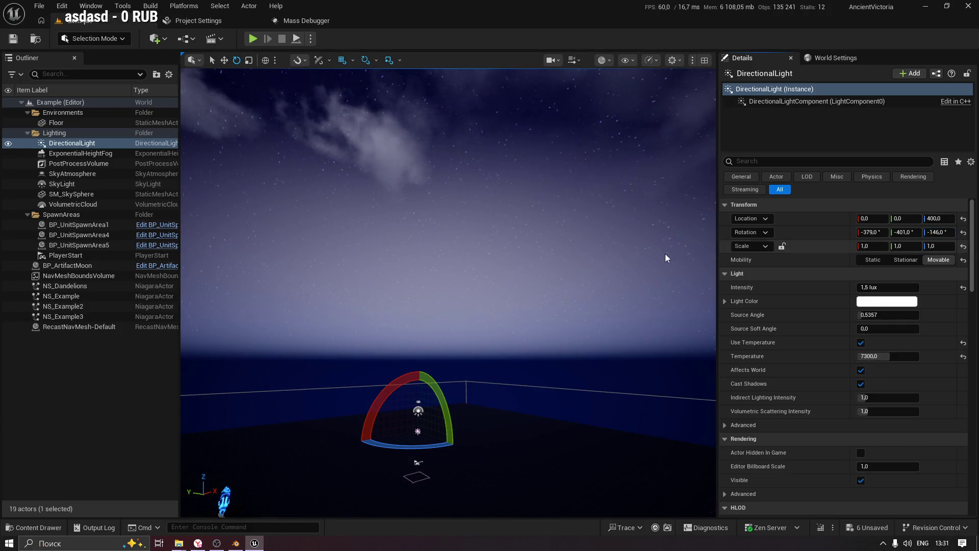
pyautogui.moveTo(905, 232); pyautogui.dragTo(886, 232)
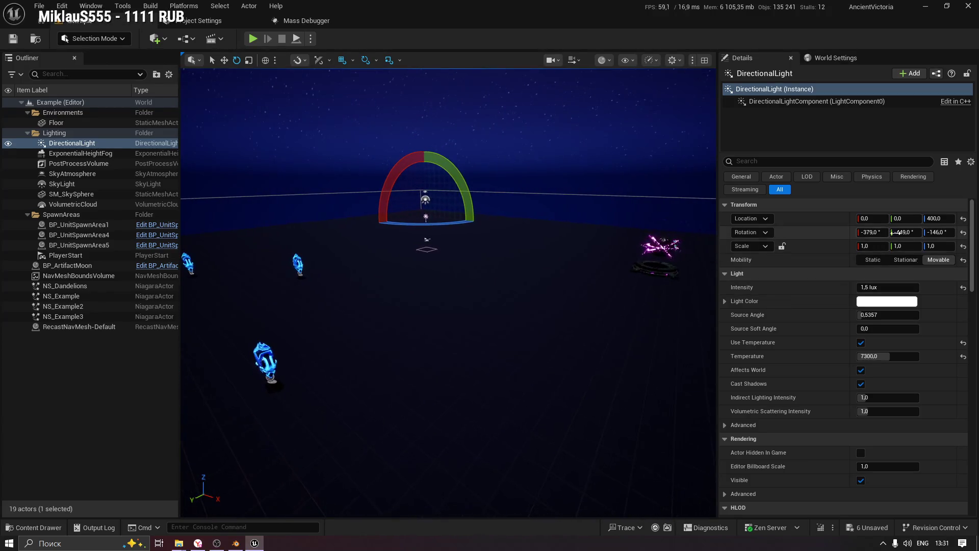
pyautogui.moveTo(905, 232)
pyautogui.mouseDown()
pyautogui.moveTo(885, 232)
pyautogui.moveTo(899, 232)
pyautogui.mouseUp()
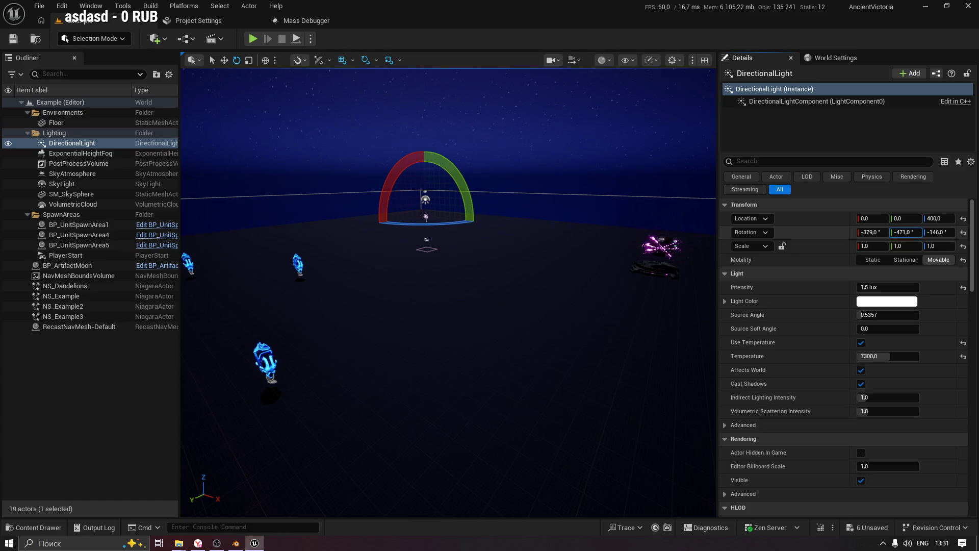
pyautogui.moveTo(449, 291)
pyautogui.mouseDown()
pyautogui.moveTo(439, 286)
pyautogui.moveTo(438, 306)
pyautogui.moveTo(465, 308)
pyautogui.mouseUp()
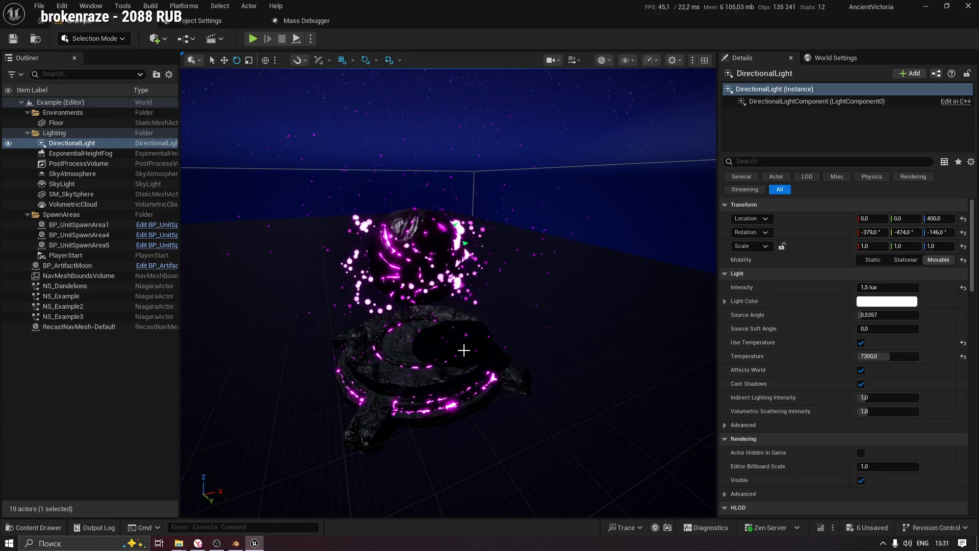
# Select the PlayerStart and zero its X, Y and Z rotation.
pyautogui.press('f')
pyautogui.moveTo(591, 263); pyautogui.dragTo(614, 252)
pyautogui.click(534, 416)
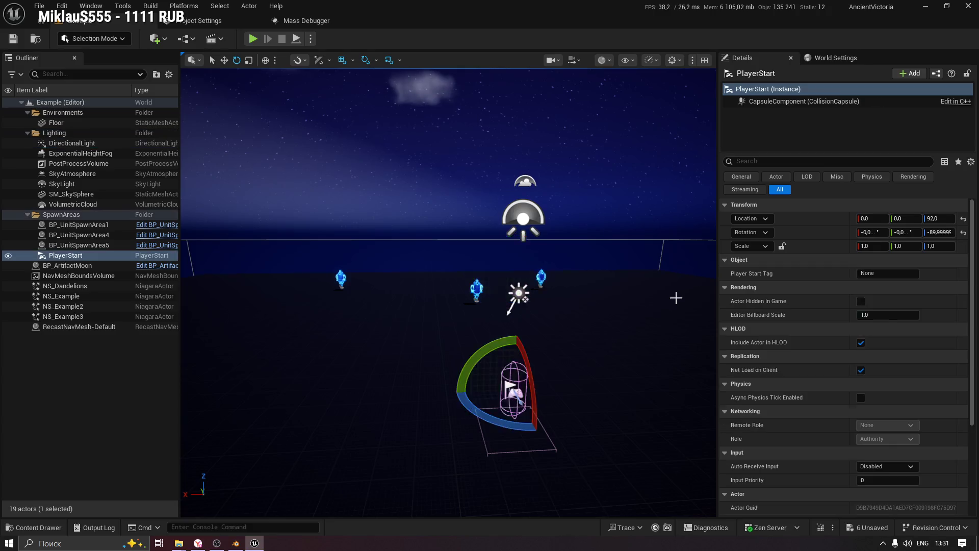
pyautogui.press('f')
pyautogui.click(942, 232)
pyautogui.write('0')
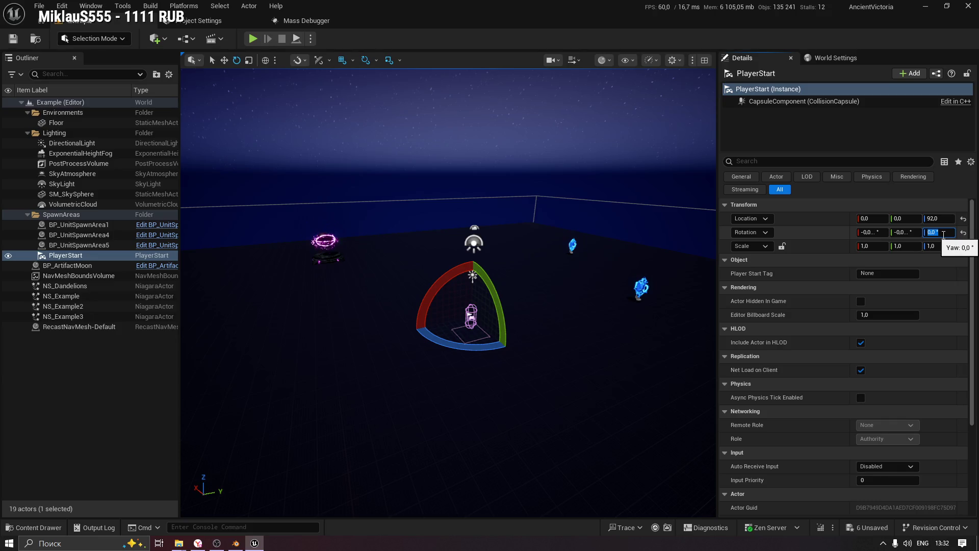
pyautogui.moveTo(365, 140); pyautogui.dragTo(398, 141)
pyautogui.click(906, 232)
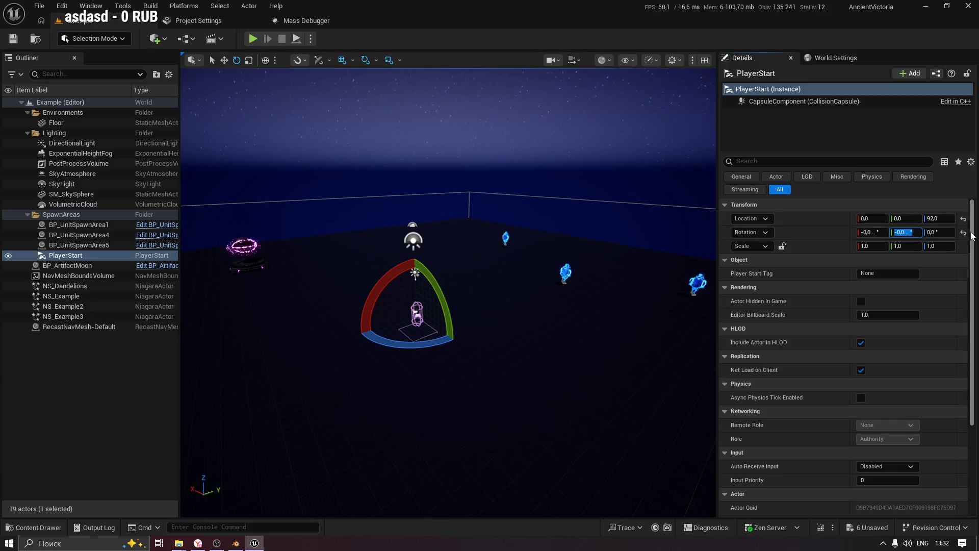
pyautogui.moveTo(479, 286)
pyautogui.mouseDown()
pyautogui.moveTo(452, 243)
pyautogui.moveTo(487, 240)
pyautogui.moveTo(510, 169)
pyautogui.mouseUp()
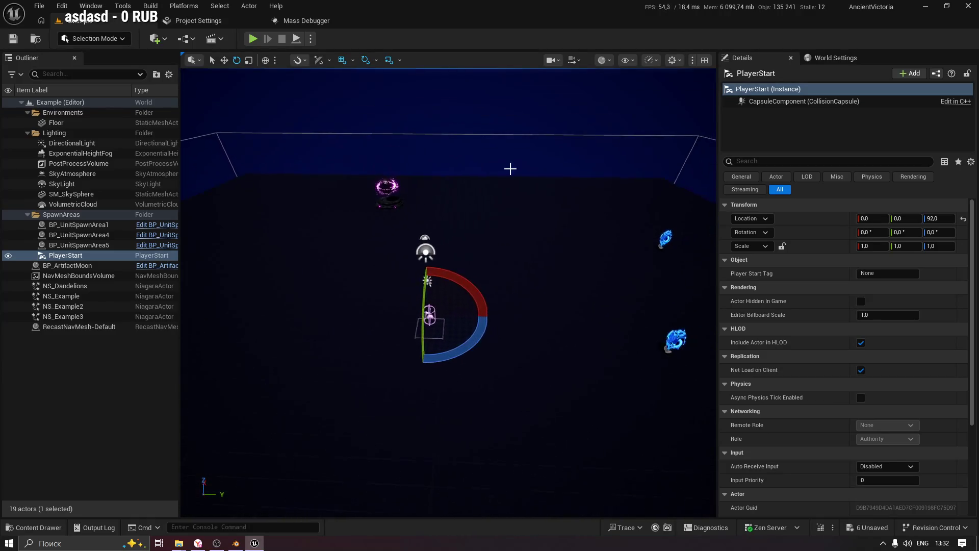
# Move the Outliner selection up to BP_ArtifactMoon.
pyautogui.click(469, 131)
pyautogui.click(77, 276)
pyautogui.click(74, 287)
pyautogui.press('Up')
pyautogui.press('Up')
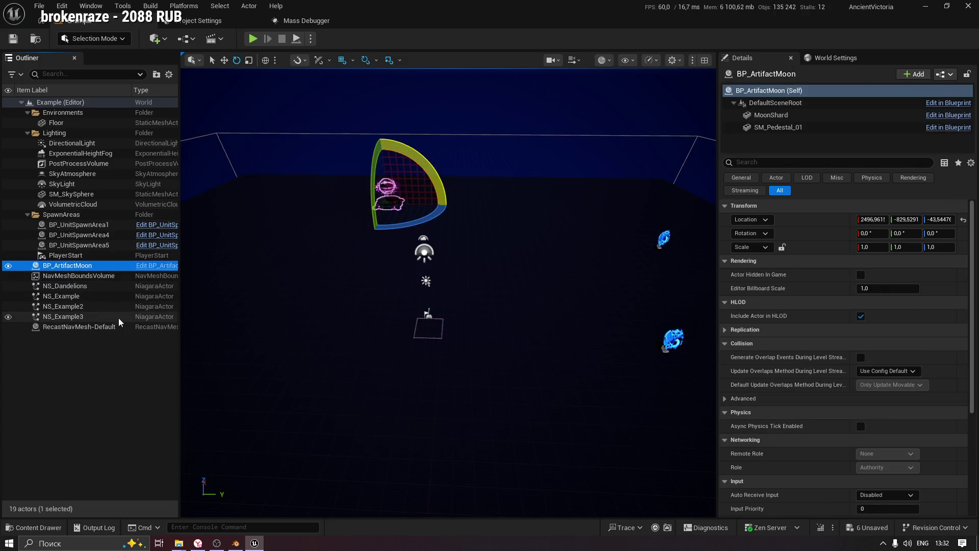
# Select BP_ArtifactMoon with NS_Dandelions, NS_Example, NS_Example2 and NS_Example3, and shift them slightly along Y.
pyautogui.press('w')
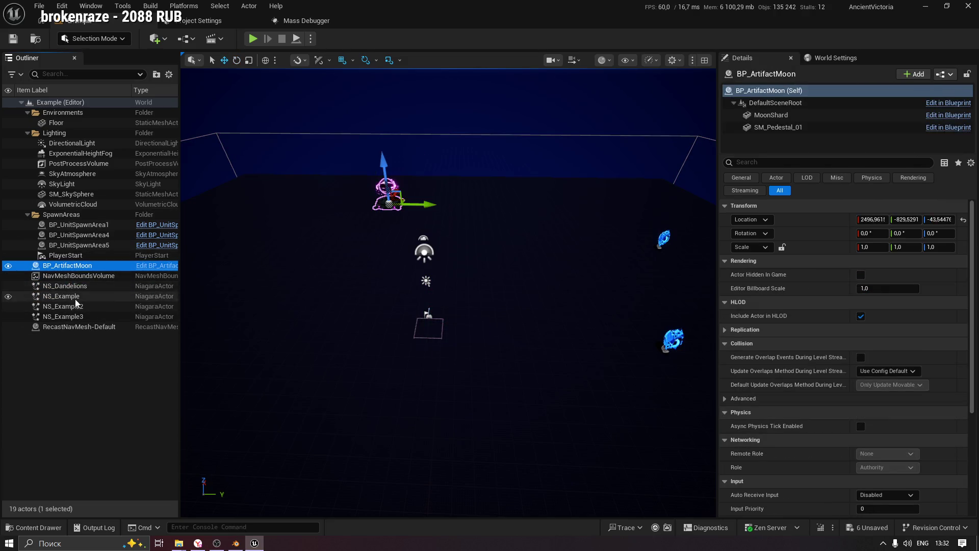
pyautogui.keyDown('ctrl'); pyautogui.click(74, 286); pyautogui.keyUp('ctrl')
pyautogui.keyDown('ctrl'); pyautogui.click(71, 296); pyautogui.keyUp('ctrl')
pyautogui.keyDown('ctrl'); pyautogui.click(71, 306); pyautogui.keyUp('ctrl')
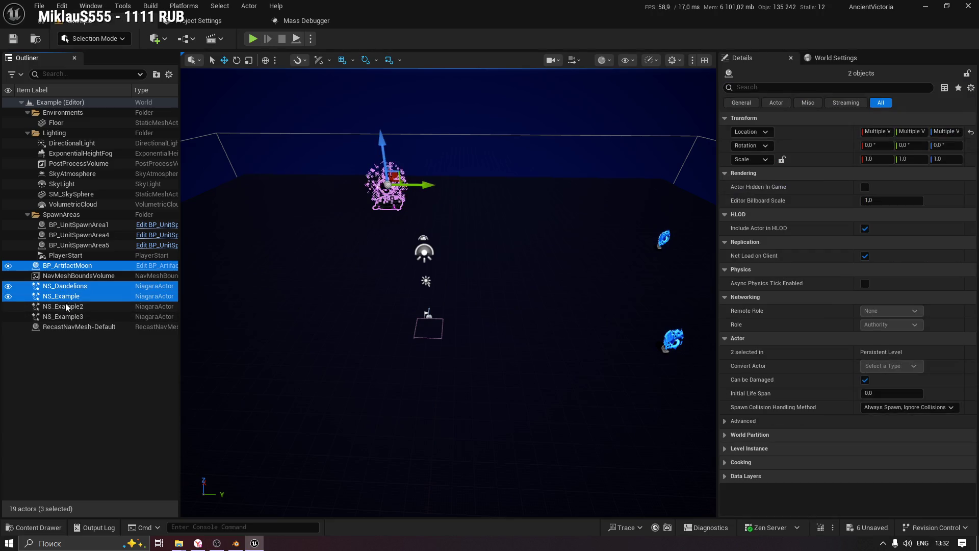
pyautogui.keyDown('ctrl'); pyautogui.click(69, 316); pyautogui.keyUp('ctrl')
pyautogui.press('f')
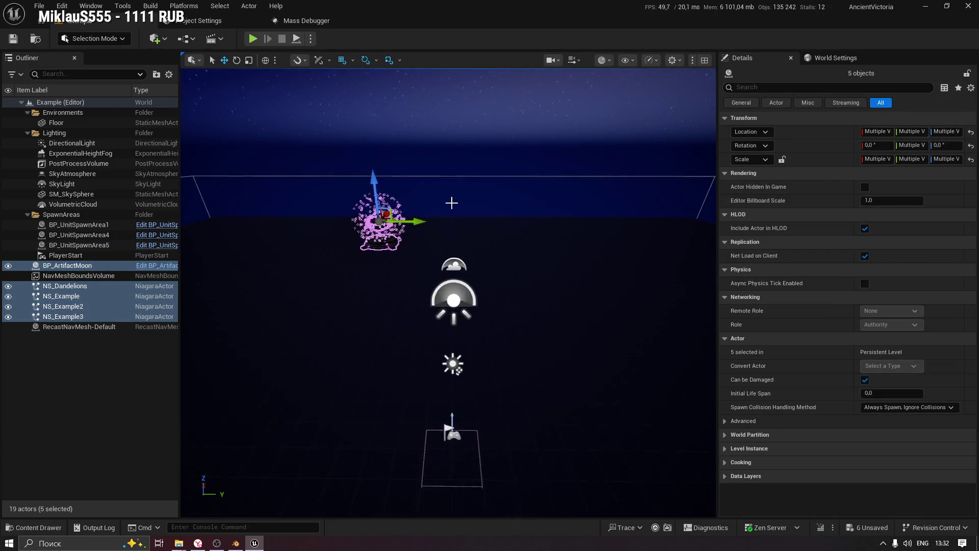
pyautogui.moveTo(494, 216); pyautogui.dragTo(499, 216)
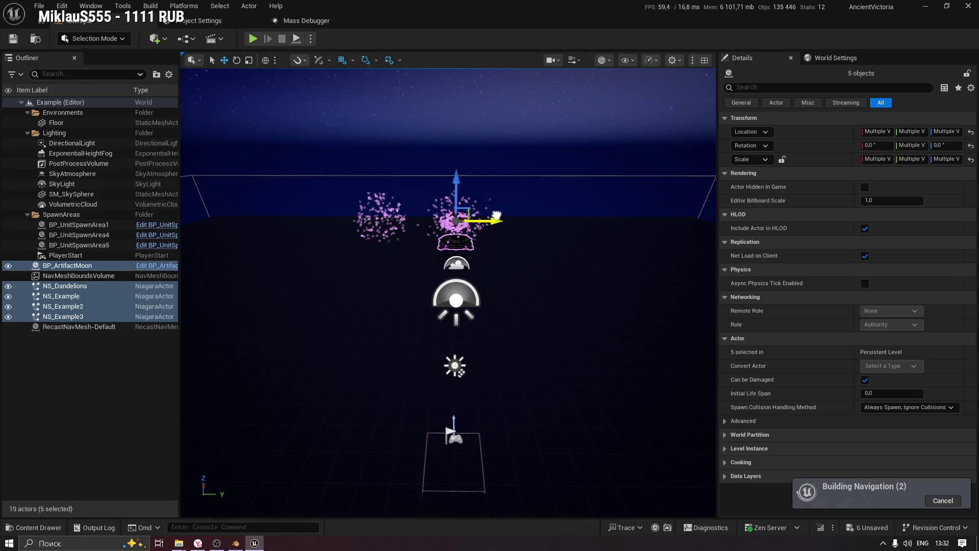
# Inspect the moved Niagara effects up close, then select and focus BP_UnitSpawnArea1.
pyautogui.moveTo(497, 216)
pyautogui.mouseDown()
pyautogui.moveTo(487, 270)
pyautogui.moveTo(633, 270)
pyautogui.moveTo(462, 281)
pyautogui.mouseUp()
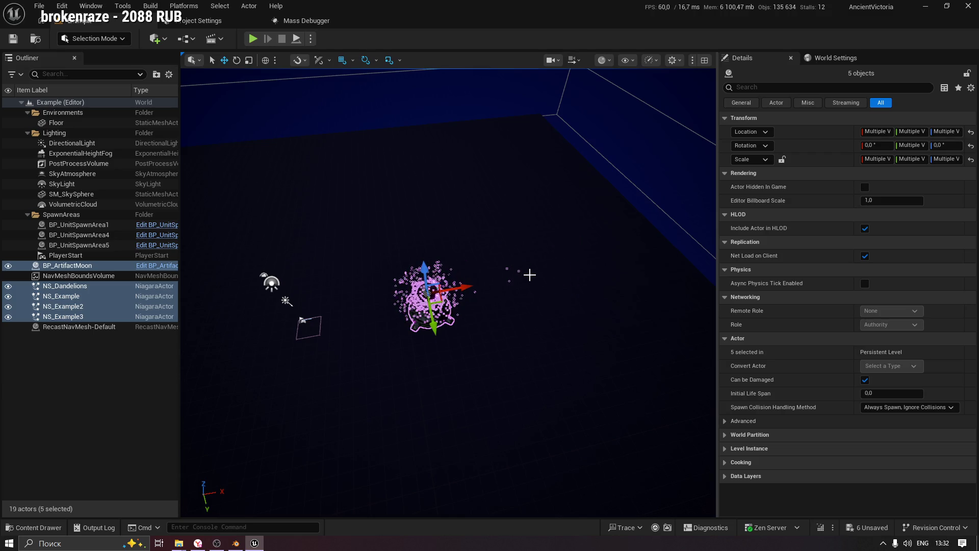
pyautogui.moveTo(439, 238)
pyautogui.mouseDown()
pyautogui.moveTo(429, 199)
pyautogui.moveTo(444, 250)
pyautogui.mouseUp()
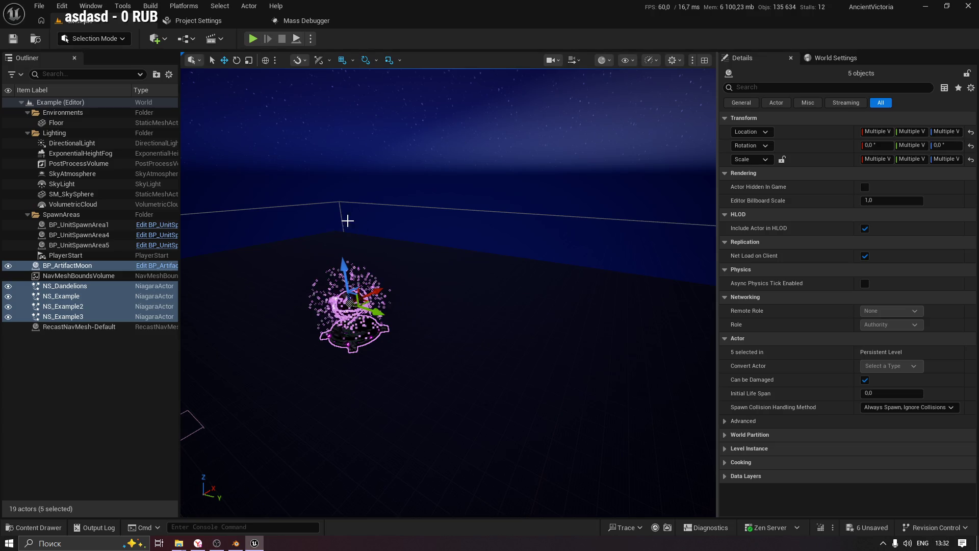
pyautogui.moveTo(436, 219); pyautogui.dragTo(472, 241)
pyautogui.moveTo(454, 207); pyautogui.dragTo(460, 302)
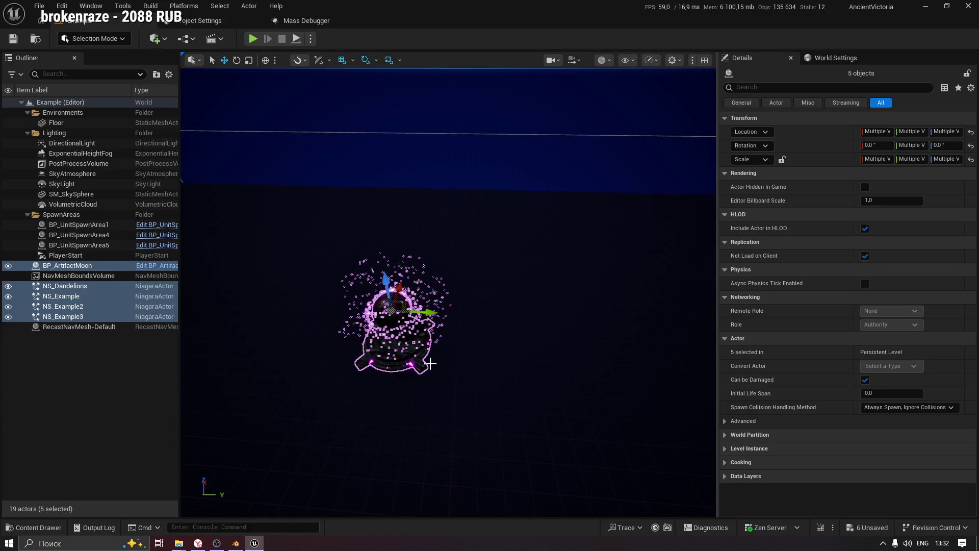
pyautogui.press('f')
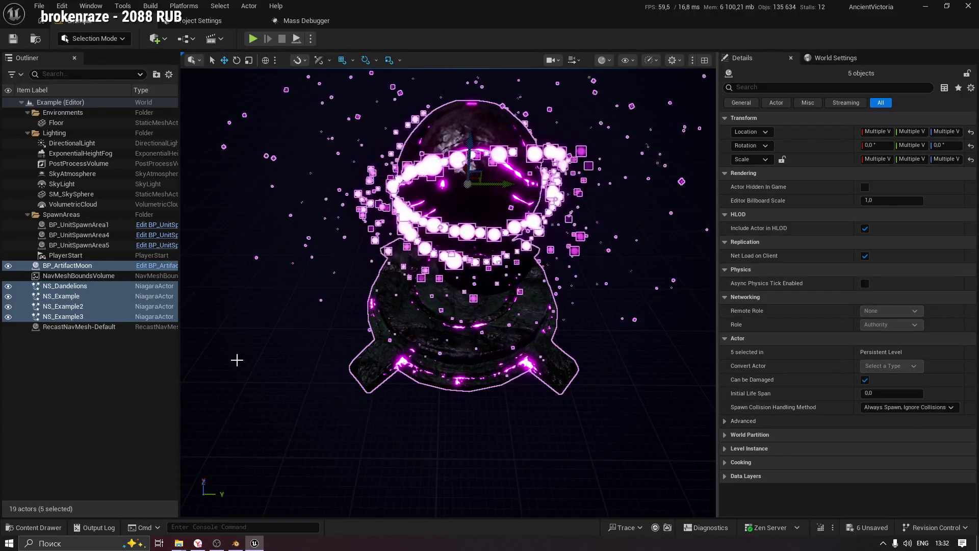
pyautogui.moveTo(228, 354); pyautogui.dragTo(214, 373)
pyautogui.moveTo(540, 184); pyautogui.dragTo(540, 184)
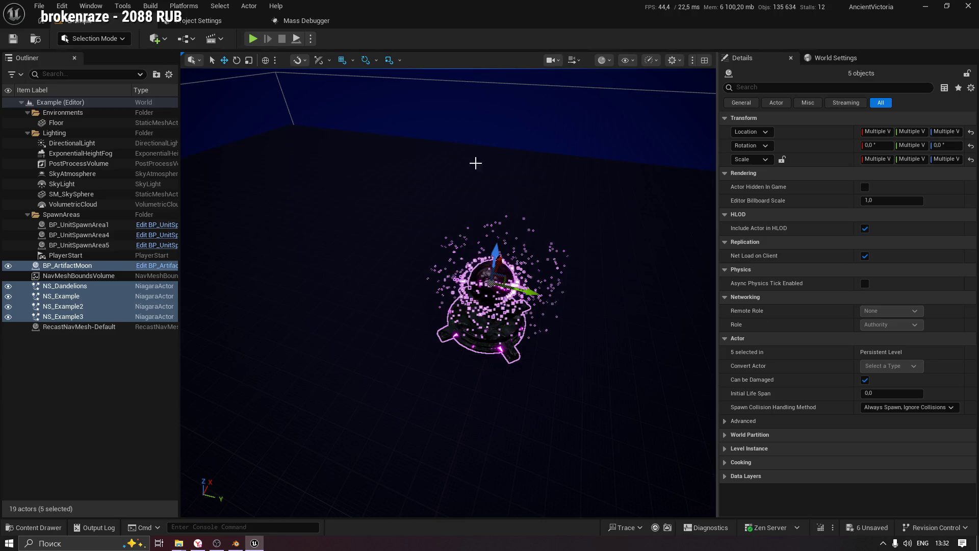
pyautogui.moveTo(464, 322)
pyautogui.mouseDown()
pyautogui.moveTo(448, 284)
pyautogui.moveTo(476, 286)
pyautogui.mouseUp()
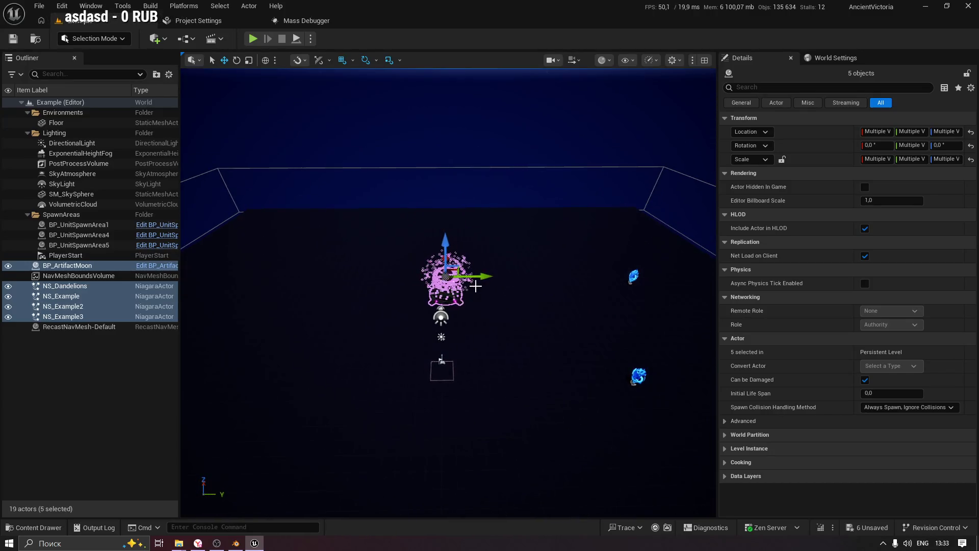
pyautogui.doubleClick(101, 225)
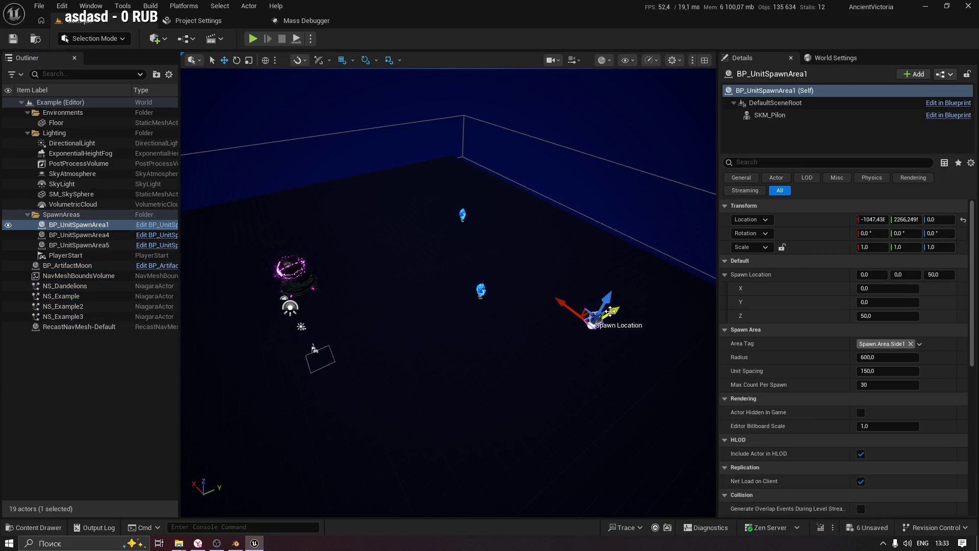
# Drag BP_UnitSpawnArea1 along Y and X until it sits near X 1102, Y -2423.
pyautogui.moveTo(380, 359); pyautogui.dragTo(380, 359)
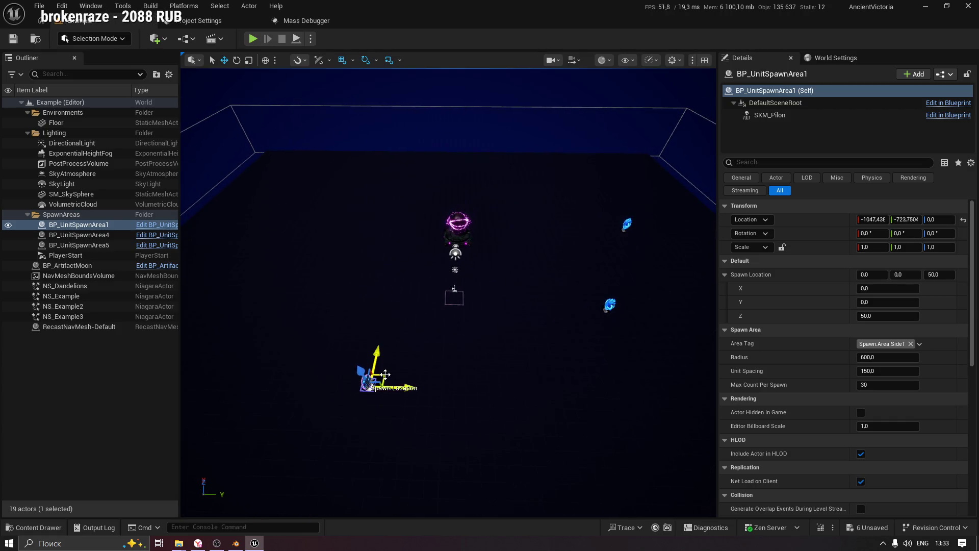
pyautogui.moveTo(251, 156); pyautogui.dragTo(256, 250)
pyautogui.moveTo(448, 205)
pyautogui.mouseDown()
pyautogui.moveTo(439, 192)
pyautogui.moveTo(492, 214)
pyautogui.mouseUp()
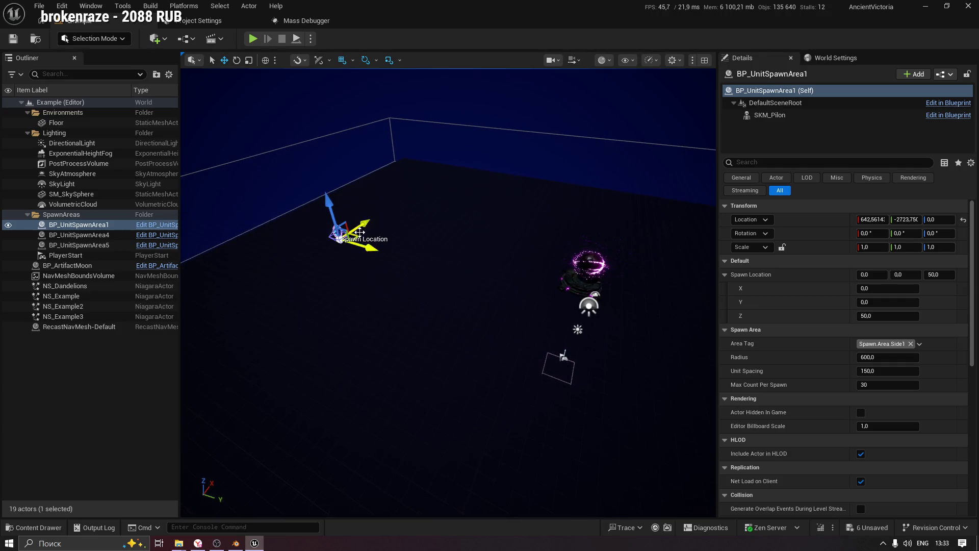
pyautogui.moveTo(357, 234); pyautogui.dragTo(410, 236)
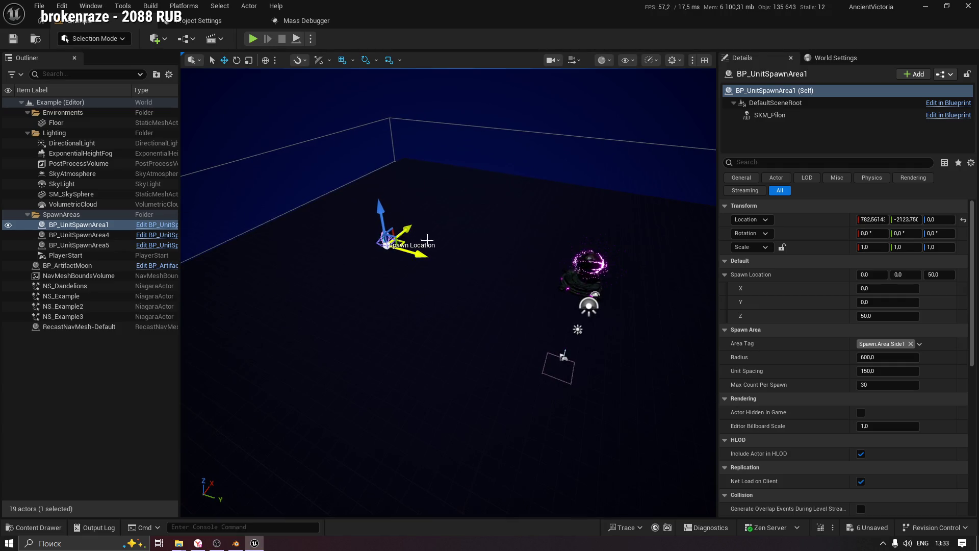
pyautogui.press('f')
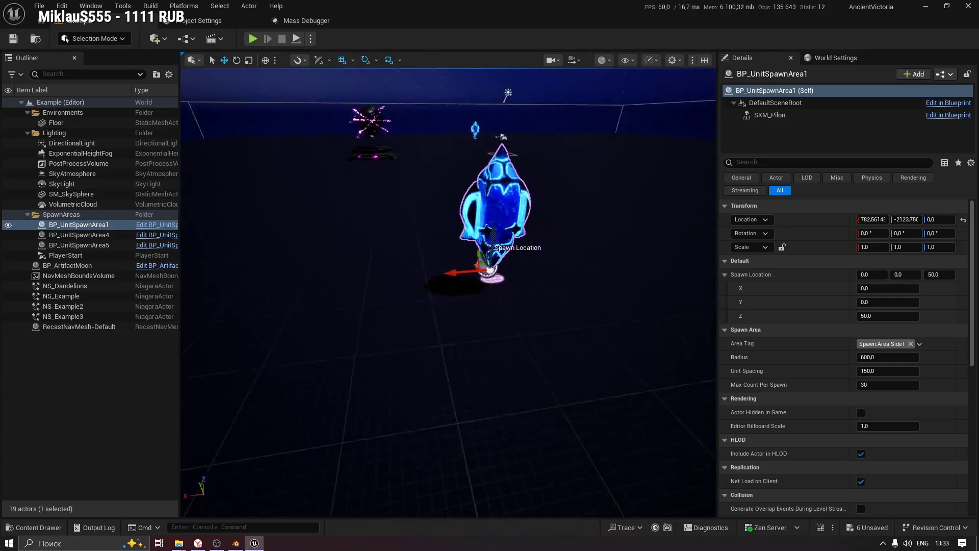
pyautogui.scroll(-5, 449, 291)
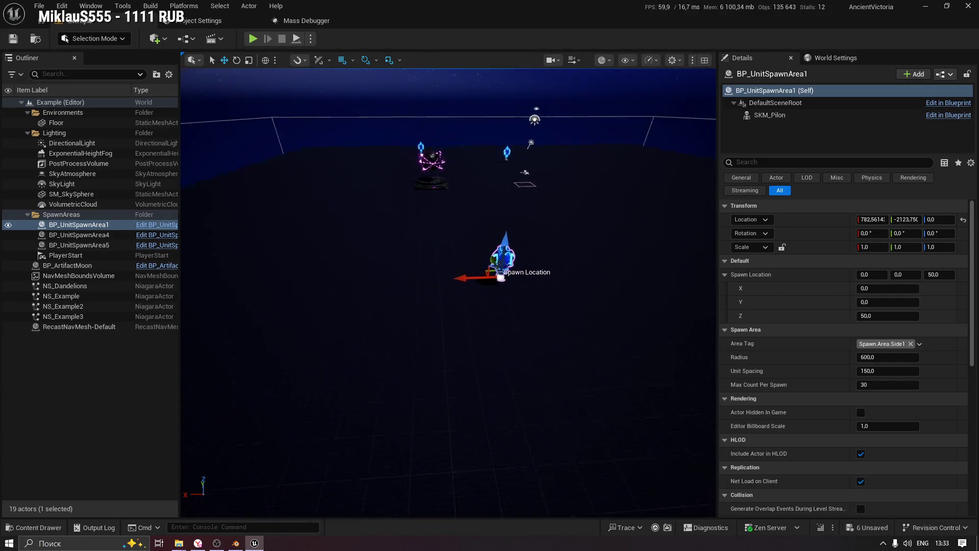
pyautogui.scroll(-2, 521, 177)
pyautogui.moveTo(436, 267); pyautogui.dragTo(406, 266)
pyautogui.moveTo(606, 186); pyautogui.dragTo(452, 186)
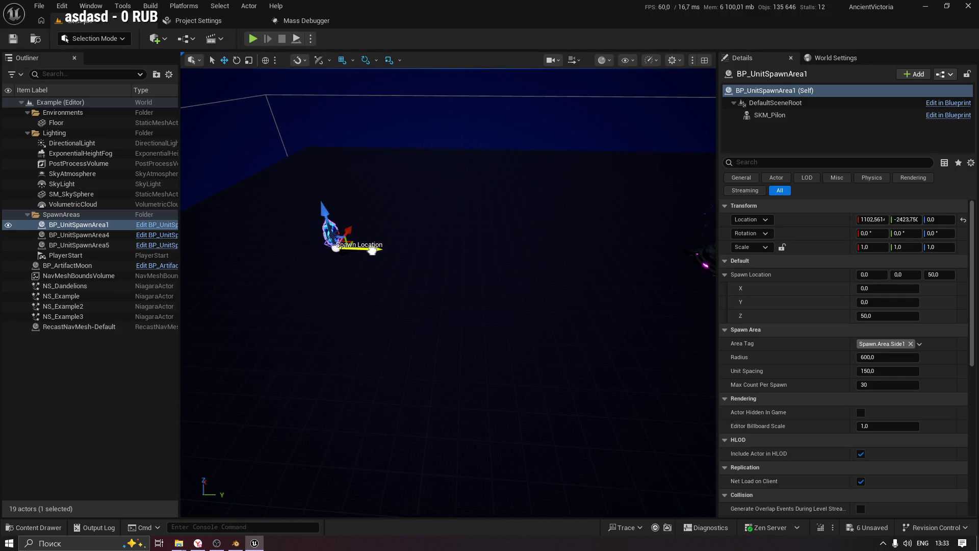
pyautogui.moveTo(452, 186); pyautogui.dragTo(403, 190)
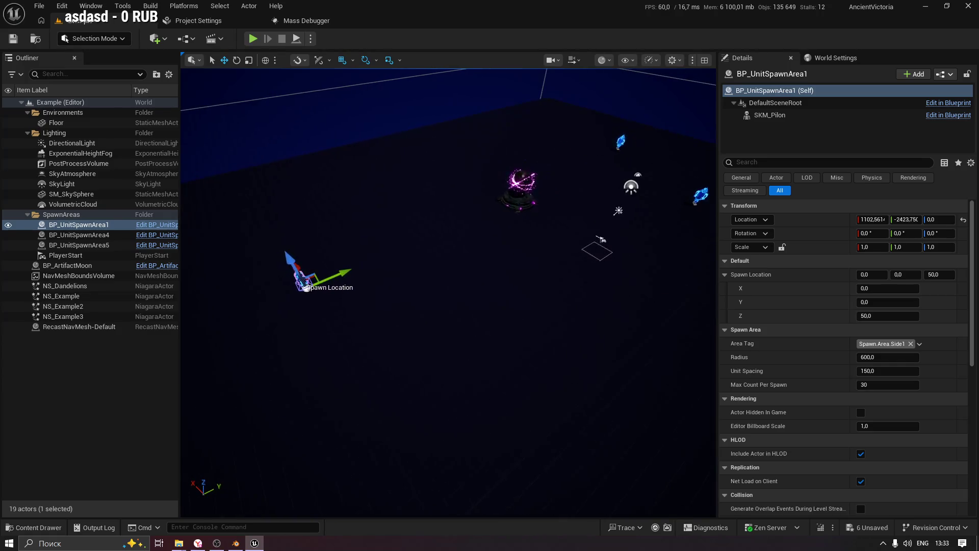
# Rename BP_UnitSpawnArea5 to BP_UnitSpawnArea_2 in the Outliner.
pyautogui.click(104, 236)
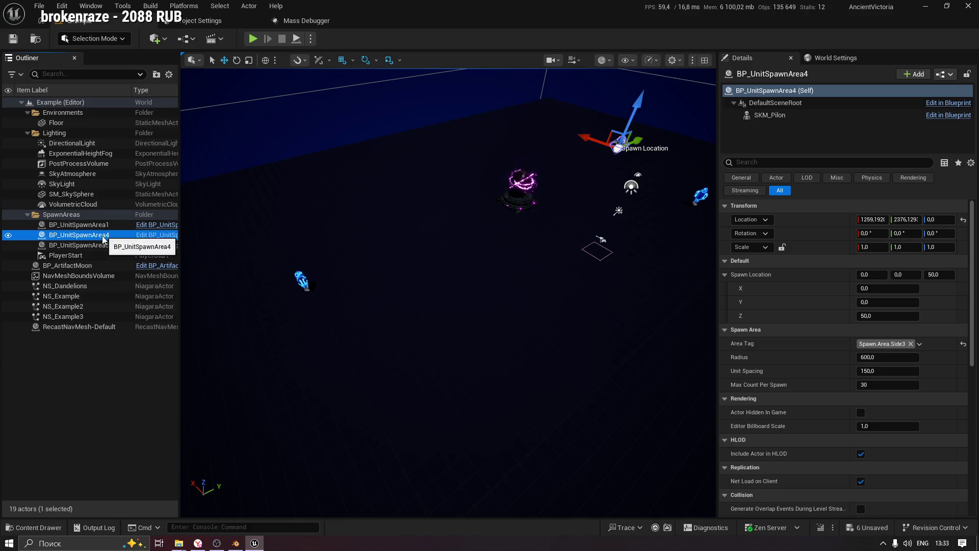
pyautogui.click(104, 246)
pyautogui.click(111, 245)
pyautogui.press('Return')
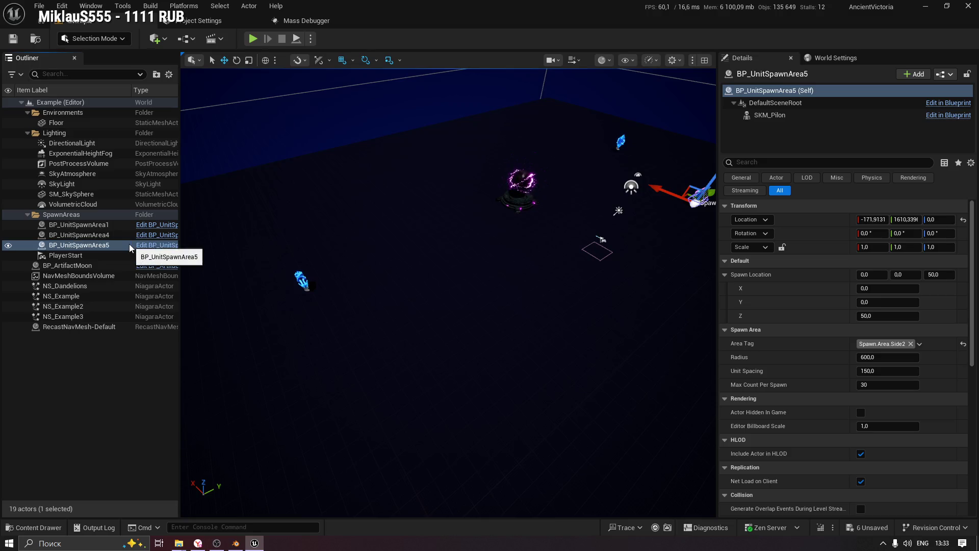
pyautogui.press('Up')
pyautogui.press('Down')
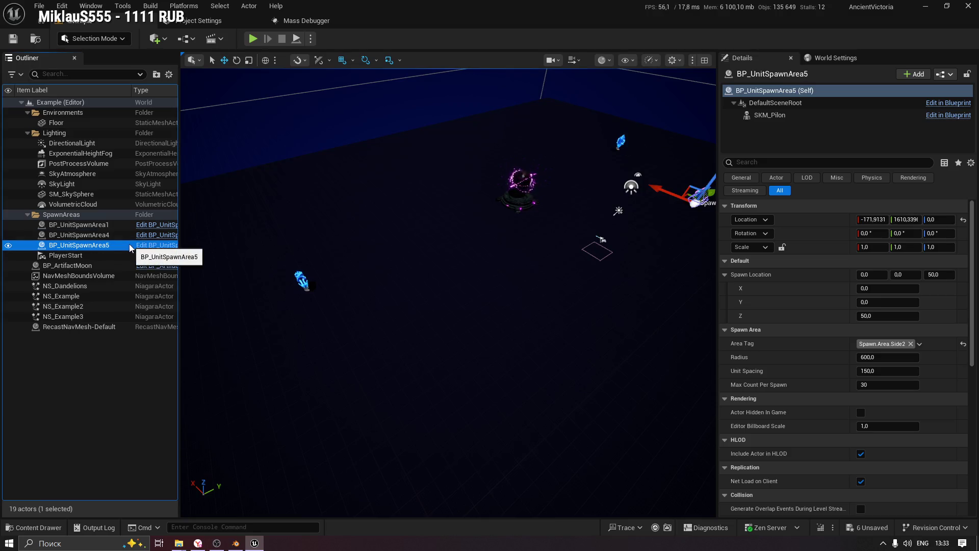
pyautogui.press('F2')
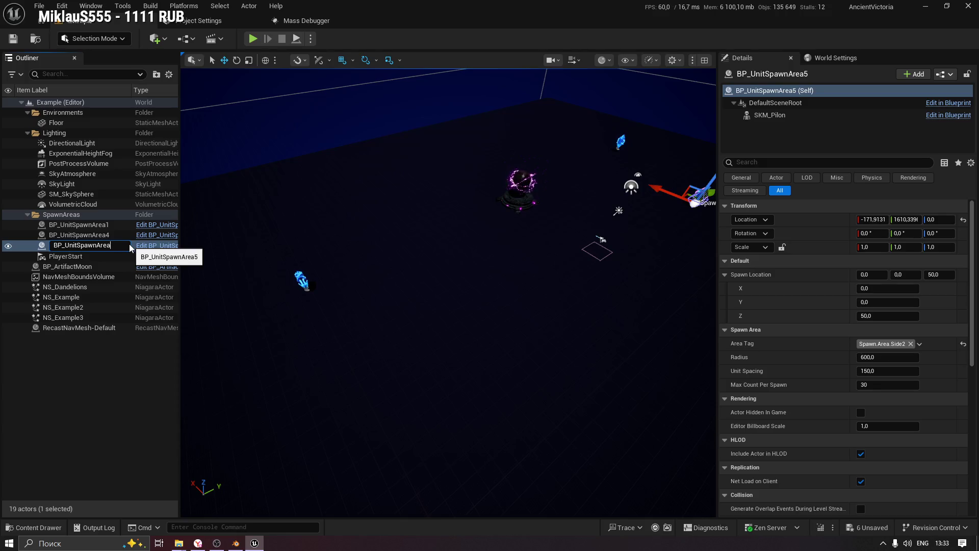
pyautogui.write('_2')
pyautogui.press('Return')
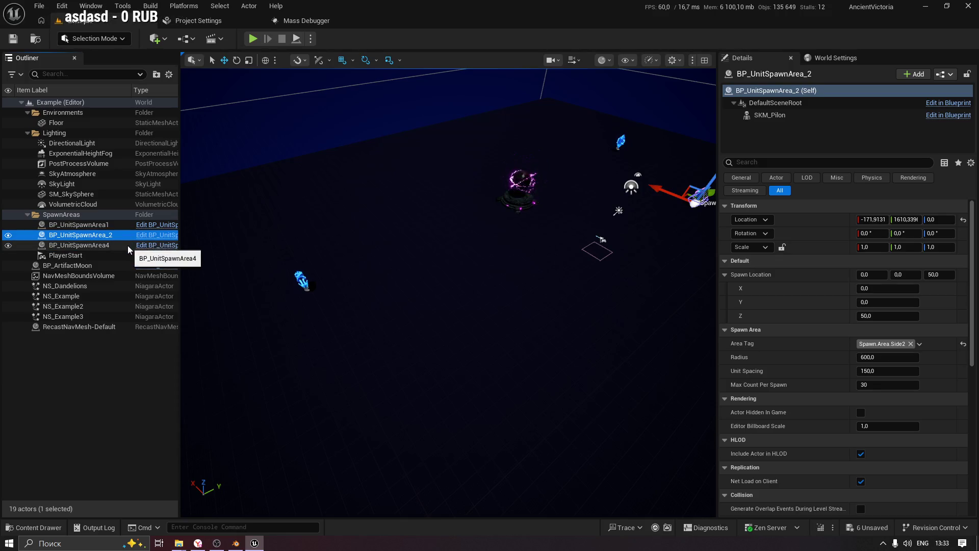
# Rename BP_UnitSpawnArea4 to BP_UnitSpawnArea_3 and save all changes.
pyautogui.click(105, 245)
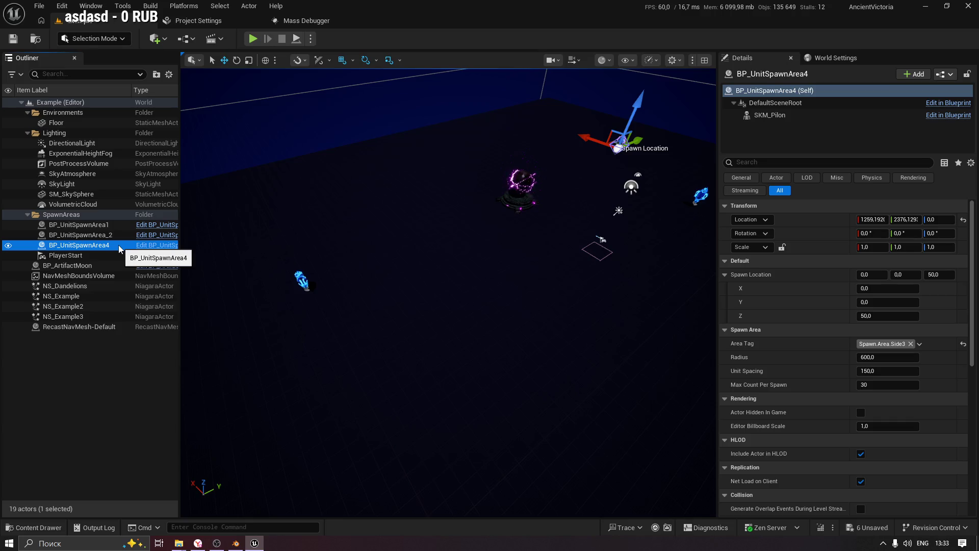
pyautogui.press('F2')
pyautogui.write('3')
pyautogui.press('Return')
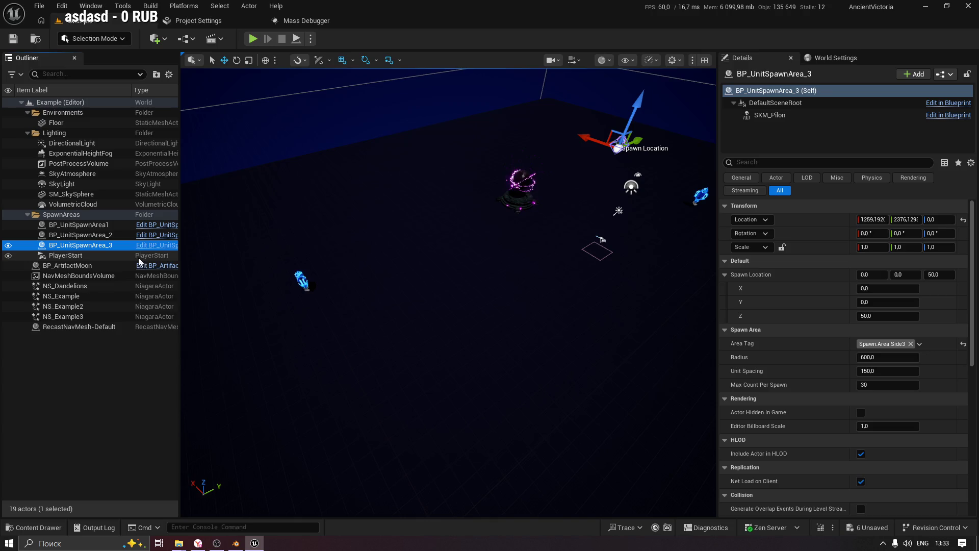
pyautogui.hotkey('ctrl', 'shift', 's')
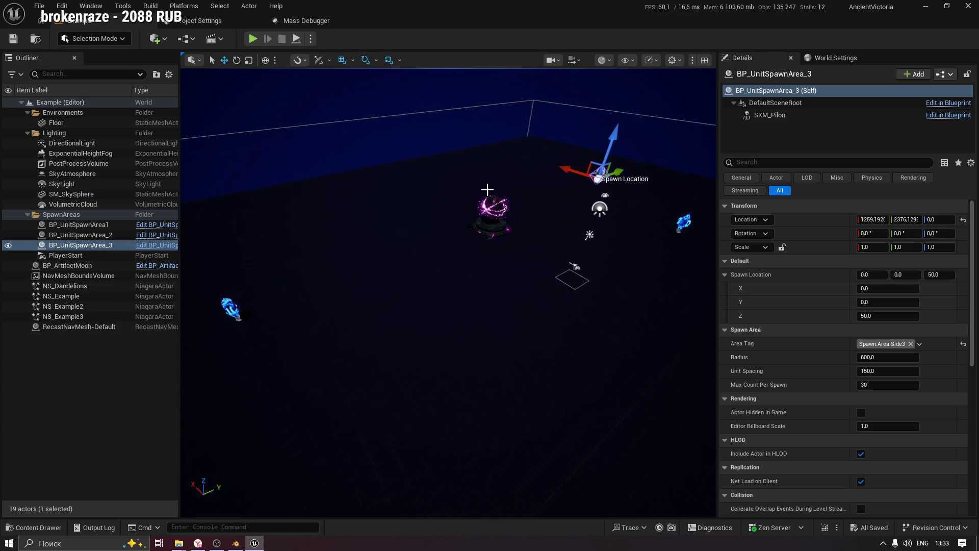
pyautogui.press('Up')
# Frame BP_UnitSpawnArea_2, orbit around the arena's spawn areas, then start Play In Editor.
pyautogui.press('f')
pyautogui.moveTo(418, 194); pyautogui.dragTo(429, 194)
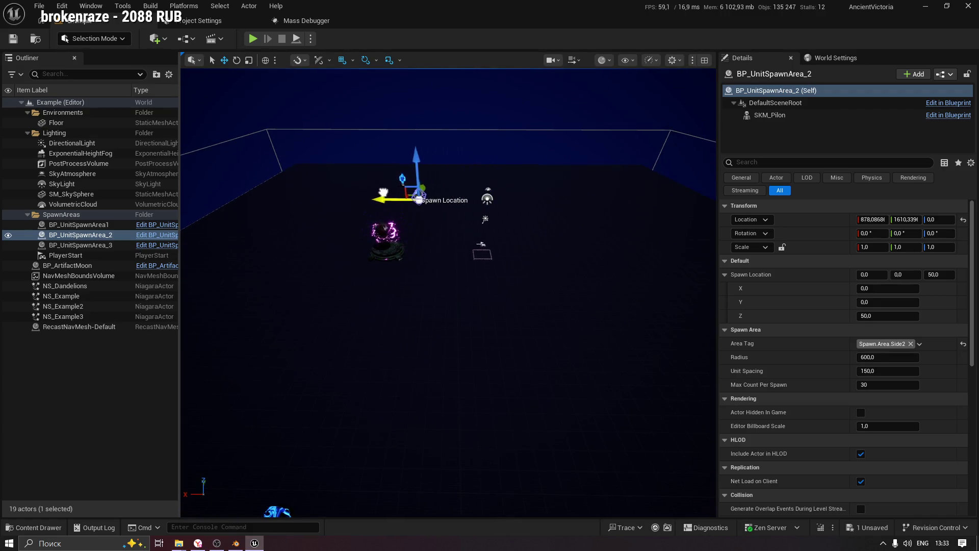
pyautogui.moveTo(363, 191)
pyautogui.mouseDown()
pyautogui.moveTo(540, 138)
pyautogui.moveTo(539, 169)
pyautogui.mouseUp()
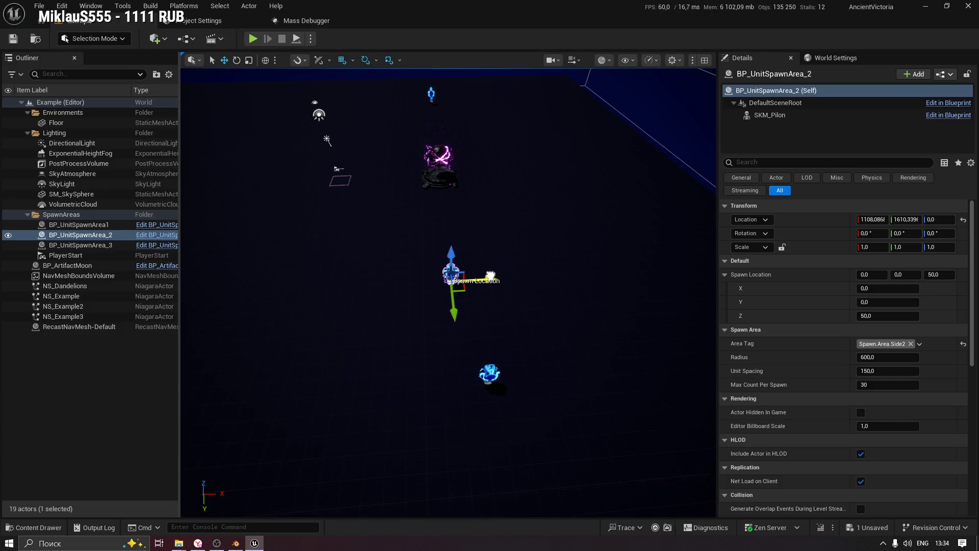
pyautogui.moveTo(491, 276); pyautogui.dragTo(415, 305)
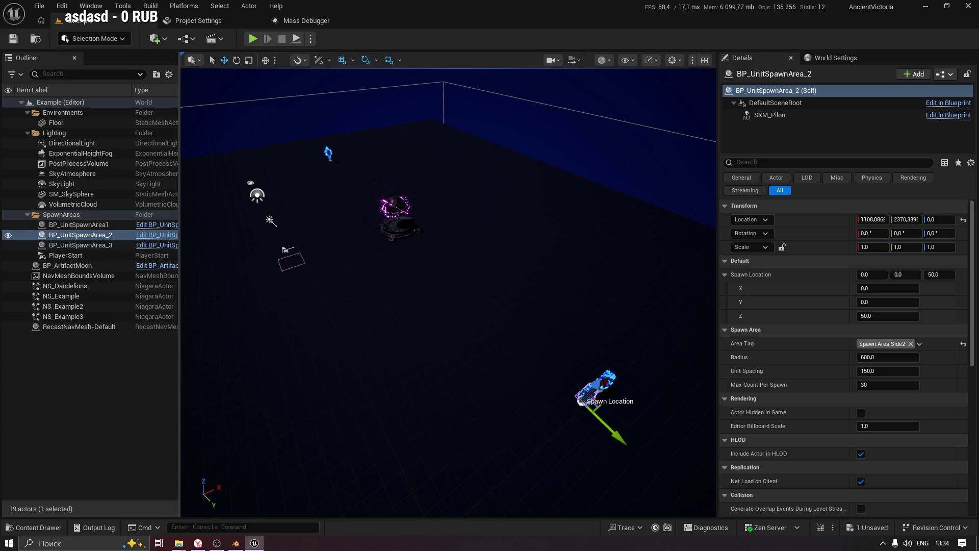
pyautogui.moveTo(449, 306); pyautogui.dragTo(398, 306)
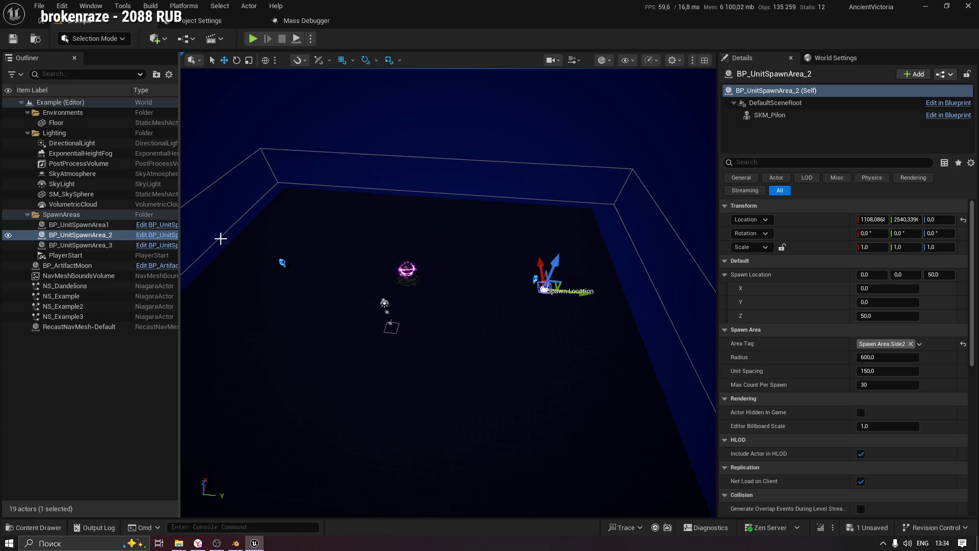
pyautogui.moveTo(489, 268)
pyautogui.mouseDown()
pyautogui.moveTo(624, 339)
pyautogui.moveTo(587, 339)
pyautogui.mouseUp()
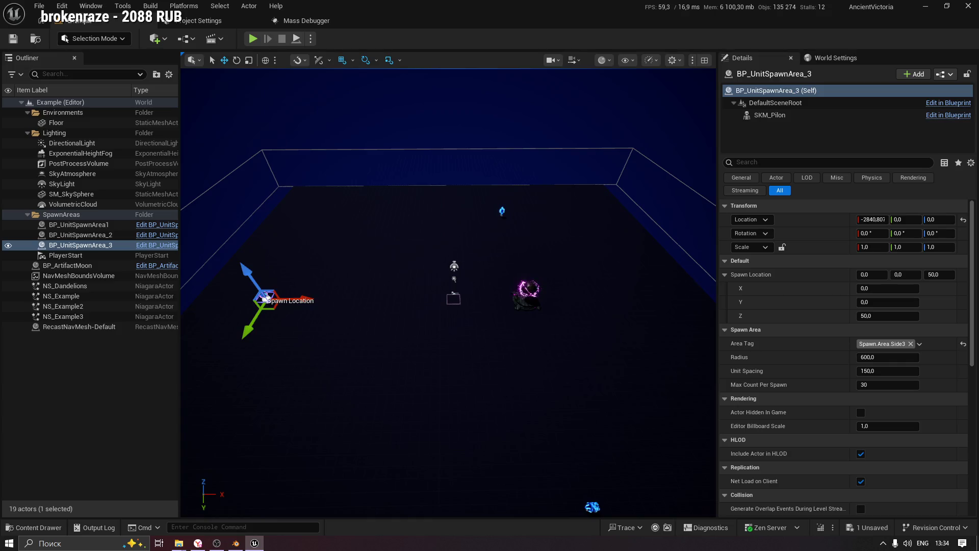
pyautogui.moveTo(449, 293); pyautogui.dragTo(480, 294)
pyautogui.moveTo(605, 238)
pyautogui.mouseDown()
pyautogui.moveTo(591, 219)
pyautogui.moveTo(602, 201)
pyautogui.moveTo(577, 114)
pyautogui.mouseUp()
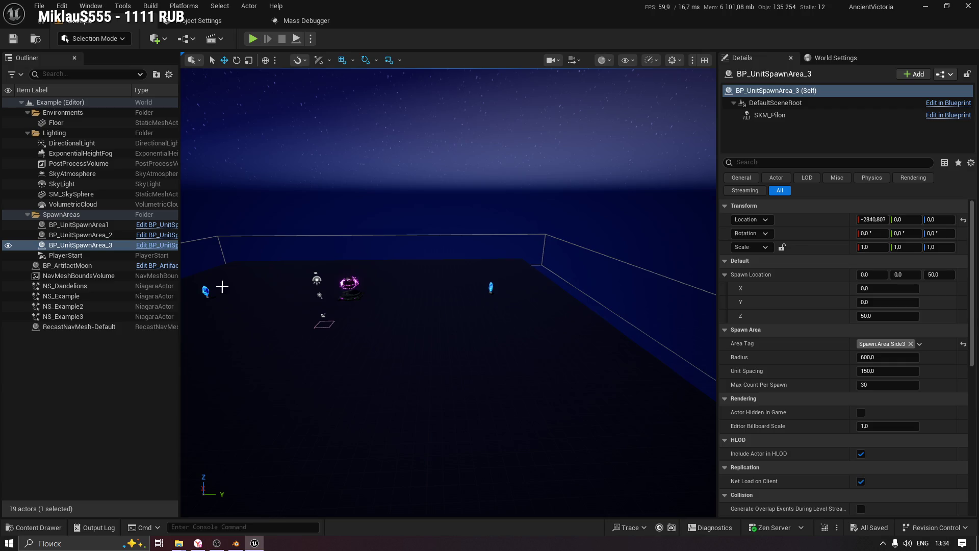
pyautogui.hotkey('alt', 'p')
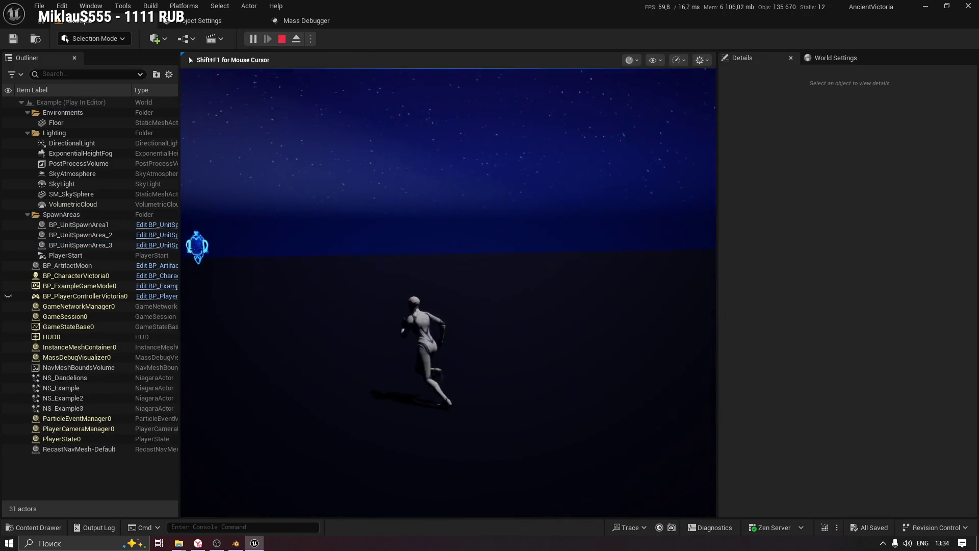
# Run the character toward the pink sphere field and switch the game to fullscreen.
pyautogui.press('w')
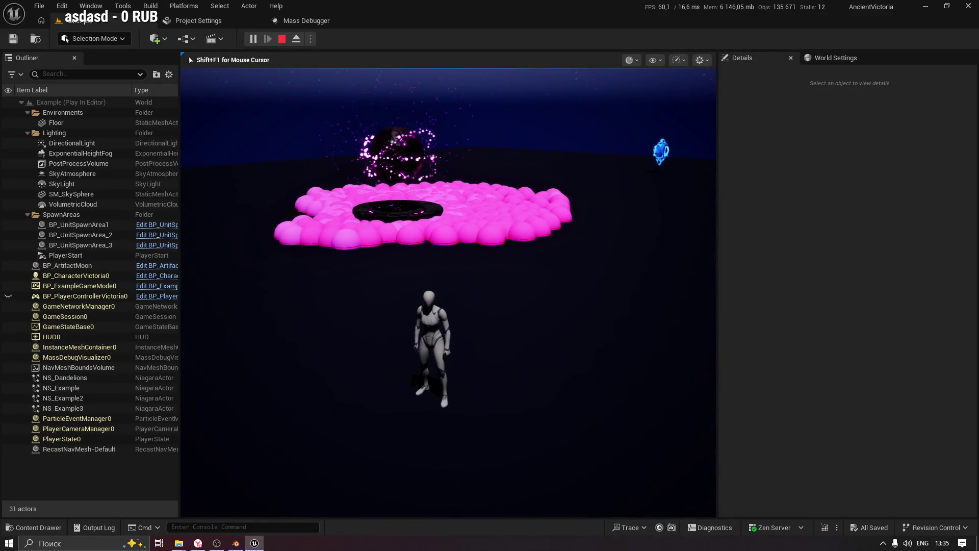
pyautogui.press('F11')
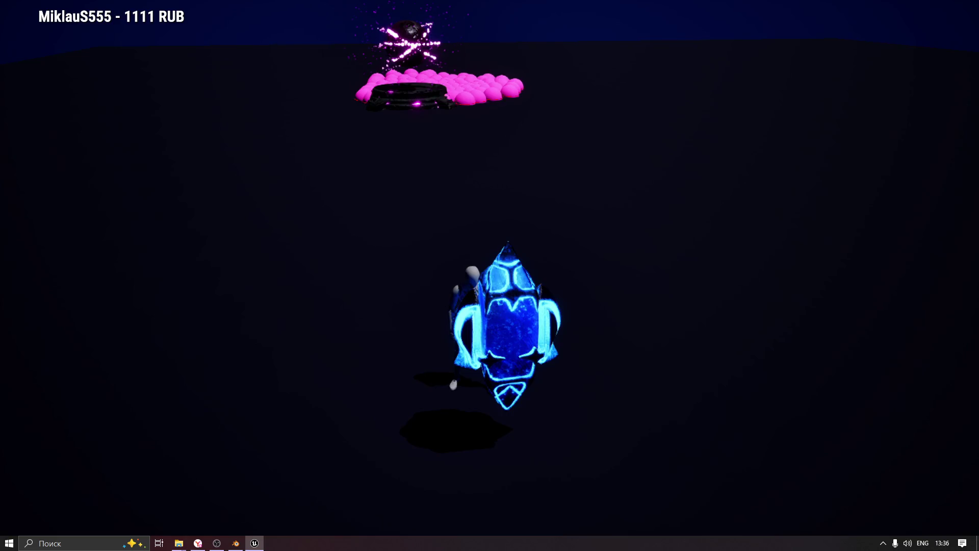
# Run the character across the pink spheres around the dark portal, then stop Play In Editor.
pyautogui.press('w')
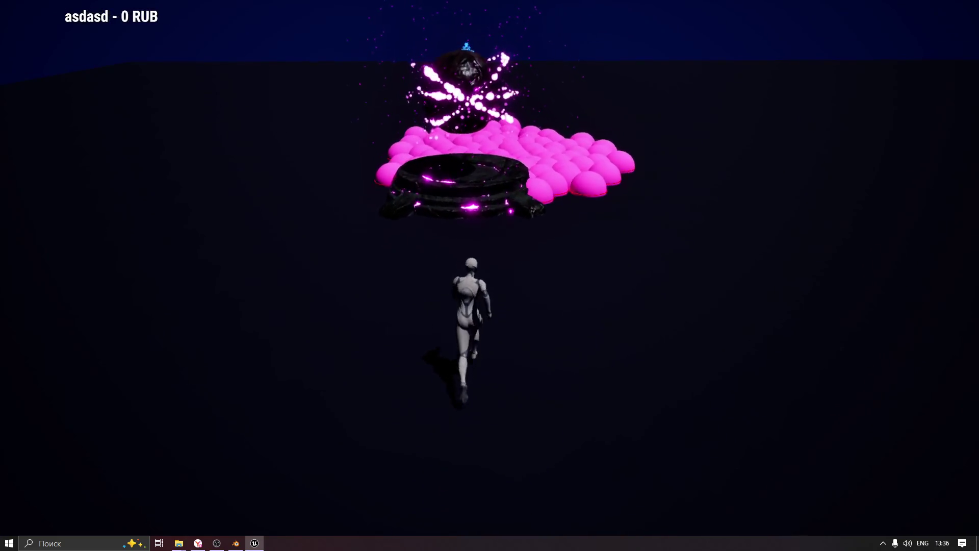
pyautogui.press('w')
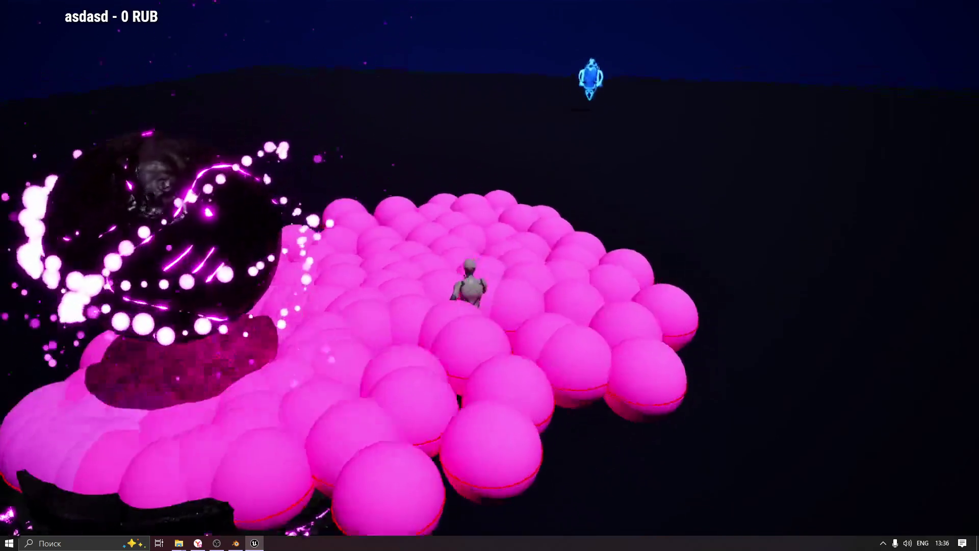
pyautogui.press('w')
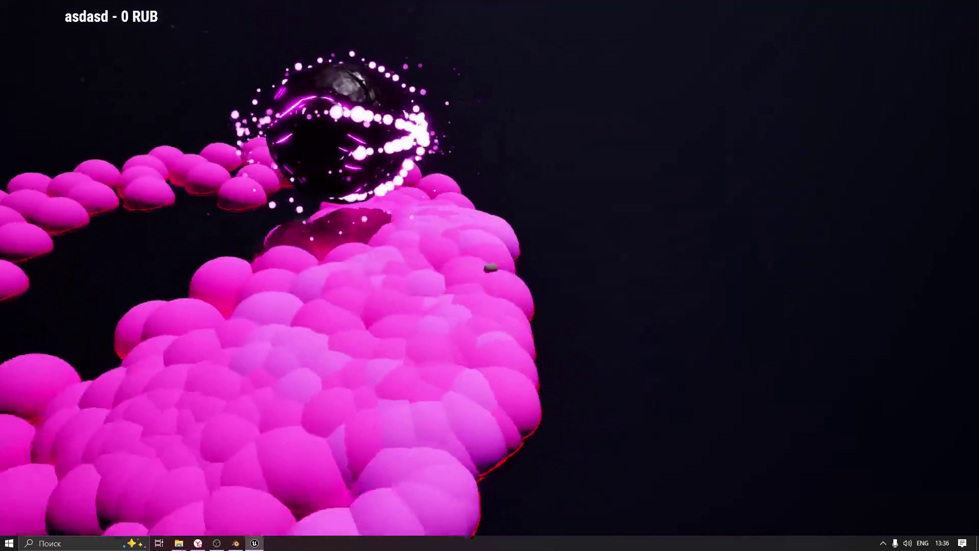
pyautogui.press('w')
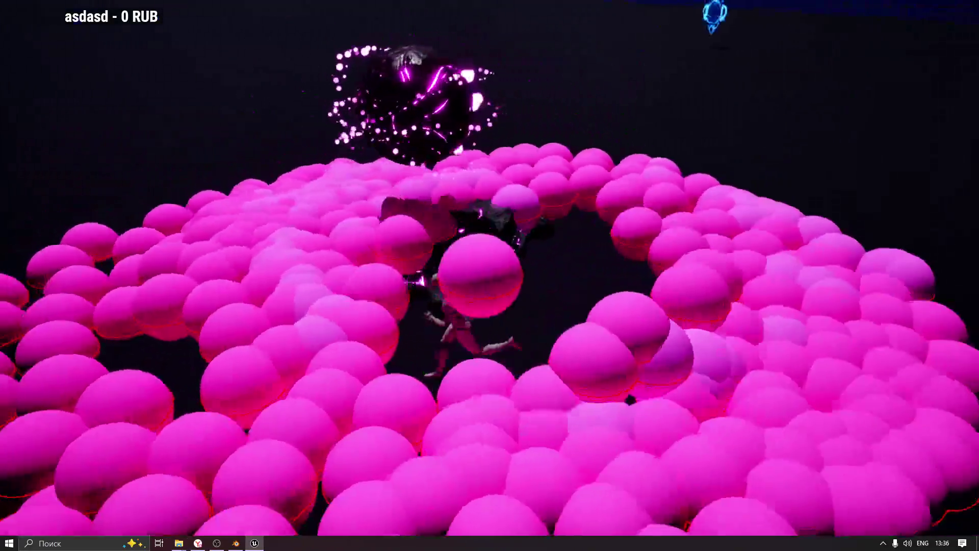
pyautogui.press('w')
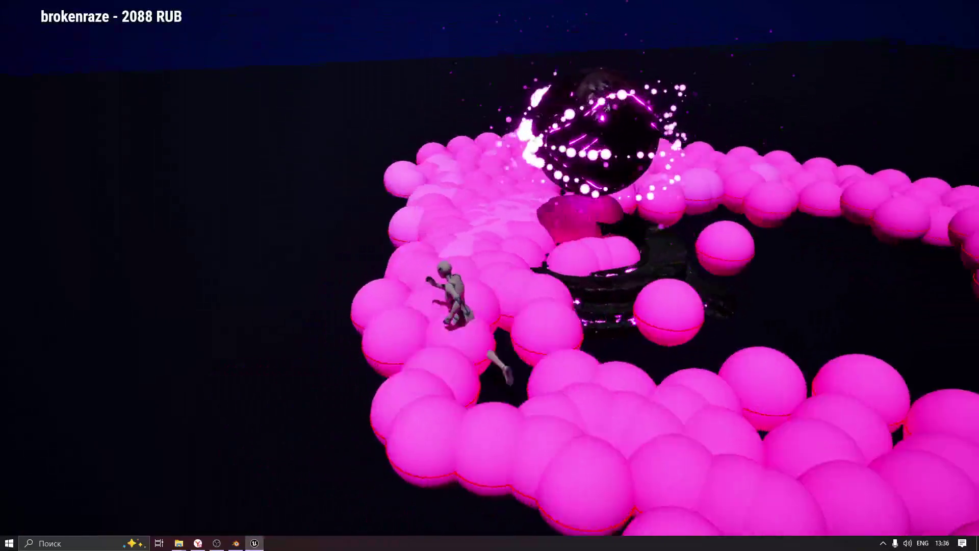
pyautogui.press('w')
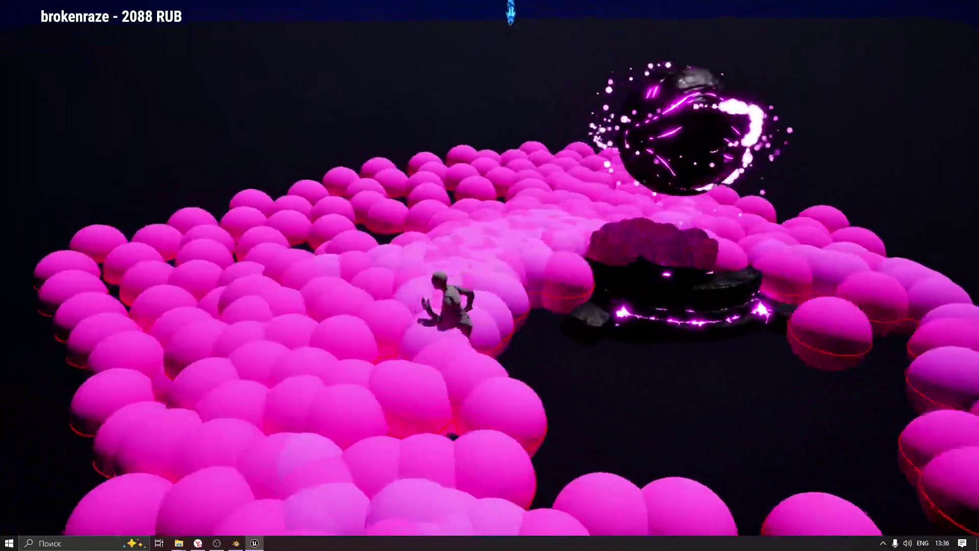
pyautogui.press('w')
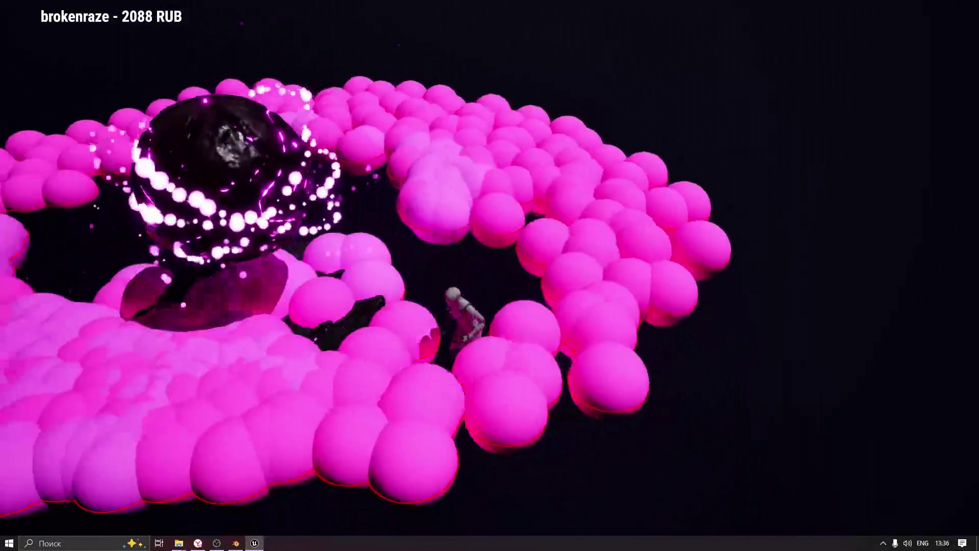
pyautogui.press('w')
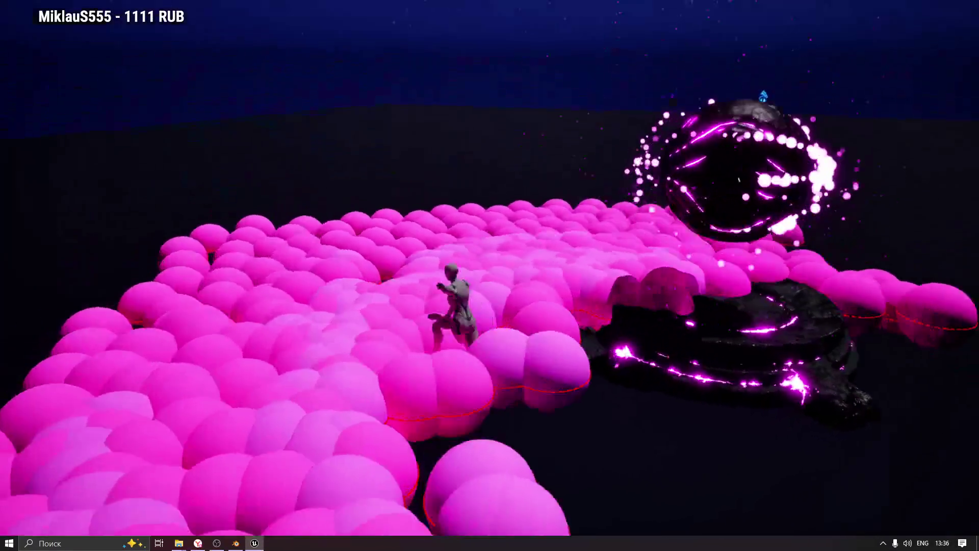
pyautogui.press('w')
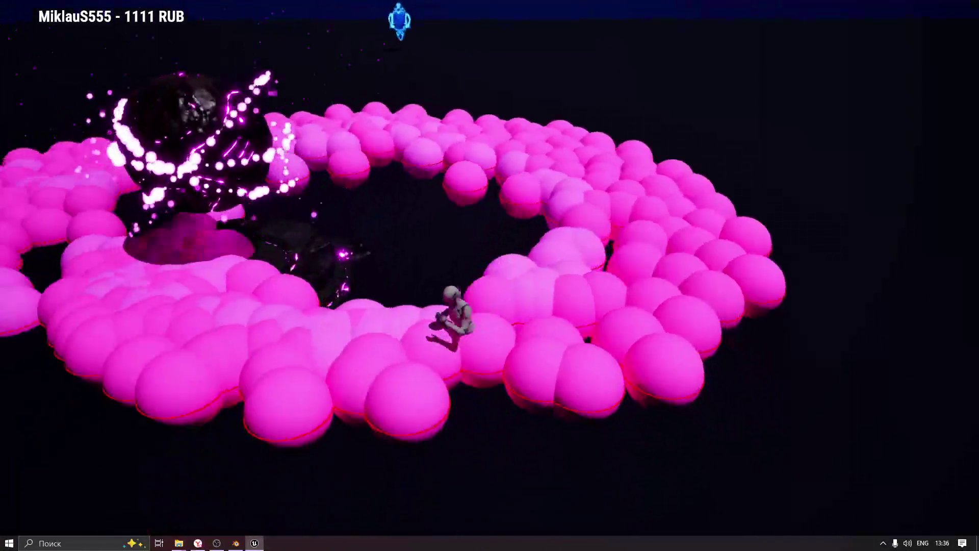
pyautogui.press('w')
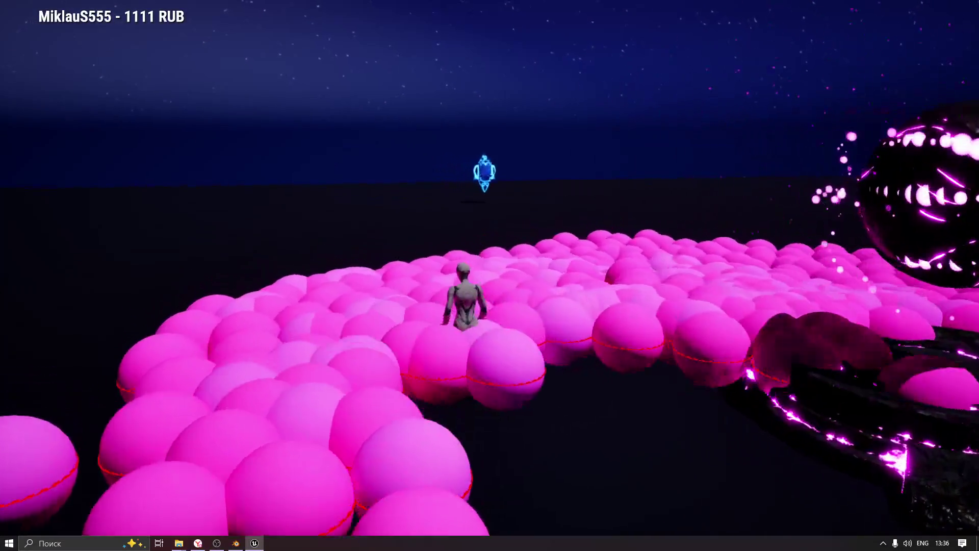
pyautogui.press('w')
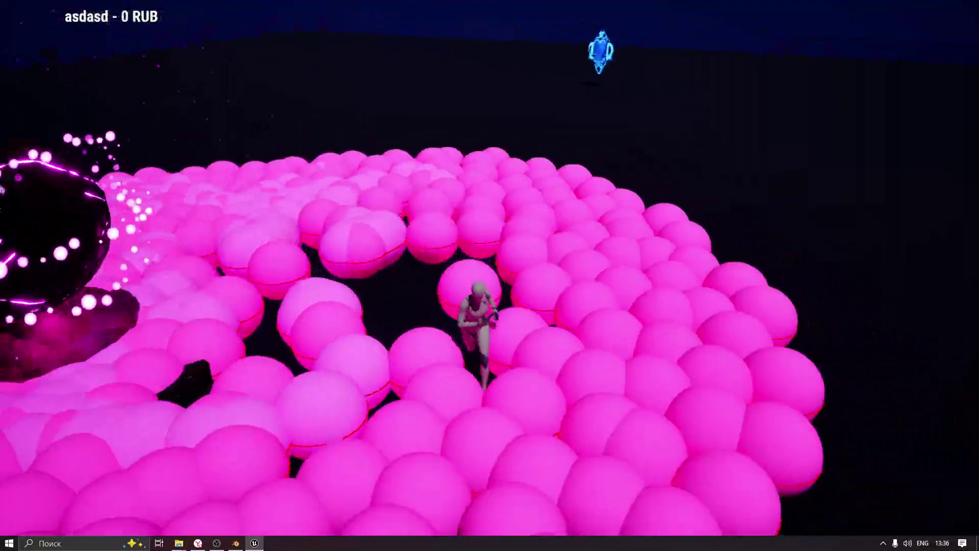
pyautogui.press('w')
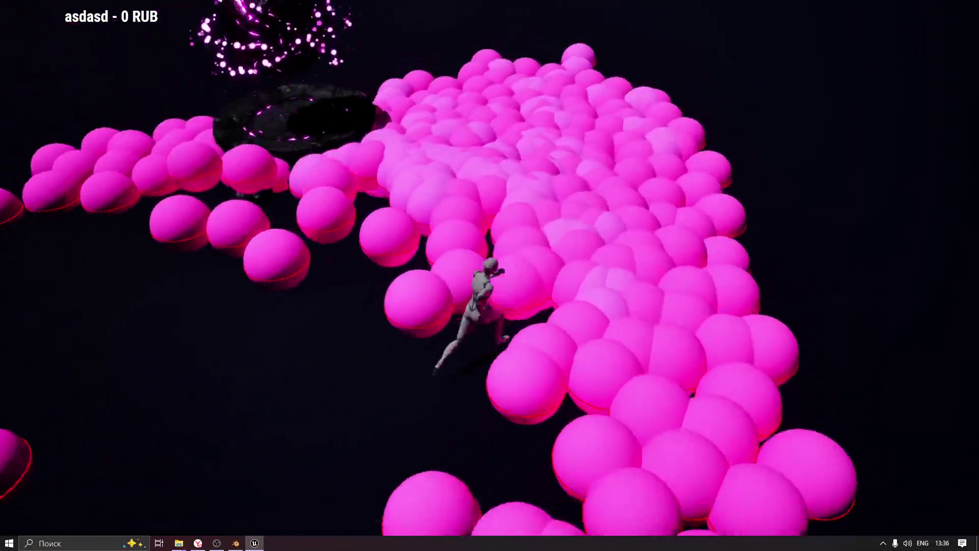
pyautogui.press('w')
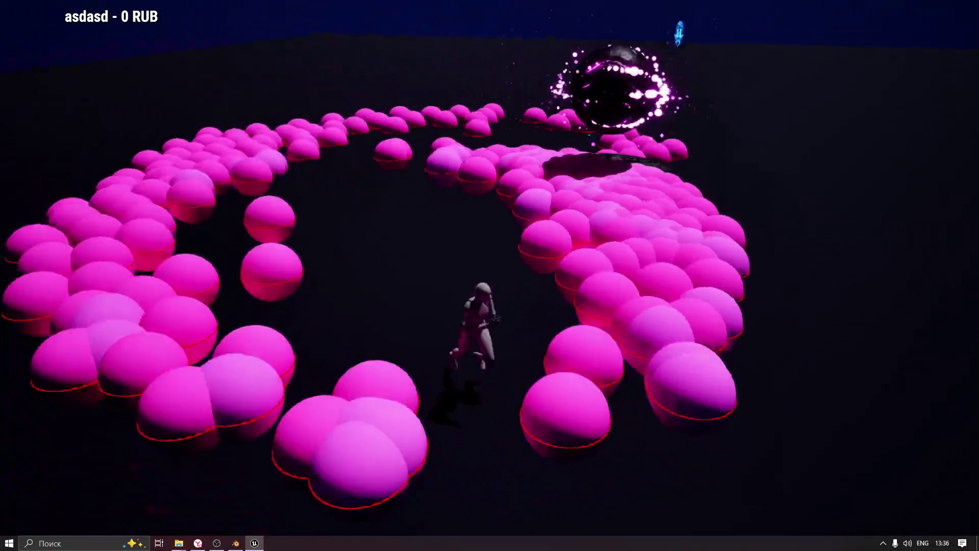
pyautogui.press('w')
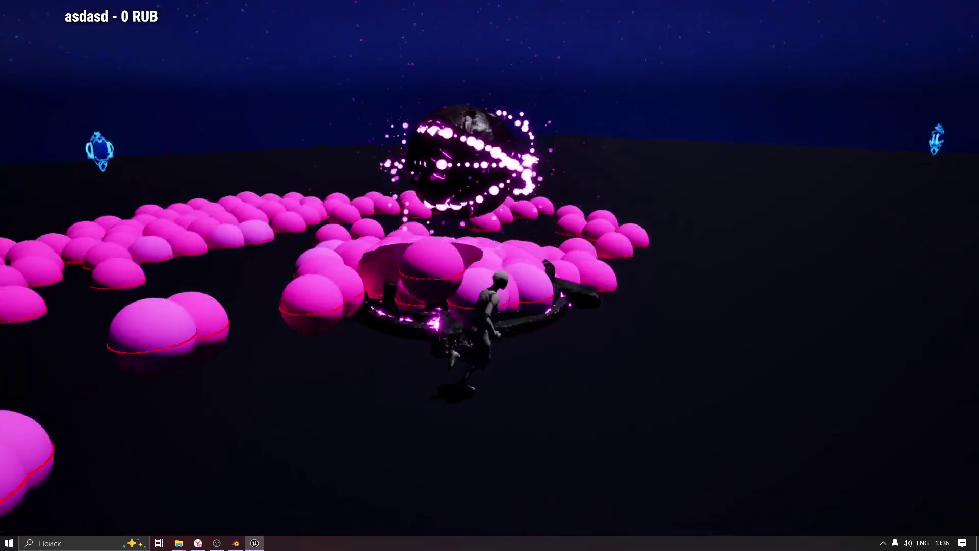
pyautogui.press('Escape')
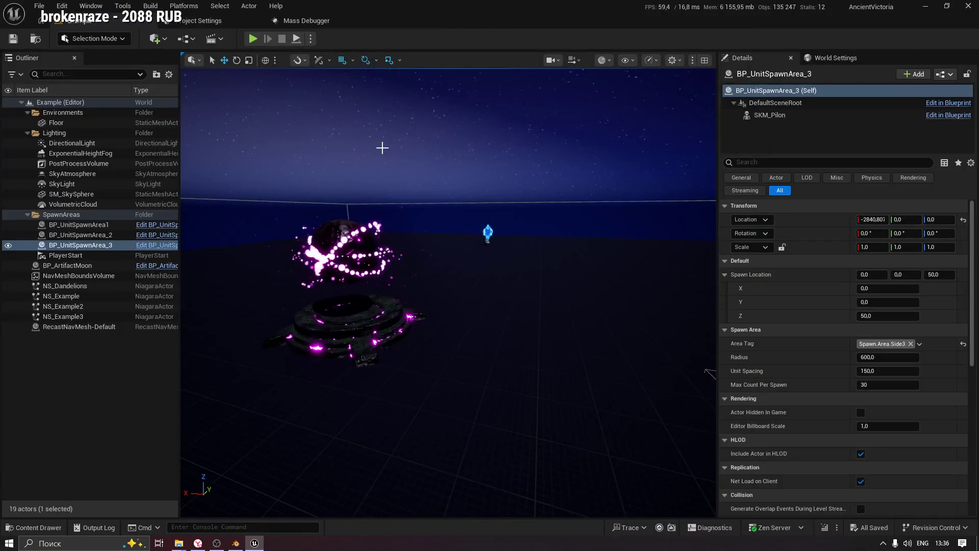
# Open M_Pilon from Content/ART/Draft/Pilon in a maximized Material Editor.
pyautogui.click(3, 529)
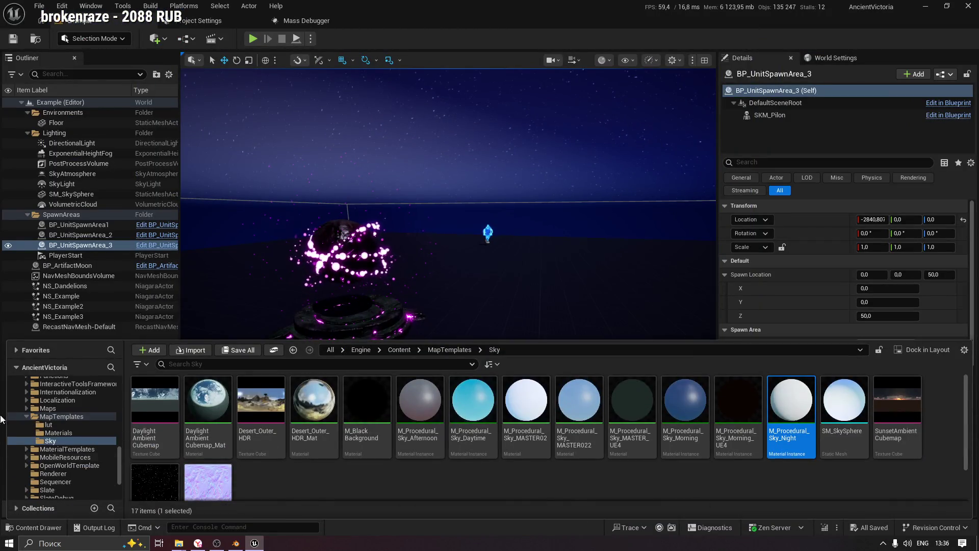
pyautogui.click(26, 416)
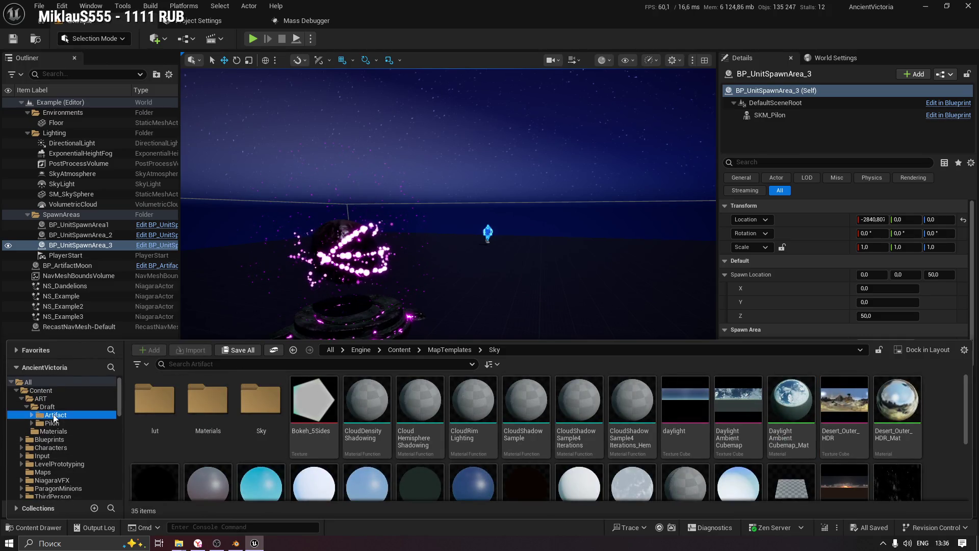
pyautogui.click(53, 423)
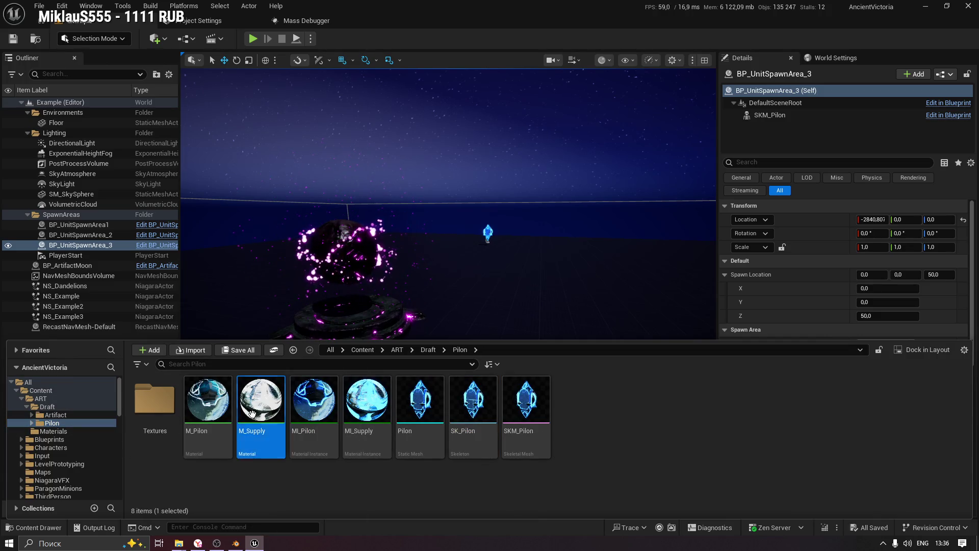
pyautogui.click(191, 393)
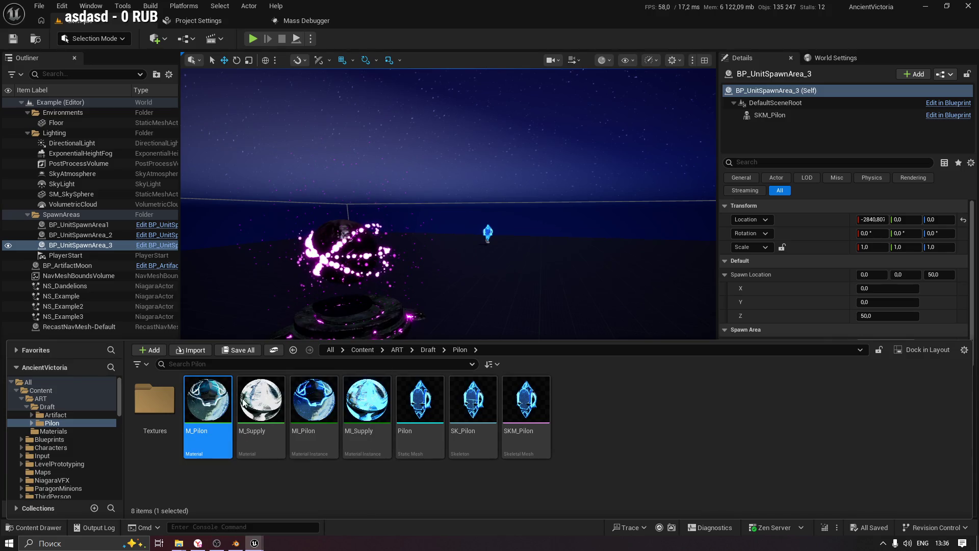
pyautogui.doubleClick(220, 407)
pyautogui.click(944, 52)
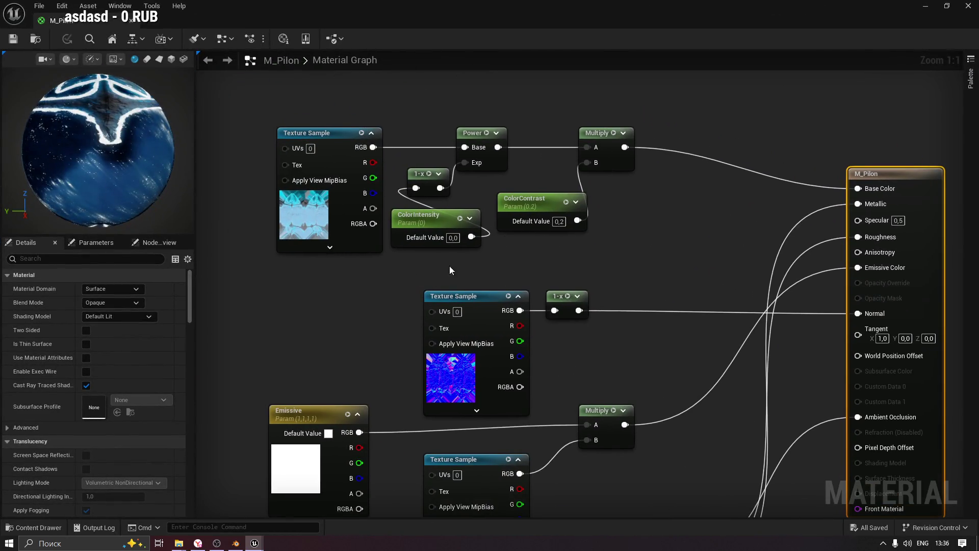
# Reposition the ColorContrast node and preview the material on a flat plane.
pyautogui.moveTo(534, 205); pyautogui.dragTo(536, 221)
pyautogui.moveTo(111, 162); pyautogui.dragTo(163, 75)
pyautogui.click(159, 59)
# Add a Multiply node with Emissive as A and the Sine of Time as B.
pyautogui.moveTo(340, 510)
pyautogui.mouseDown()
pyautogui.moveTo(542, 349)
pyautogui.moveTo(485, 352)
pyautogui.mouseUp()
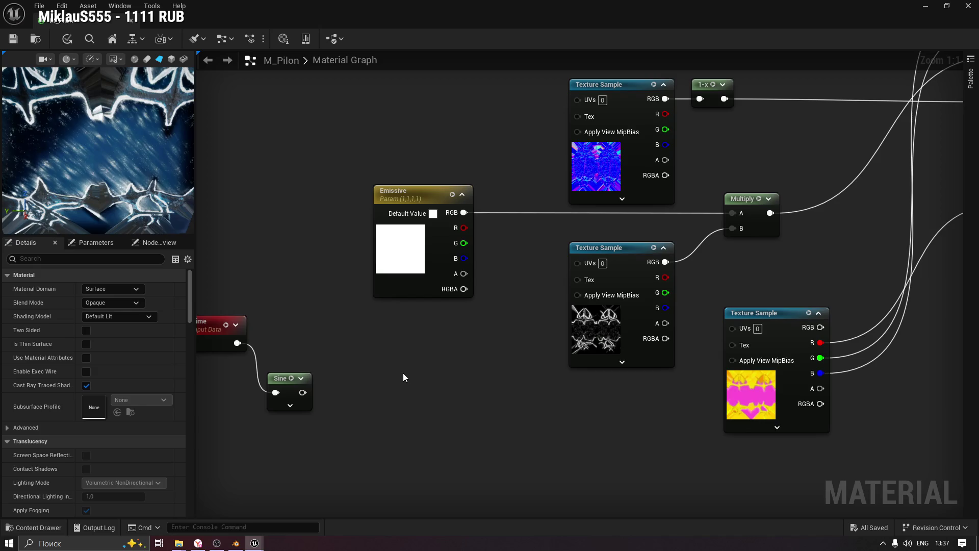
pyautogui.click(408, 350)
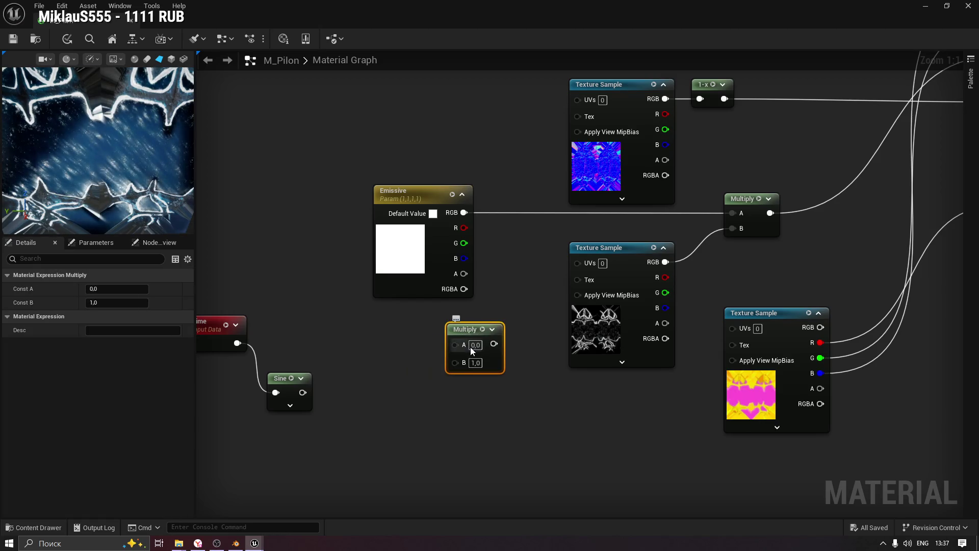
pyautogui.moveTo(439, 351); pyautogui.dragTo(454, 344)
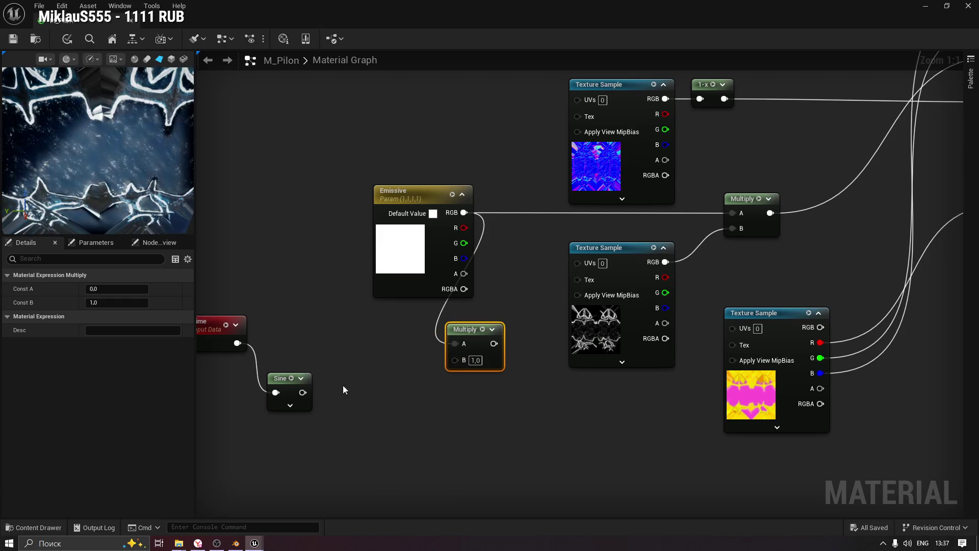
pyautogui.moveTo(382, 387); pyautogui.dragTo(459, 360)
pyautogui.scroll(-3, 30, 130)
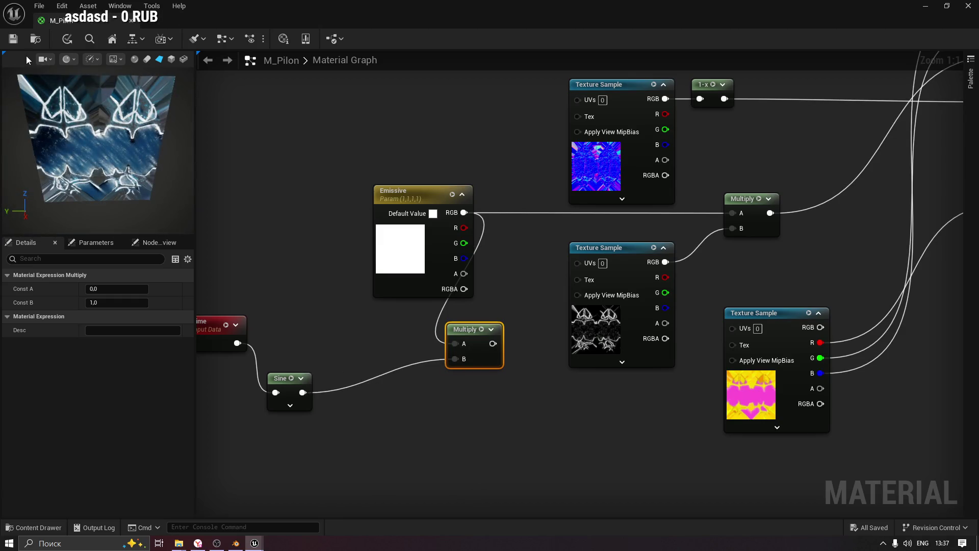
pyautogui.click(925, 7)
# Frame and orbit around the pilon spawn area, then reopen M_Pilon from the Content Drawer.
pyautogui.press('f')
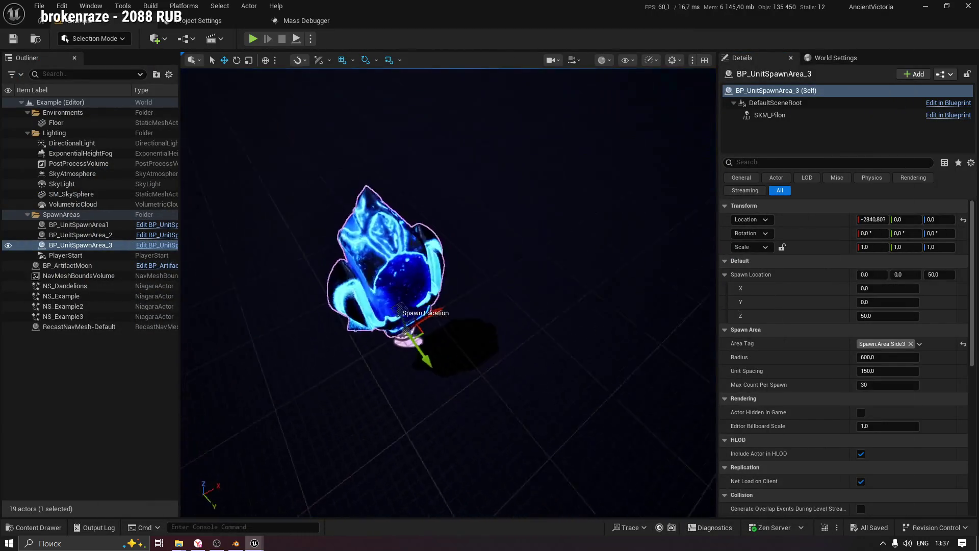
pyautogui.moveTo(473, 247)
pyautogui.mouseDown()
pyautogui.moveTo(474, 219)
pyautogui.moveTo(473, 246)
pyautogui.mouseUp()
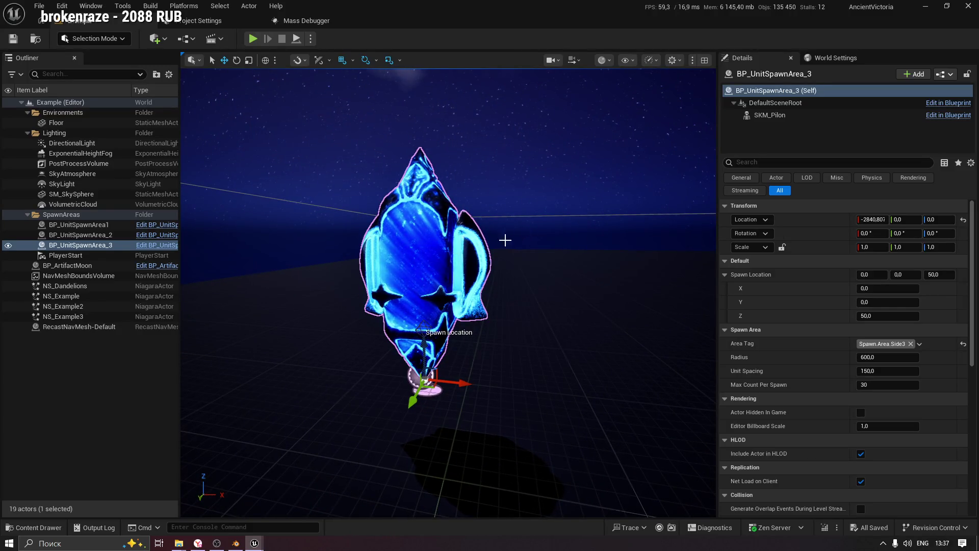
pyautogui.click(42, 530)
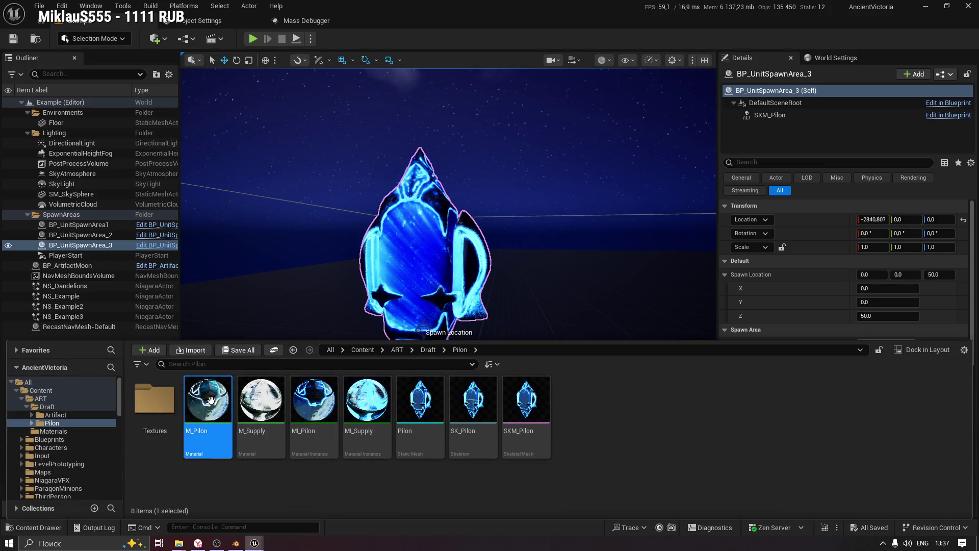
pyautogui.doubleClick(211, 399)
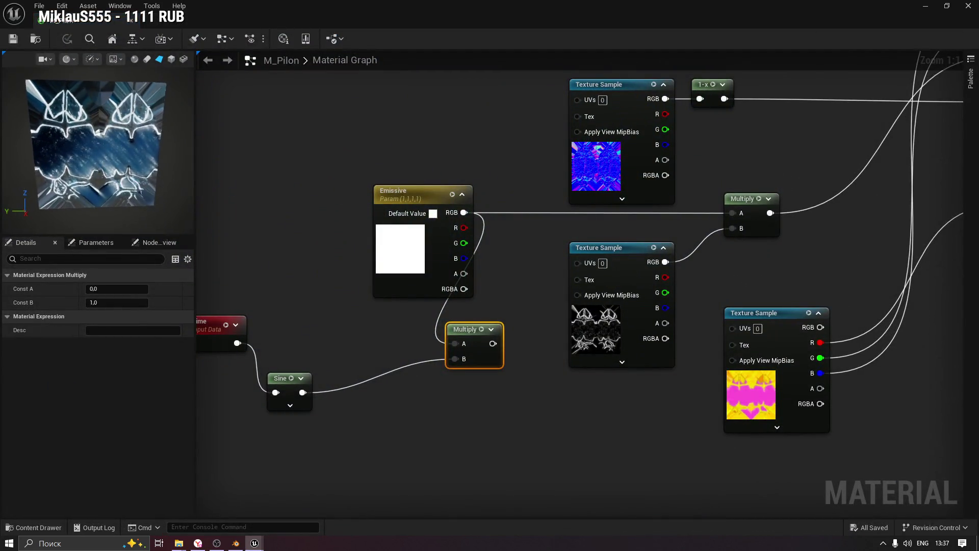
# Place the Emissive-times-Sine Multiply before the texture Multiply and save M_Pilon.
pyautogui.moveTo(493, 343)
pyautogui.mouseDown()
pyautogui.moveTo(693, 212)
pyautogui.moveTo(664, 209)
pyautogui.mouseUp()
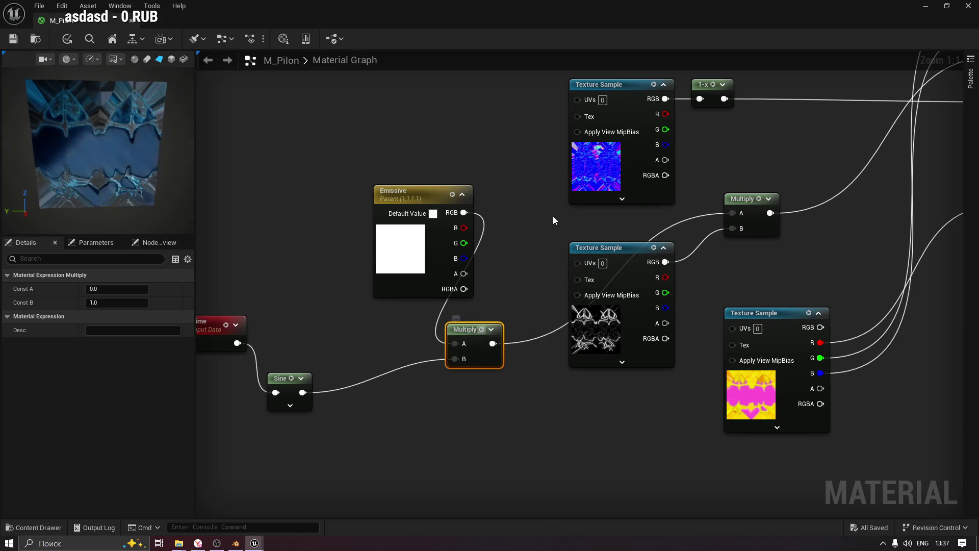
pyautogui.moveTo(467, 328)
pyautogui.mouseDown()
pyautogui.moveTo(525, 215)
pyautogui.moveTo(519, 198)
pyautogui.mouseUp()
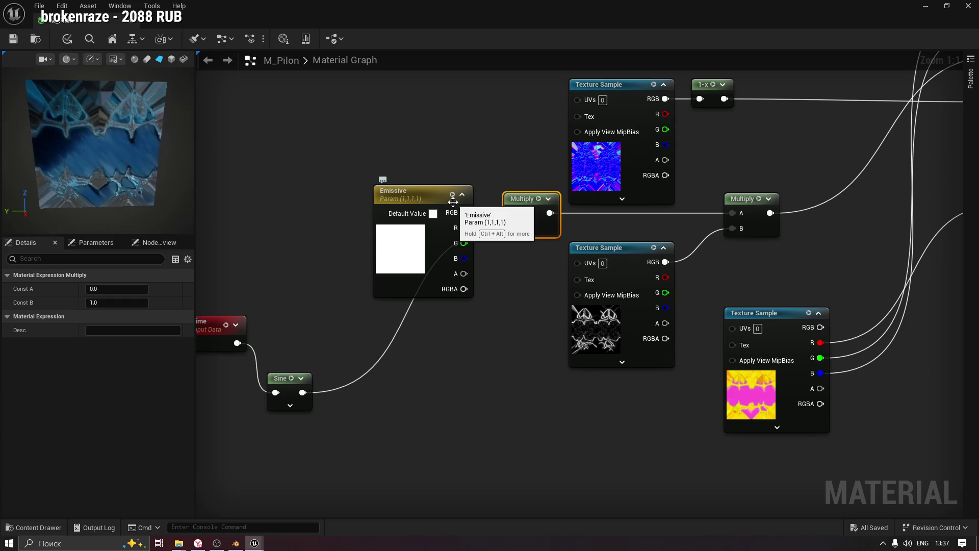
pyautogui.click(17, 43)
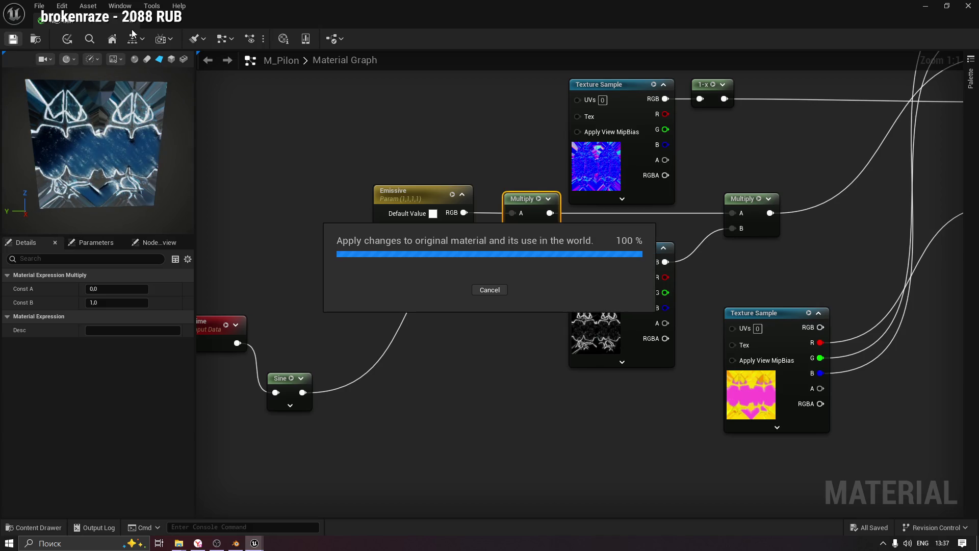
# Inspect the pilon's pulsing glow in the level, then reopen M_Pilon.
pyautogui.click(925, 11)
pyautogui.scroll(-3, 448, 293)
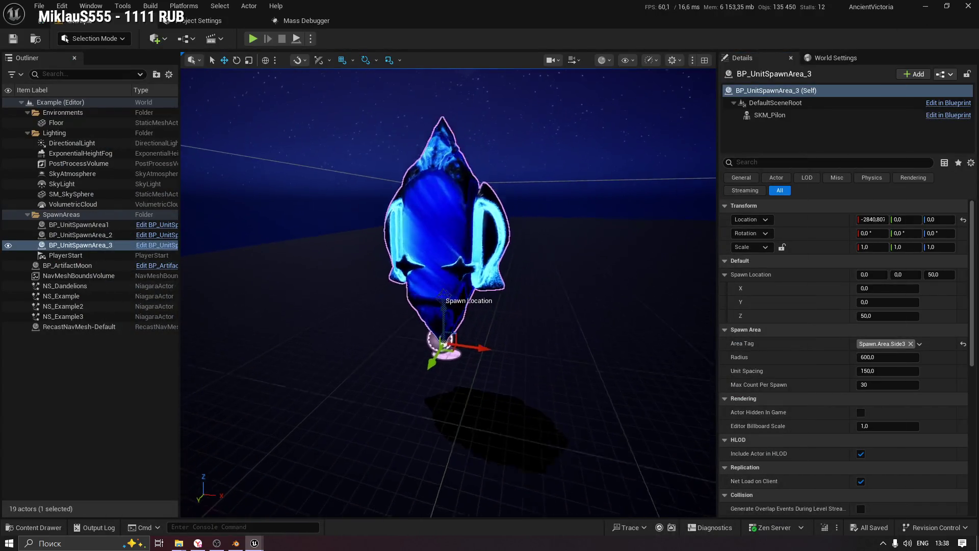
pyautogui.scroll(6, 448, 294)
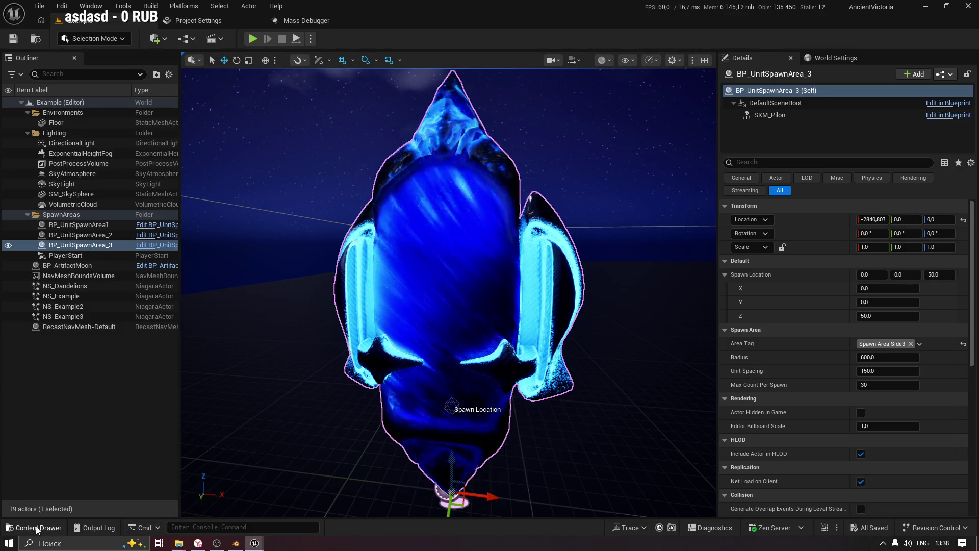
pyautogui.hotkey('ctrl', 'space')
pyautogui.doubleClick(209, 400)
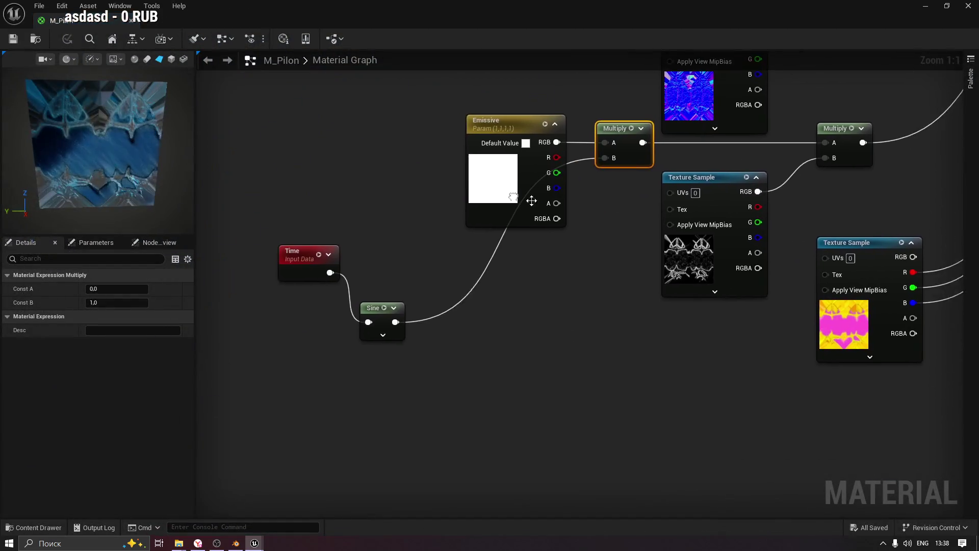
# Add a trial Noise node to the M_Pilon graph and delete it again.
pyautogui.rightClick(334, 184)
pyautogui.write('vo')
pyautogui.press('BackSpace')
pyautogui.press('BackSpace')
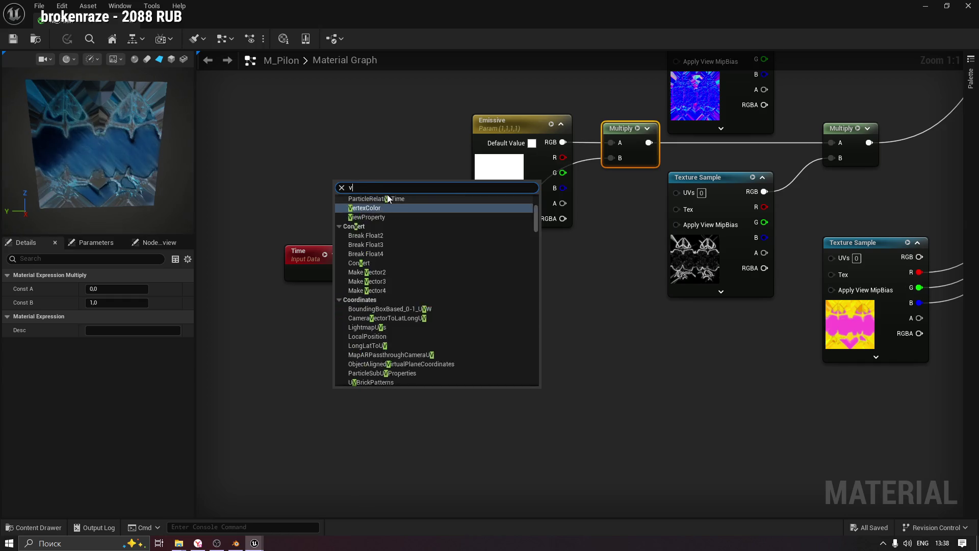
pyautogui.write('nois')
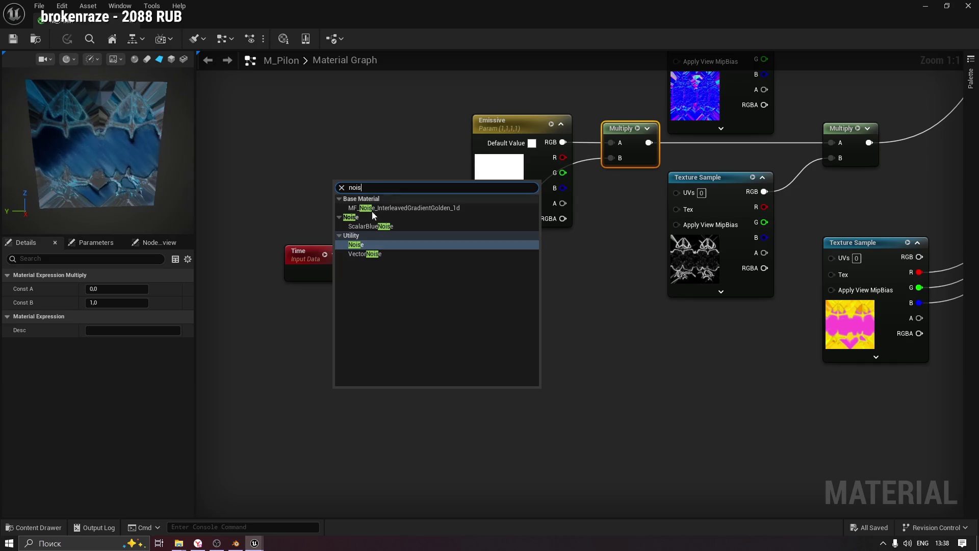
pyautogui.click(357, 245)
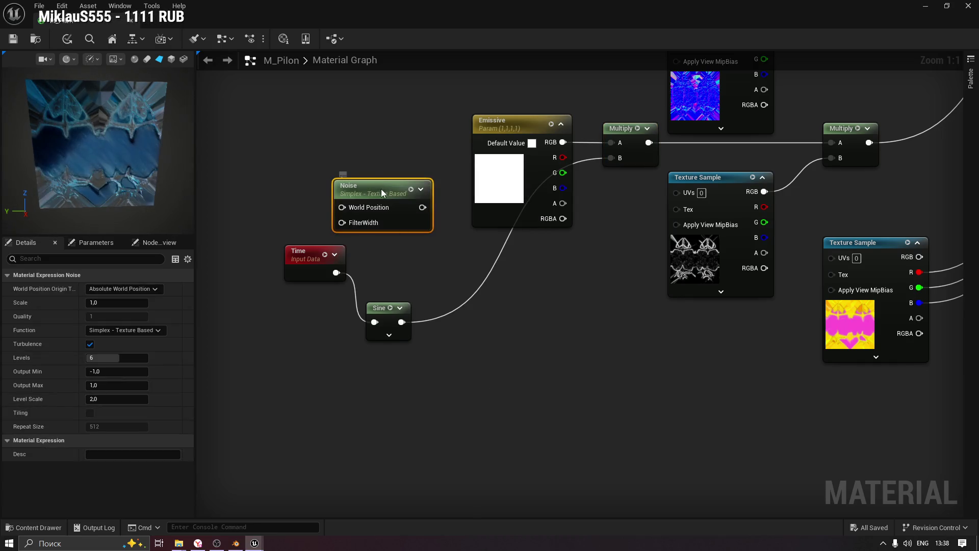
pyautogui.moveTo(383, 189); pyautogui.dragTo(362, 171)
pyautogui.press('Delete')
# Search for Sine and Voronoi nodes without adding any, then delete the Sine node.
pyautogui.rightClick(350, 164)
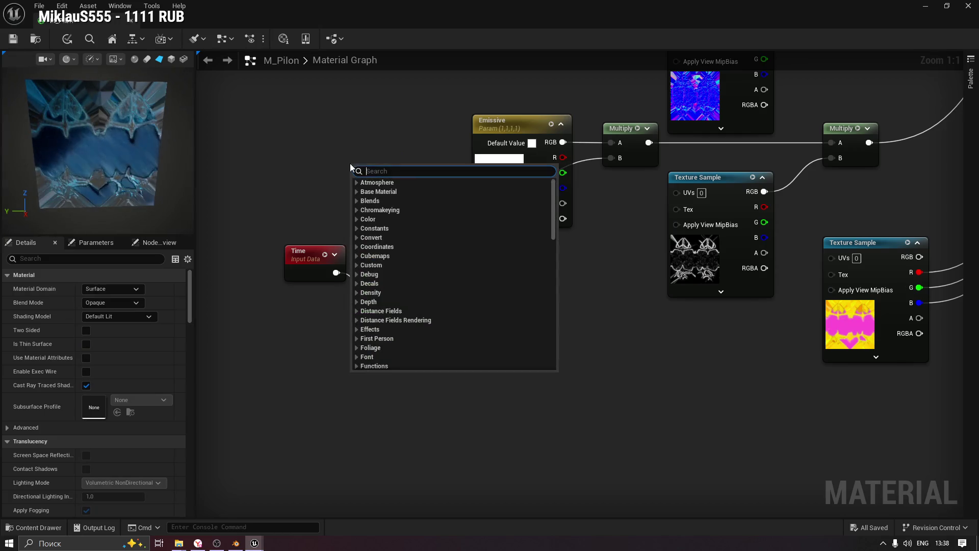
pyautogui.write('vdro')
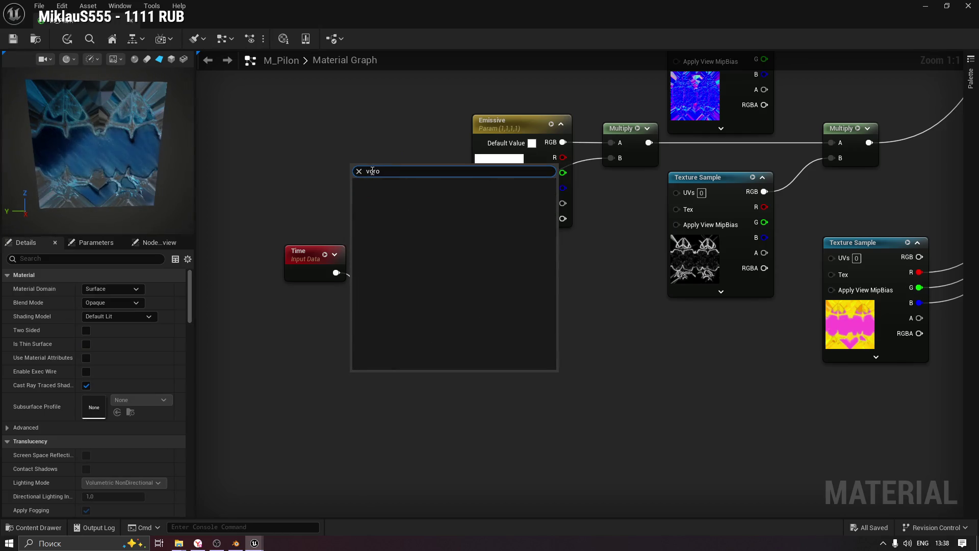
pyautogui.press('BackSpace')
pyautogui.press('BackSpace')
pyautogui.press('BackSpace')
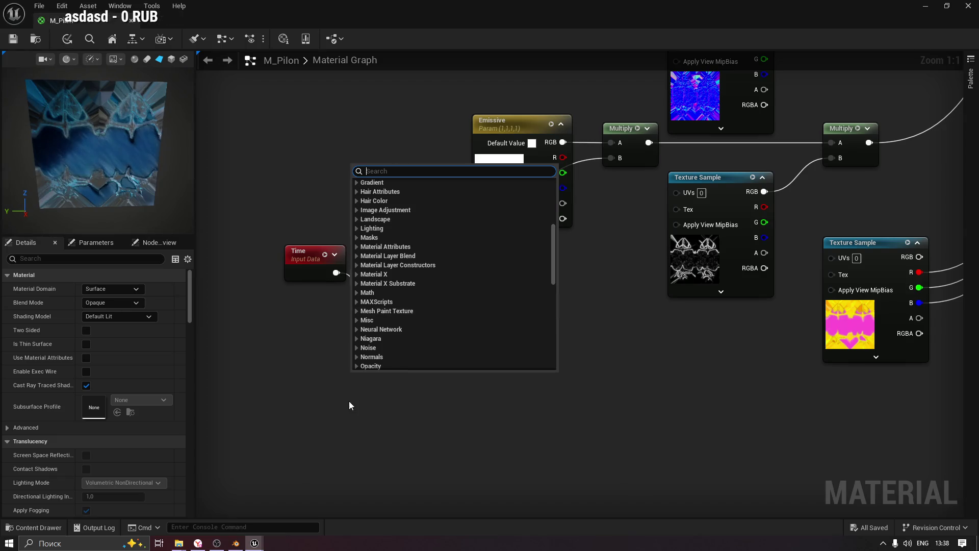
pyautogui.write('sine')
pyautogui.press('Return')
pyautogui.rightClick(497, 332)
pyautogui.write('v')
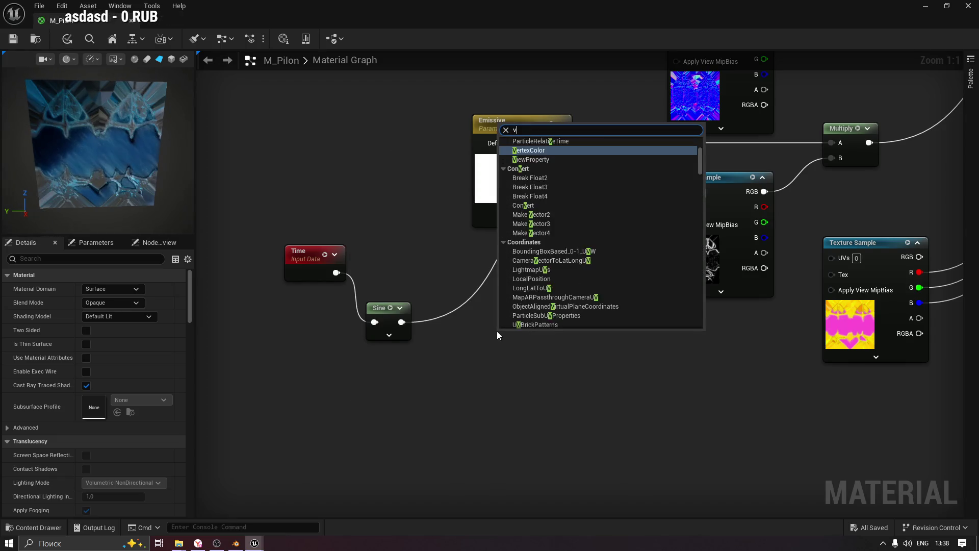
pyautogui.write('oro')
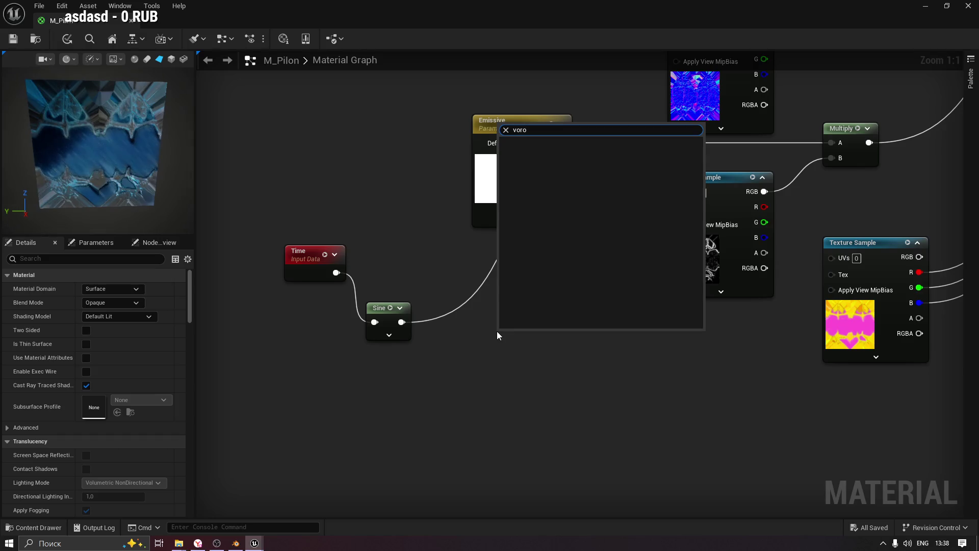
pyautogui.press('BackSpace')
pyautogui.press('BackSpace')
pyautogui.press('BackSpace')
pyautogui.write('ar')
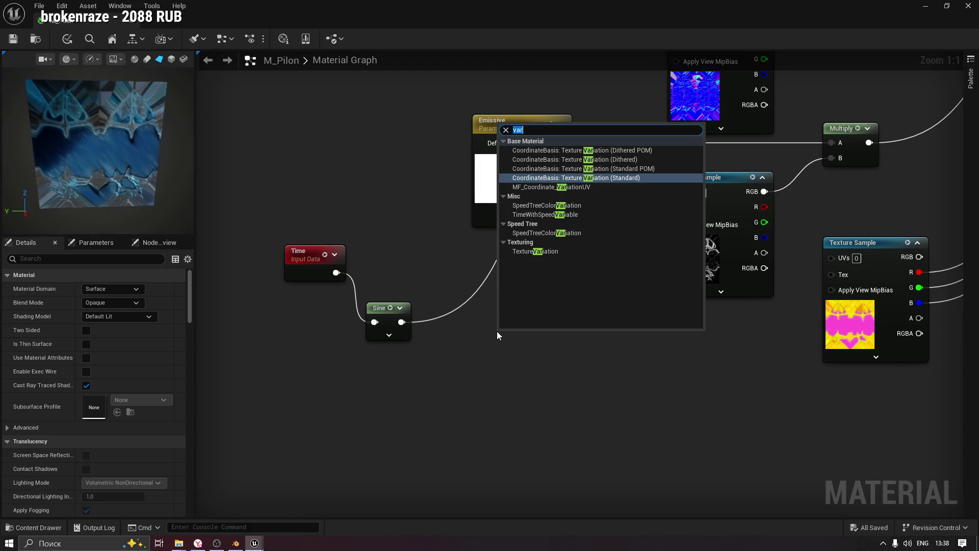
pyautogui.write('noi')
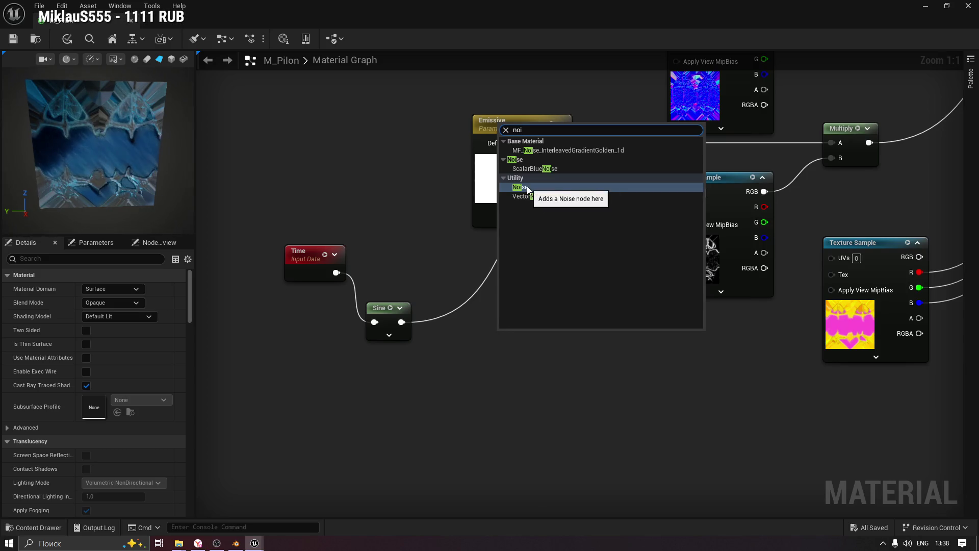
pyautogui.click(396, 228)
pyautogui.click(380, 305)
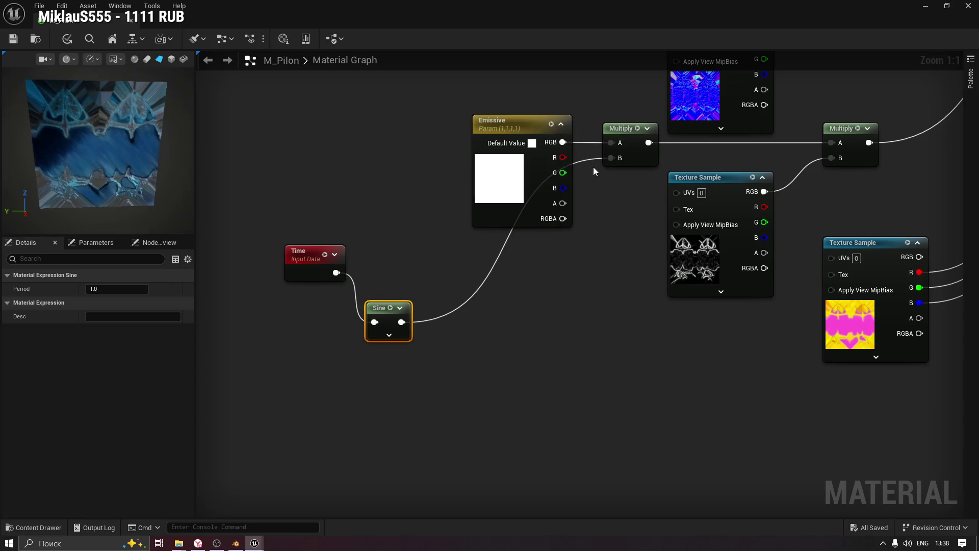
pyautogui.press('Delete')
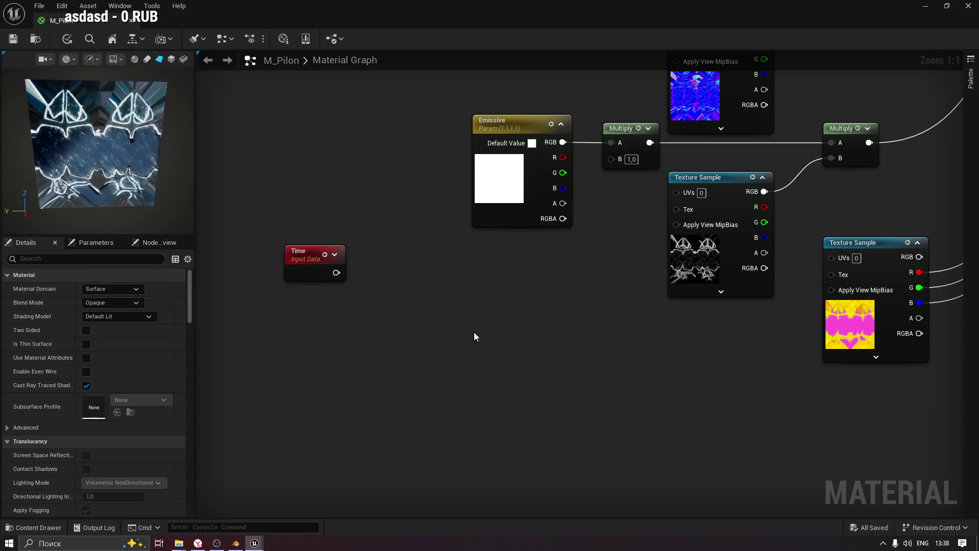
# Disconnect the spare Multiply and wire Emissive RGB directly into the texture Multiply's A input.
pyautogui.moveTo(495, 119); pyautogui.dragTo(422, 78)
pyautogui.moveTo(574, 213)
pyautogui.mouseDown()
pyautogui.moveTo(536, 214)
pyautogui.moveTo(559, 216)
pyautogui.moveTo(550, 218)
pyautogui.mouseUp()
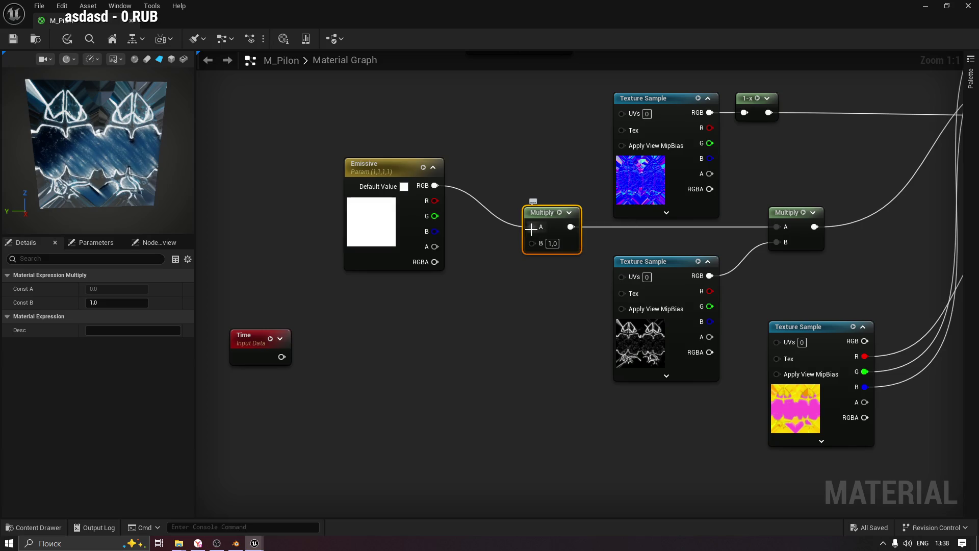
pyautogui.keyDown('alt'); pyautogui.click(535, 229); pyautogui.keyUp('alt')
pyautogui.moveTo(543, 215); pyautogui.dragTo(448, 358)
pyautogui.keyDown('alt'); pyautogui.click(523, 288); pyautogui.keyUp('alt')
pyautogui.moveTo(435, 186); pyautogui.dragTo(777, 227)
# Group Emissive and the Texture Sample on the left, with their Multiply placed just to the right.
pyautogui.moveTo(671, 273); pyautogui.dragTo(397, 295)
pyautogui.moveTo(294, 151); pyautogui.dragTo(444, 316)
pyautogui.moveTo(389, 289)
pyautogui.mouseDown()
pyautogui.moveTo(163, 251)
pyautogui.moveTo(348, 249)
pyautogui.mouseUp()
pyautogui.click(489, 245)
pyautogui.click(356, 245)
pyautogui.moveTo(822, 221); pyautogui.dragTo(661, 253)
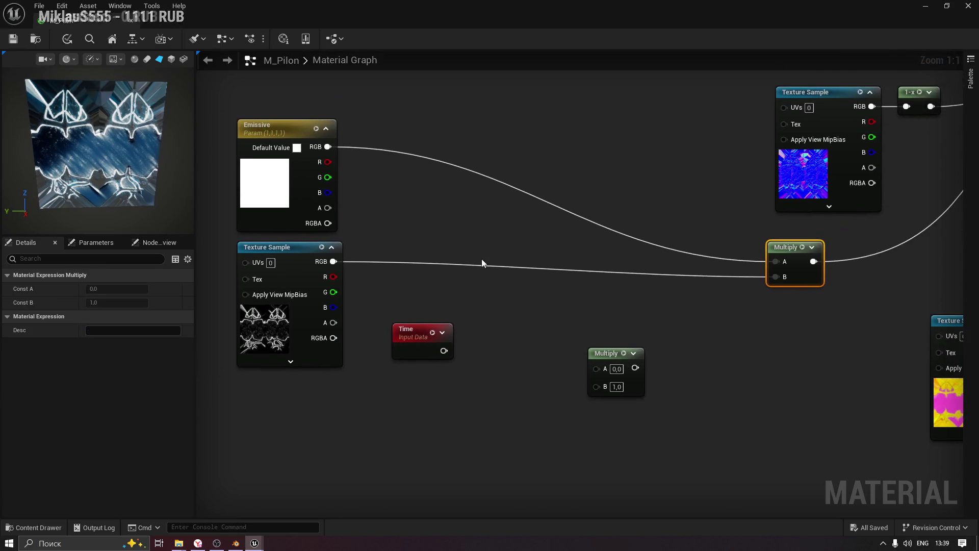
pyautogui.moveTo(771, 245)
pyautogui.mouseDown()
pyautogui.moveTo(456, 252)
pyautogui.moveTo(445, 229)
pyautogui.mouseUp()
# Add a reroute point on the Multiply output wire and move Time and the spare Multiply aside.
pyautogui.moveTo(702, 235)
pyautogui.mouseDown()
pyautogui.moveTo(574, 269)
pyautogui.moveTo(596, 267)
pyautogui.mouseUp()
pyautogui.doubleClick(515, 251)
pyautogui.moveTo(518, 254)
pyautogui.mouseDown()
pyautogui.moveTo(785, 316)
pyautogui.moveTo(880, 280)
pyautogui.mouseUp()
pyautogui.moveTo(726, 270)
pyautogui.mouseDown()
pyautogui.moveTo(572, 301)
pyautogui.moveTo(718, 261)
pyautogui.mouseUp()
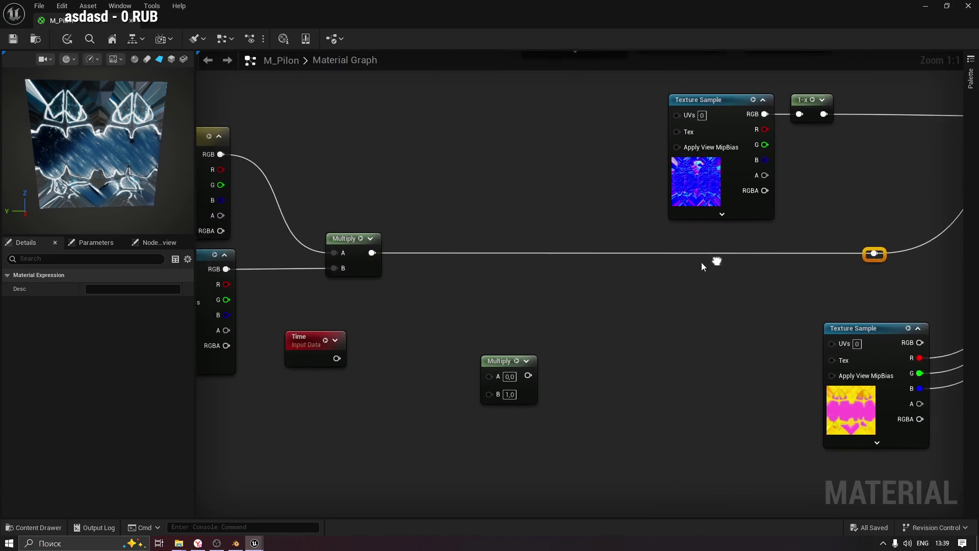
pyautogui.moveTo(449, 306); pyautogui.dragTo(360, 439)
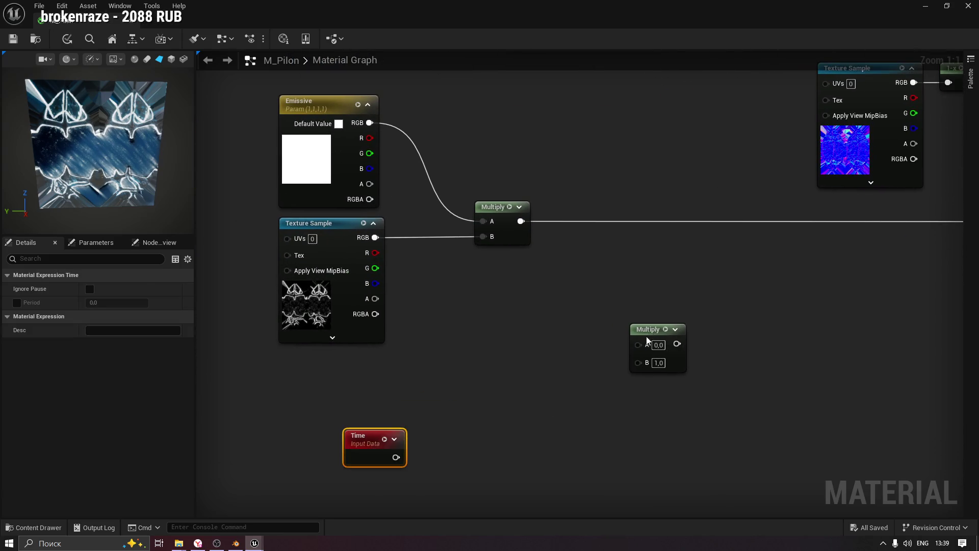
pyautogui.moveTo(649, 334); pyautogui.dragTo(633, 399)
pyautogui.click(320, 367)
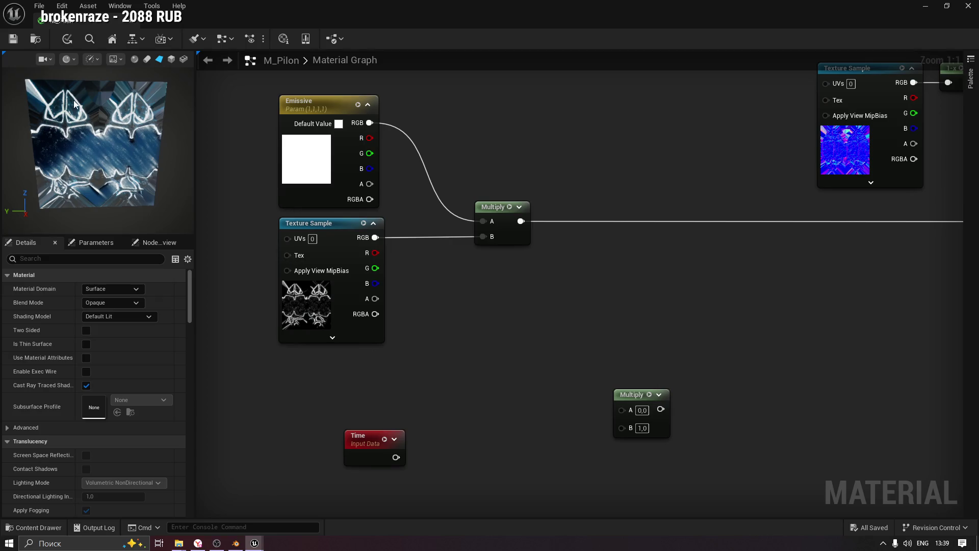
pyautogui.moveTo(439, 338)
pyautogui.mouseDown()
pyautogui.moveTo(485, 322)
pyautogui.moveTo(467, 322)
pyautogui.mouseUp()
# Add a Panner node (Speed 0,0) via the 'panner' search and place it beside the Time node.
pyautogui.rightClick(466, 320)
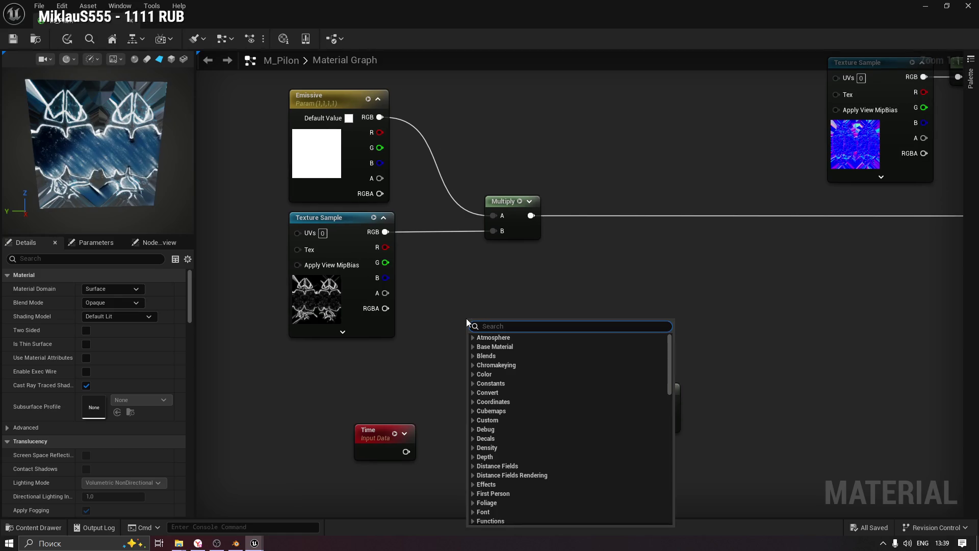
pyautogui.write('panner')
pyautogui.press('Return')
pyautogui.moveTo(483, 323)
pyautogui.mouseDown()
pyautogui.moveTo(532, 307)
pyautogui.moveTo(443, 372)
pyautogui.moveTo(468, 364)
pyautogui.mouseUp()
pyautogui.moveTo(376, 430); pyautogui.dragTo(250, 452)
pyautogui.moveTo(475, 364); pyautogui.dragTo(466, 450)
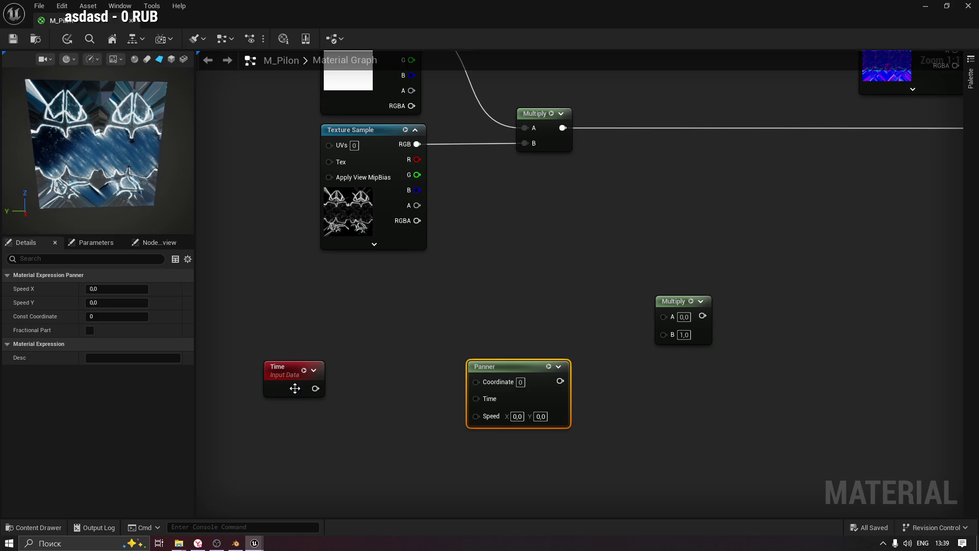
pyautogui.moveTo(295, 389); pyautogui.dragTo(310, 371)
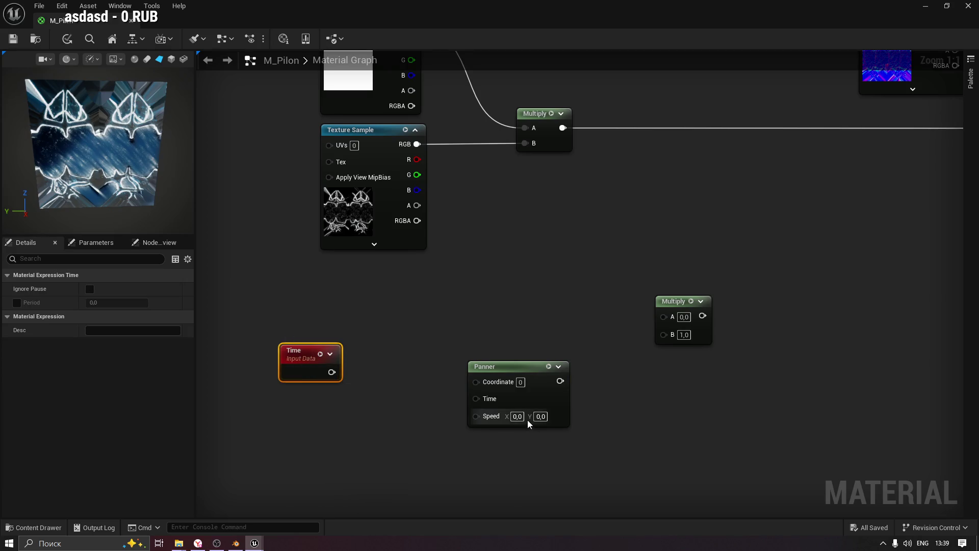
pyautogui.rightClick(490, 416)
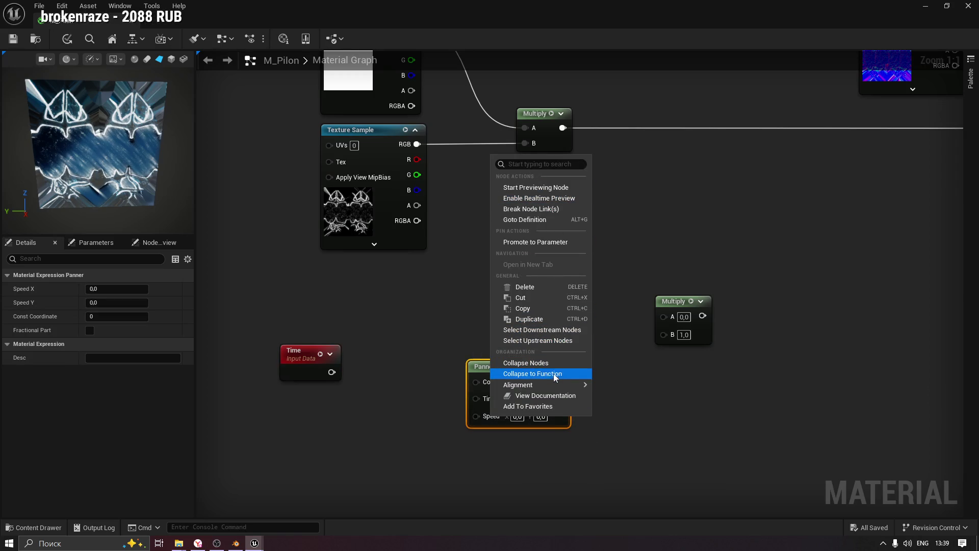
pyautogui.moveTo(555, 384)
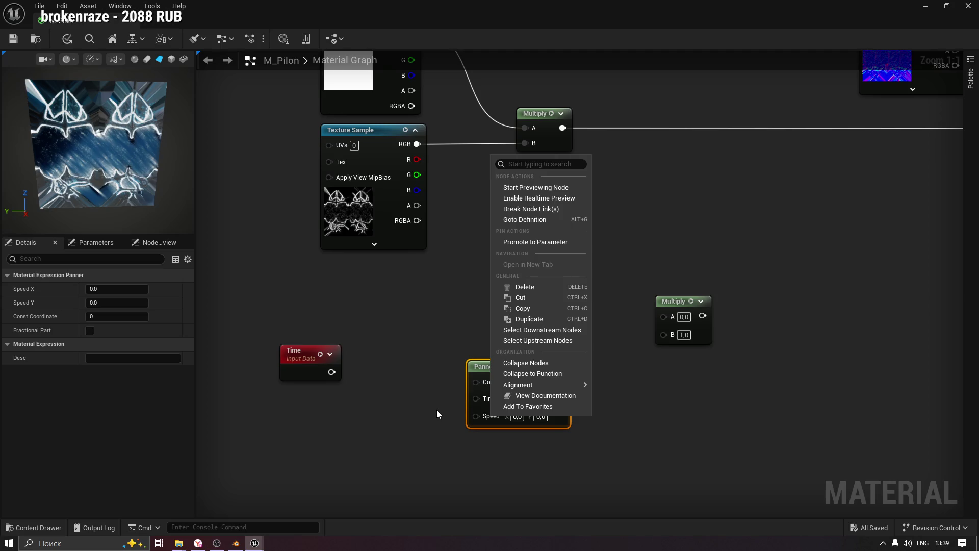
# Open the Content Drawer and browse into the NiagaraVFX Textures folders.
pyautogui.click(445, 291)
pyautogui.click(8, 529)
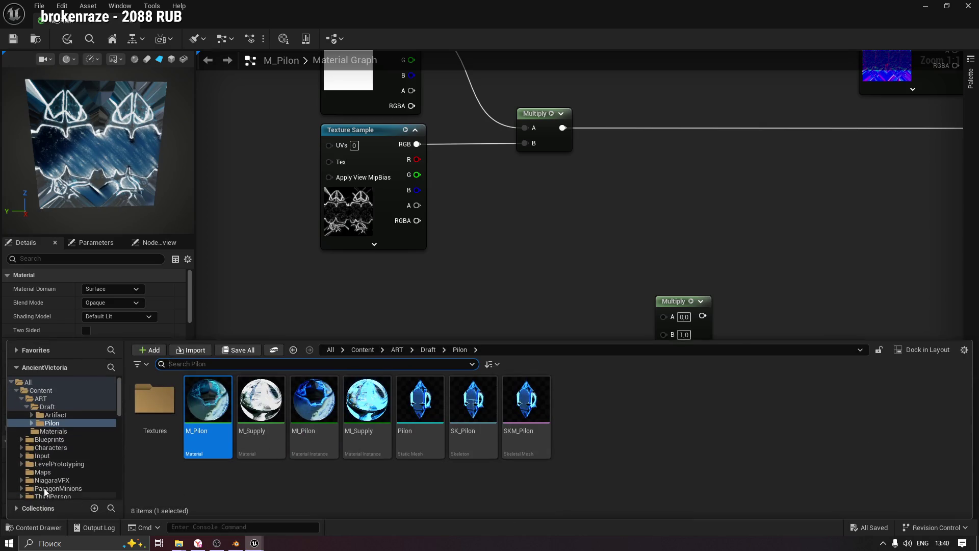
pyautogui.scroll(-2, 45, 489)
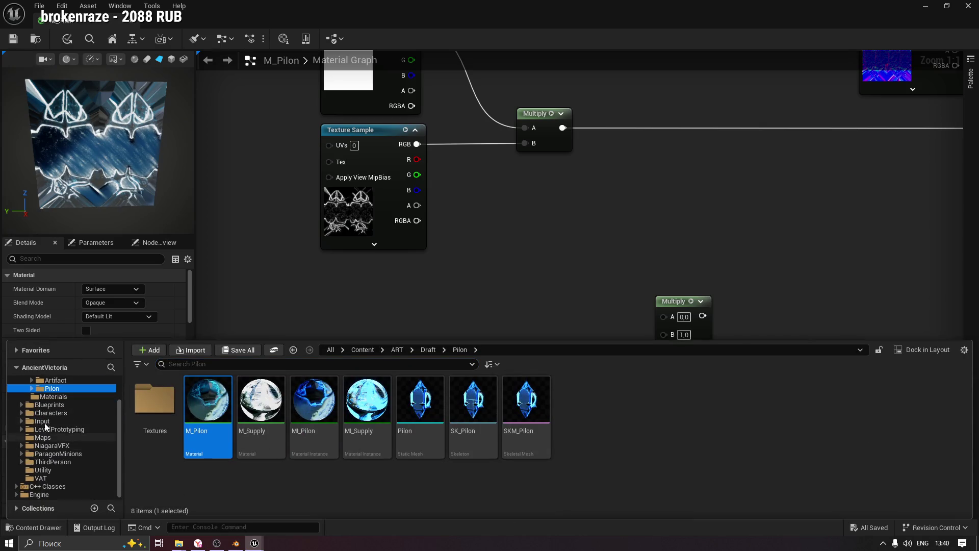
pyautogui.doubleClick(51, 445)
pyautogui.click(51, 461)
pyautogui.click(51, 470)
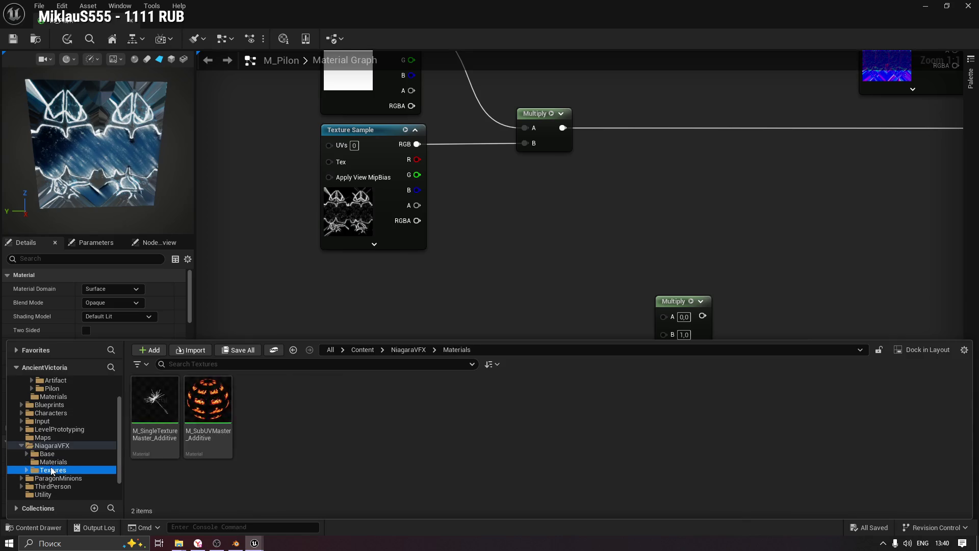
pyautogui.click(208, 403)
pyautogui.doubleClick(208, 406)
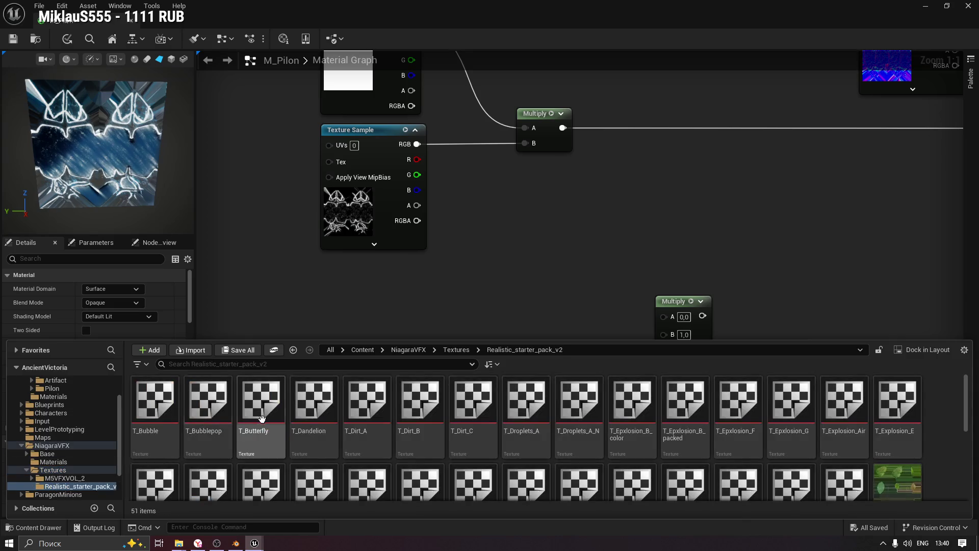
pyautogui.scroll(-2, 550, 411)
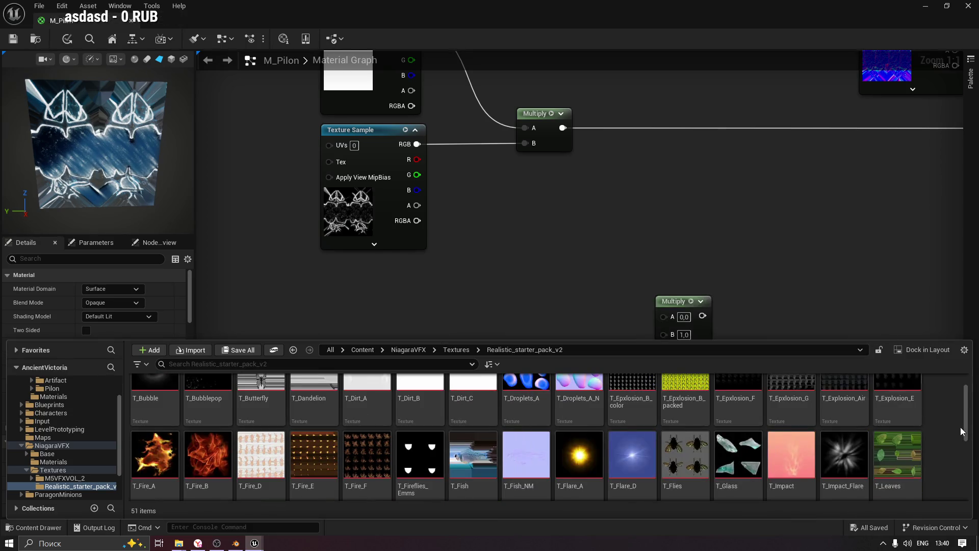
pyautogui.moveTo(969, 424)
pyautogui.mouseDown()
pyautogui.moveTo(969, 484)
pyautogui.moveTo(976, 410)
pyautogui.mouseUp()
pyautogui.scroll(-6, 389, 483)
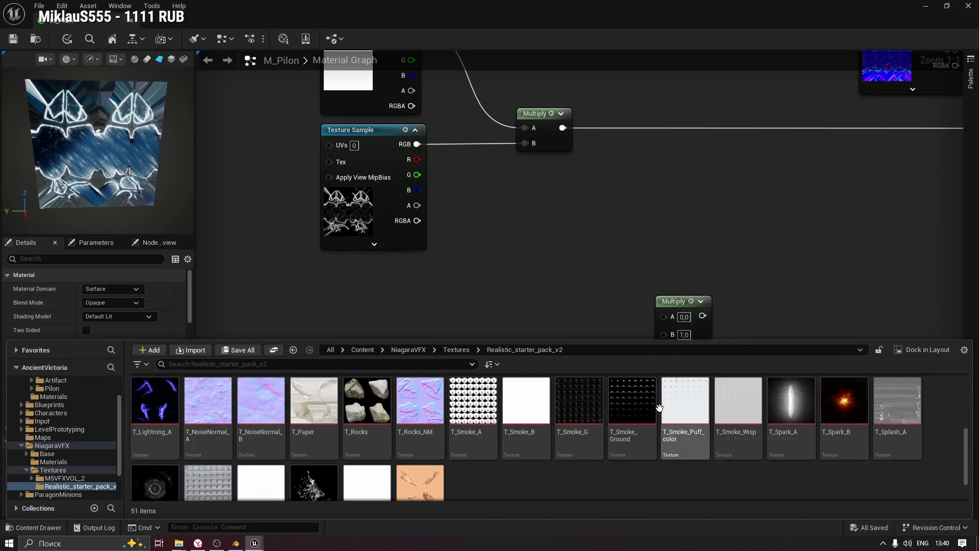
pyautogui.scroll(3, 561, 433)
pyautogui.scroll(3, 561, 426)
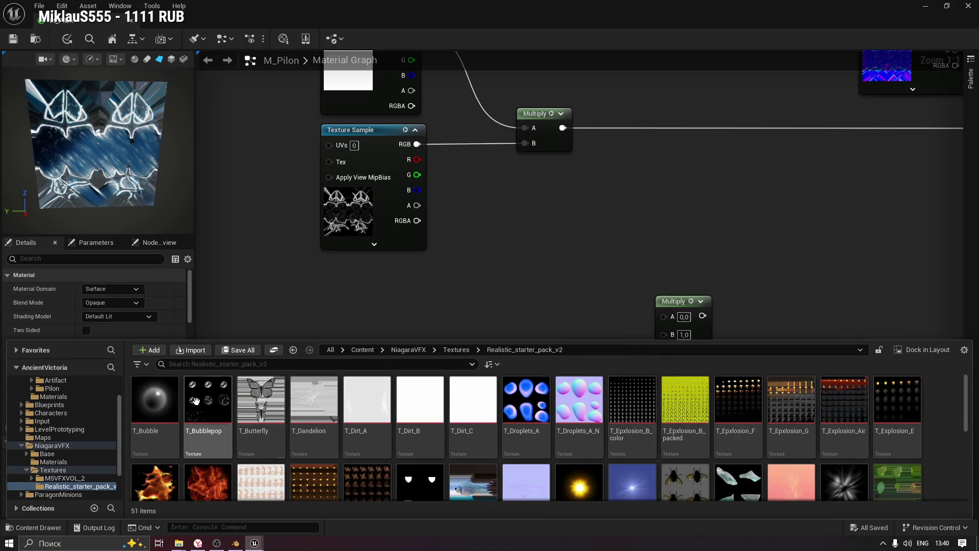
# Look through the M5VFXVOL_2 texture folders (CandleFire, Fire, Fireloop, smoke, Torch) and settle on Flow.
pyautogui.click(34, 479)
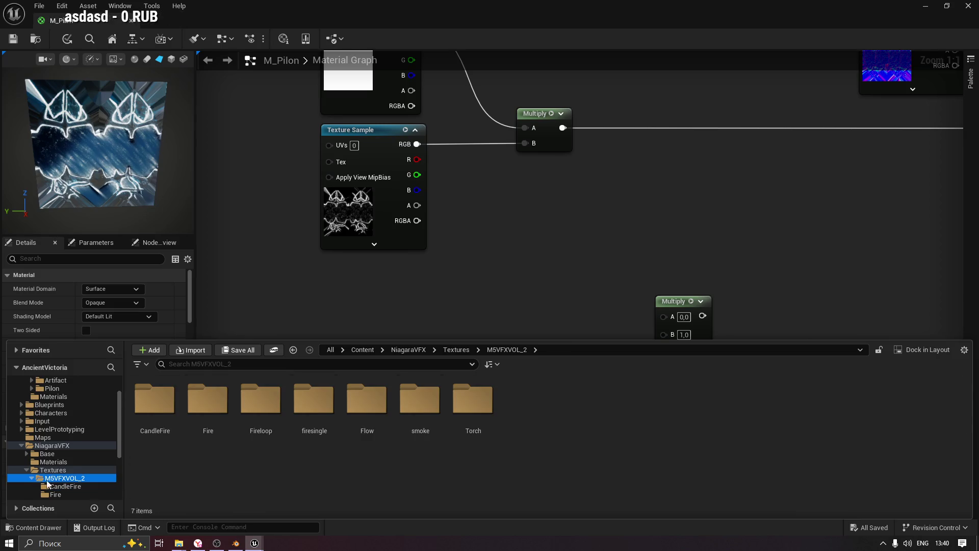
pyautogui.click(57, 486)
pyautogui.scroll(-2, 58, 466)
pyautogui.click(57, 445)
pyautogui.click(62, 454)
pyautogui.click(72, 468)
pyautogui.click(71, 463)
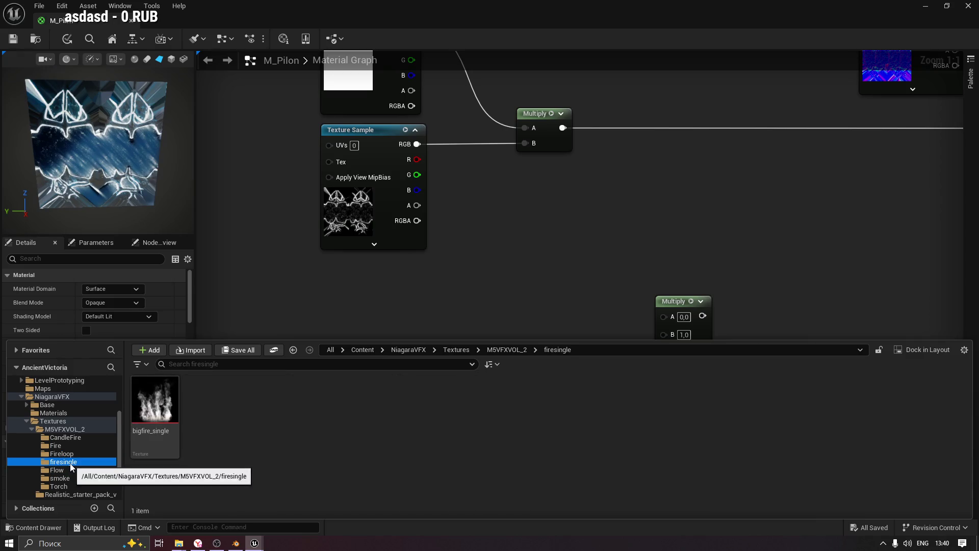
pyautogui.click(69, 455)
pyautogui.click(66, 465)
pyautogui.click(66, 468)
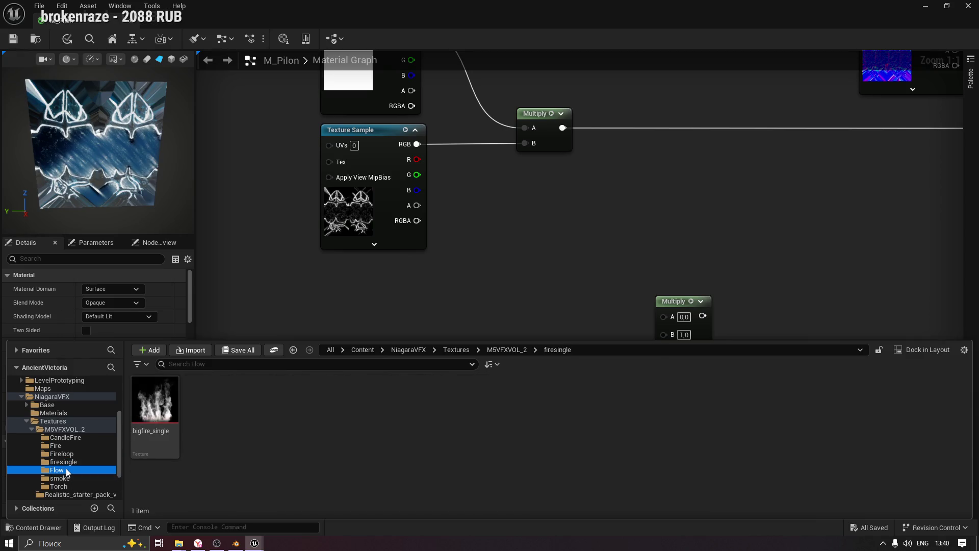
pyautogui.click(478, 401)
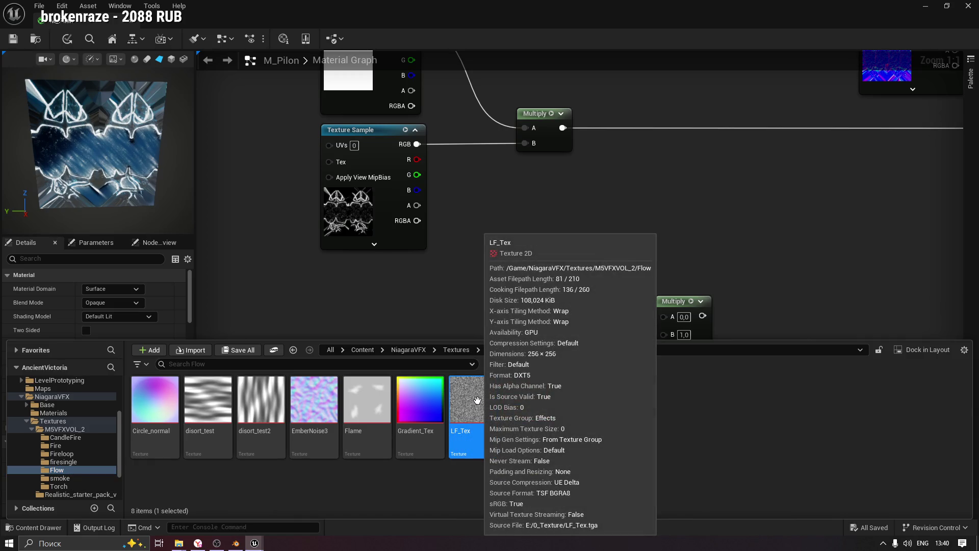
pyautogui.click(67, 478)
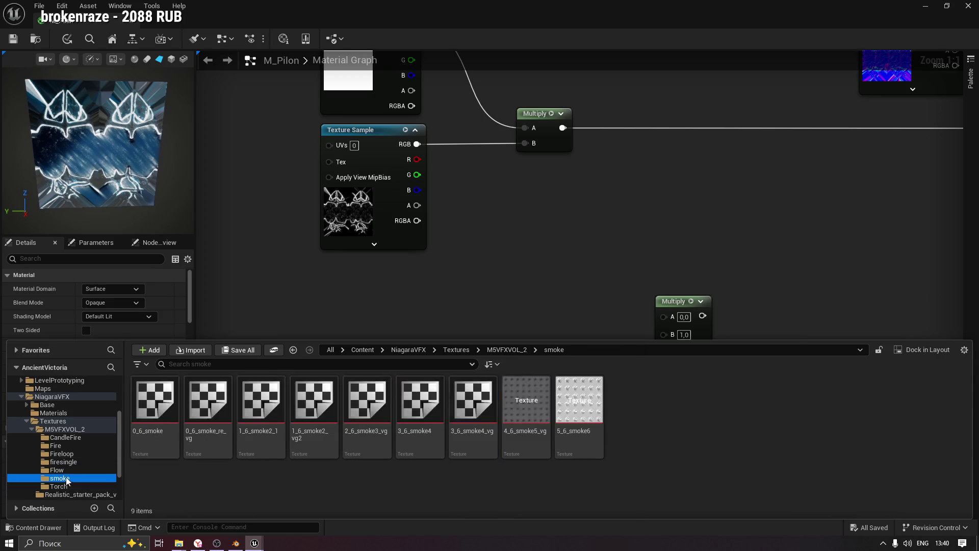
pyautogui.scroll(-1, 76, 479)
pyautogui.click(65, 471)
pyautogui.click(69, 462)
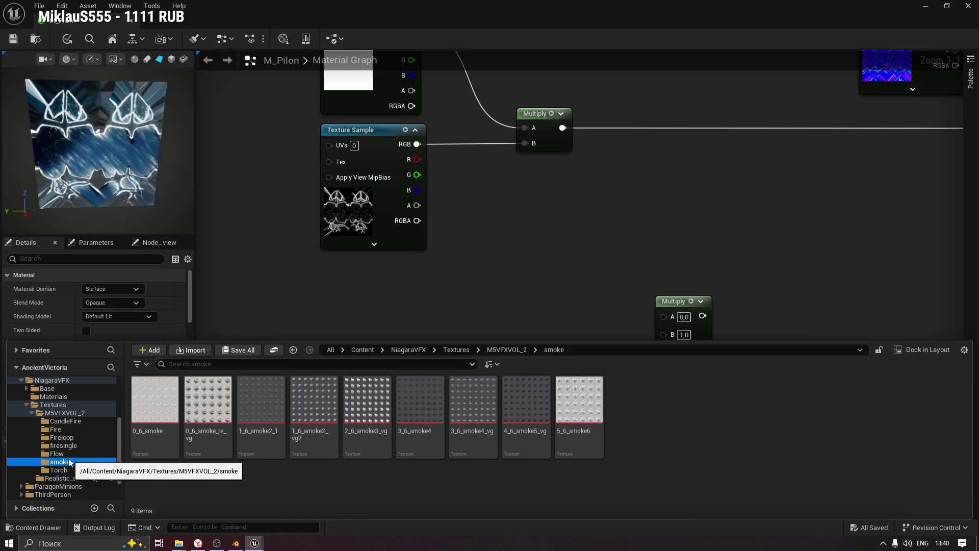
pyautogui.click(71, 454)
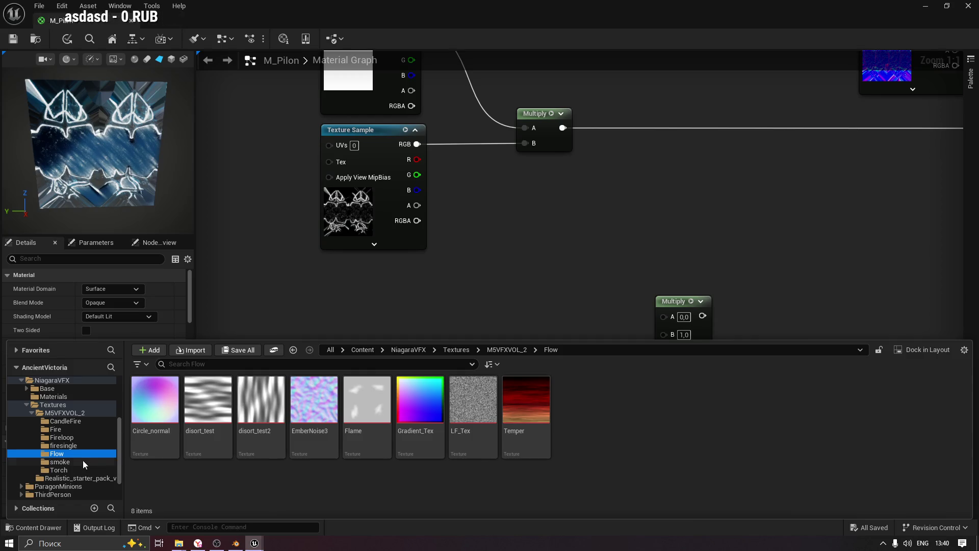
# Drag disort_test2 into the graph as a Texture Sample and arrange it beside the Panner.
pyautogui.moveTo(211, 405)
pyautogui.click(263, 411)
pyautogui.moveTo(264, 411); pyautogui.dragTo(453, 280)
pyautogui.moveTo(523, 367)
pyautogui.mouseDown()
pyautogui.moveTo(444, 455)
pyautogui.moveTo(352, 424)
pyautogui.mouseUp()
pyautogui.moveTo(487, 277); pyautogui.dragTo(511, 310)
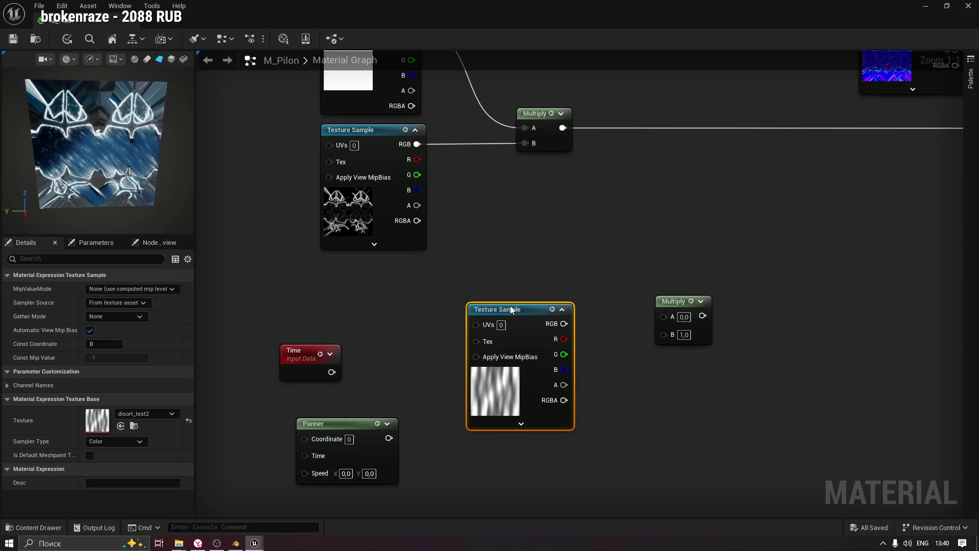
pyautogui.moveTo(678, 308)
pyautogui.mouseDown()
pyautogui.moveTo(583, 281)
pyautogui.moveTo(612, 270)
pyautogui.moveTo(636, 282)
pyautogui.mouseUp()
pyautogui.moveTo(393, 282); pyautogui.dragTo(345, 281)
pyautogui.click(476, 321)
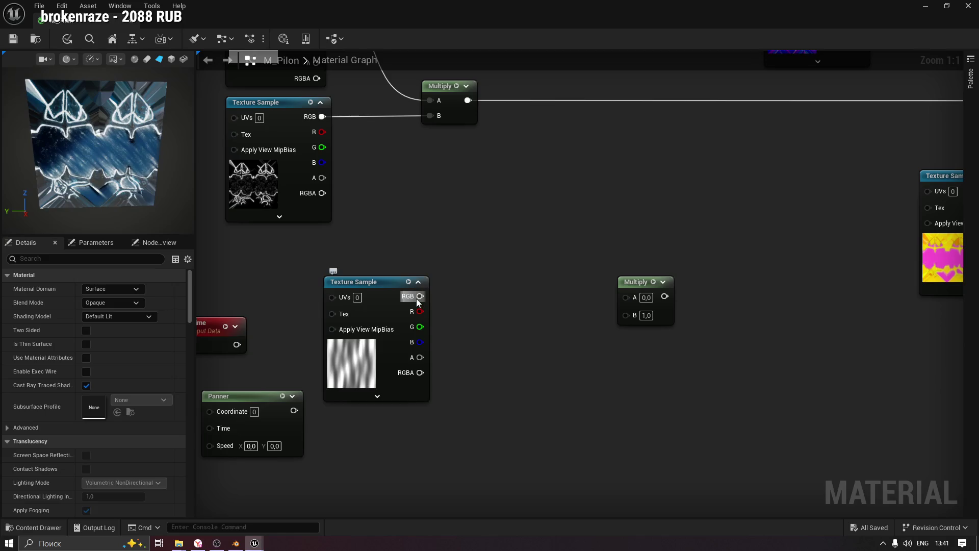
# Feed the disort_test2 RGB into a new Power node and set its exponent to 4.0.
pyautogui.rightClick(470, 298)
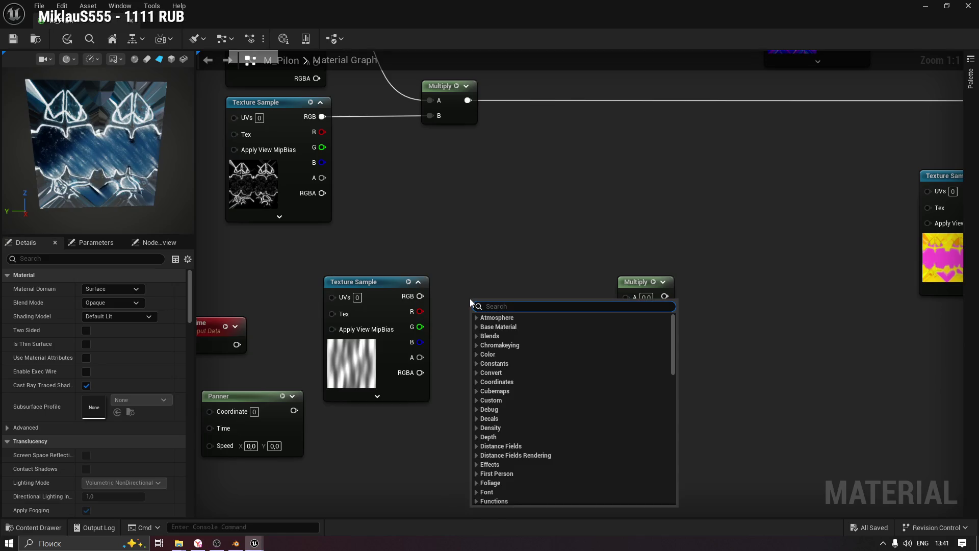
pyautogui.write('power')
pyautogui.press('Return')
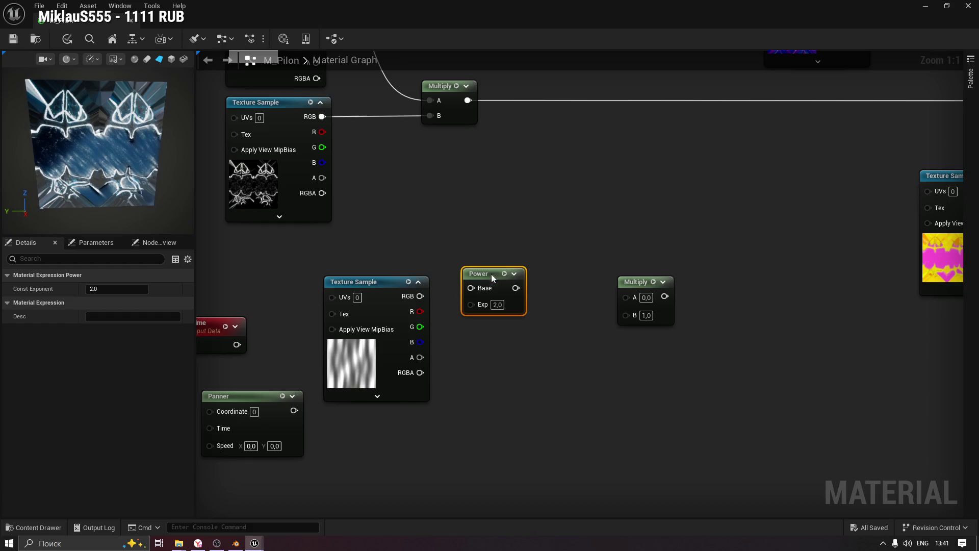
pyautogui.moveTo(420, 295); pyautogui.dragTo(470, 290)
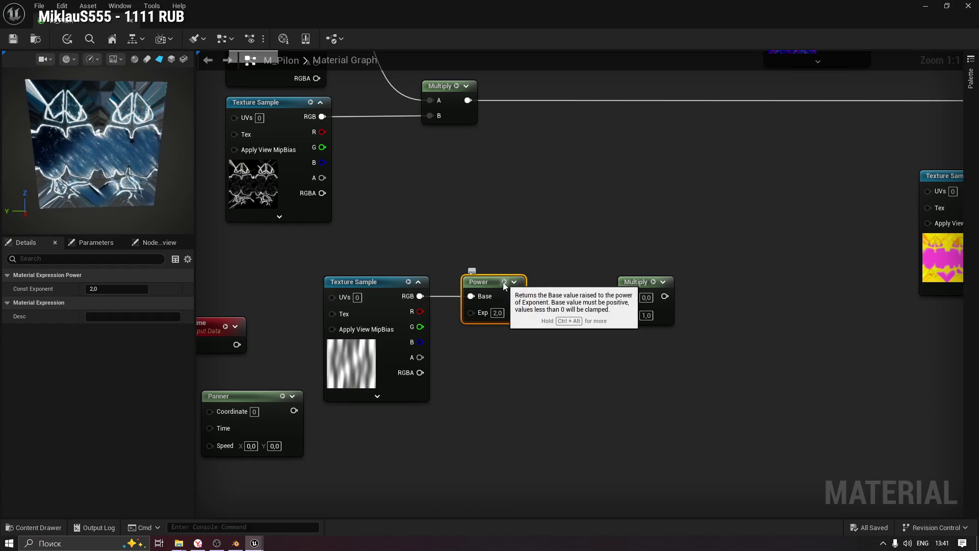
pyautogui.press('space')
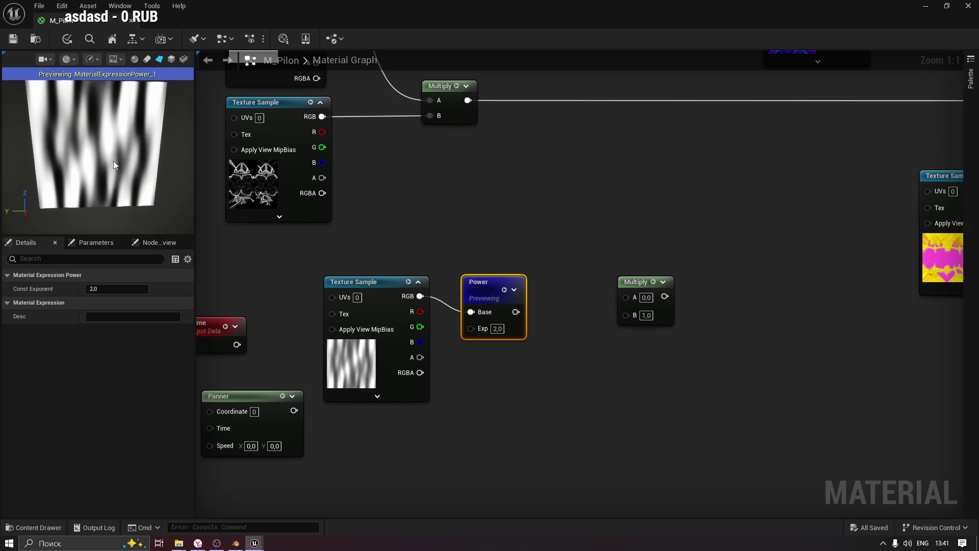
pyautogui.moveTo(126, 145); pyautogui.dragTo(112, 145)
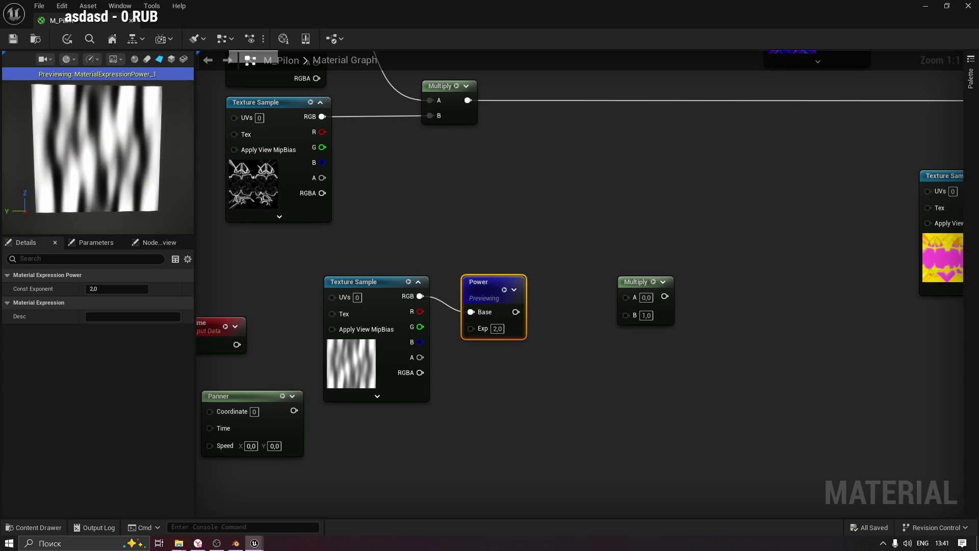
pyautogui.click(503, 328)
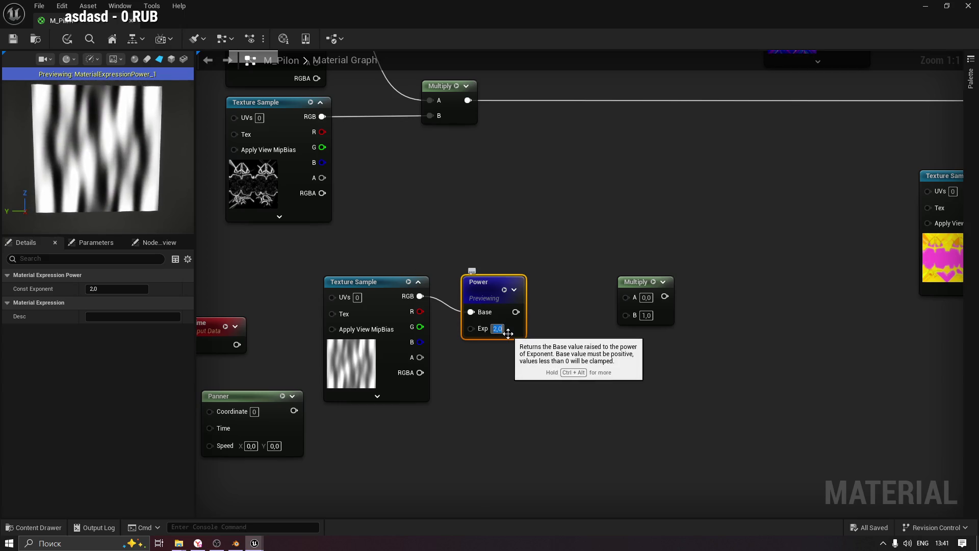
pyautogui.write('4')
pyautogui.press('Return')
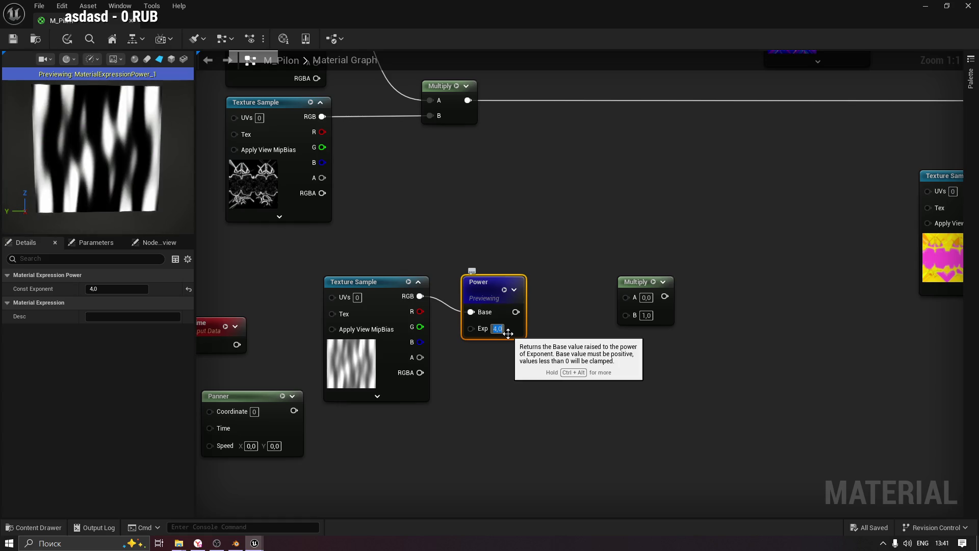
pyautogui.click(505, 290)
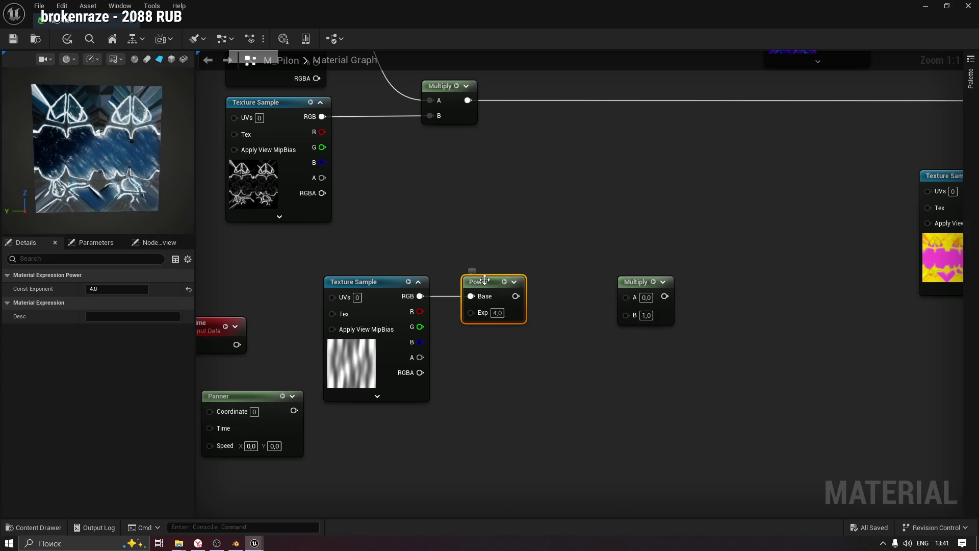
pyautogui.moveTo(325, 271); pyautogui.dragTo(422, 263)
# Connect the Panner output to the disort_test2 UVs and line Panner and Time up beside it.
pyautogui.moveTo(306, 316); pyautogui.dragTo(258, 285)
pyautogui.moveTo(356, 389)
pyautogui.mouseDown()
pyautogui.moveTo(326, 347)
pyautogui.moveTo(349, 333)
pyautogui.mouseUp()
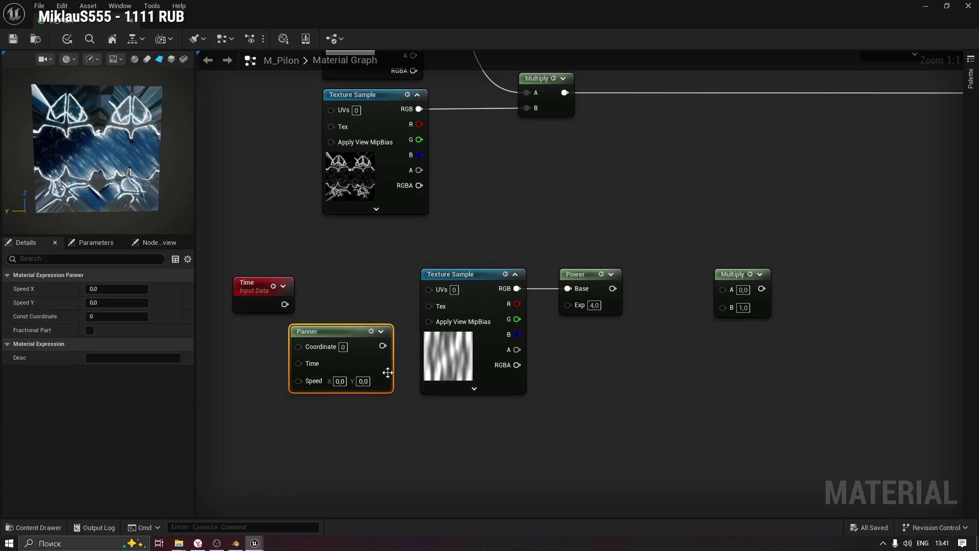
pyautogui.moveTo(428, 289); pyautogui.dragTo(427, 290)
pyautogui.moveTo(353, 332); pyautogui.dragTo(369, 280)
pyautogui.moveTo(252, 285)
pyautogui.mouseDown()
pyautogui.moveTo(216, 277)
pyautogui.moveTo(321, 296)
pyautogui.mouseUp()
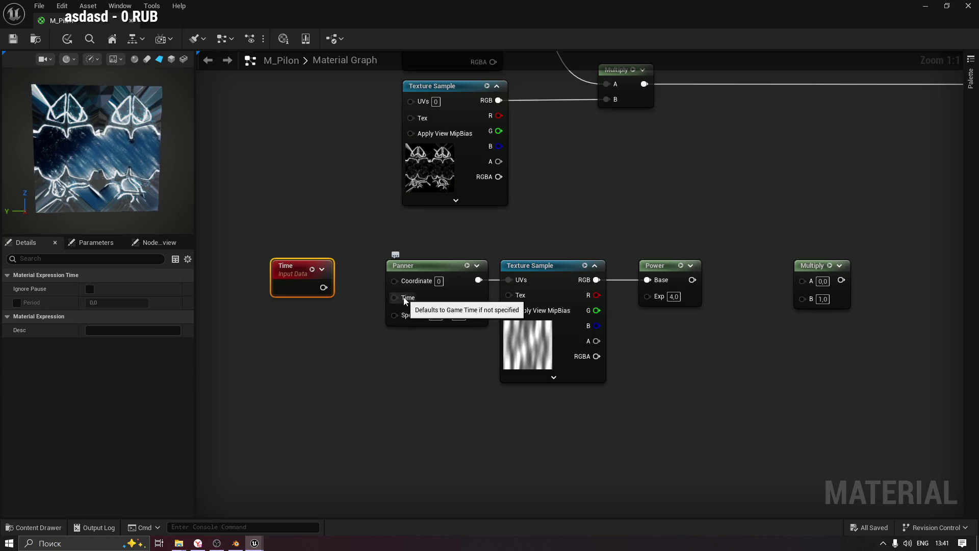
pyautogui.moveTo(290, 273); pyautogui.dragTo(299, 289)
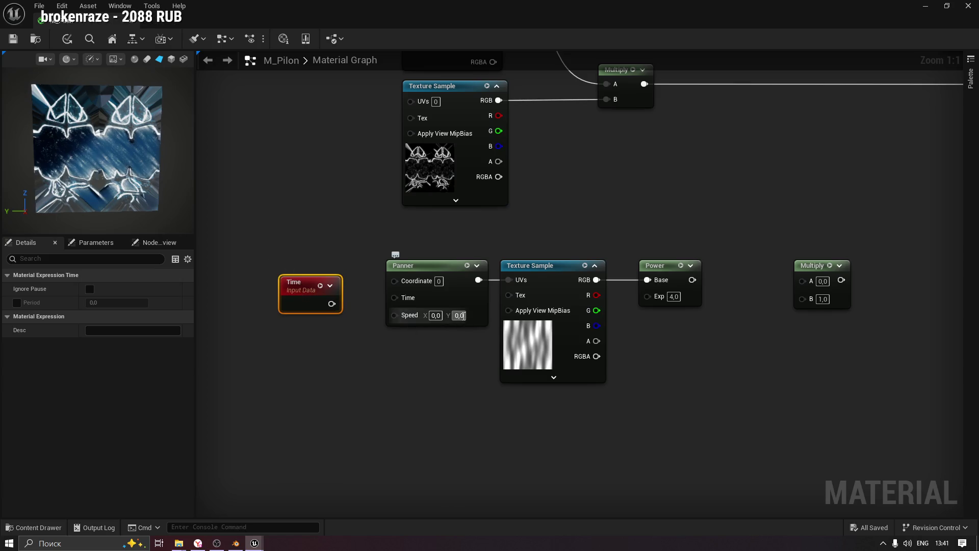
# Create a Constant2Vector node for the Panner speed, then delete it as unused.
pyautogui.moveTo(397, 315); pyautogui.dragTo(350, 338)
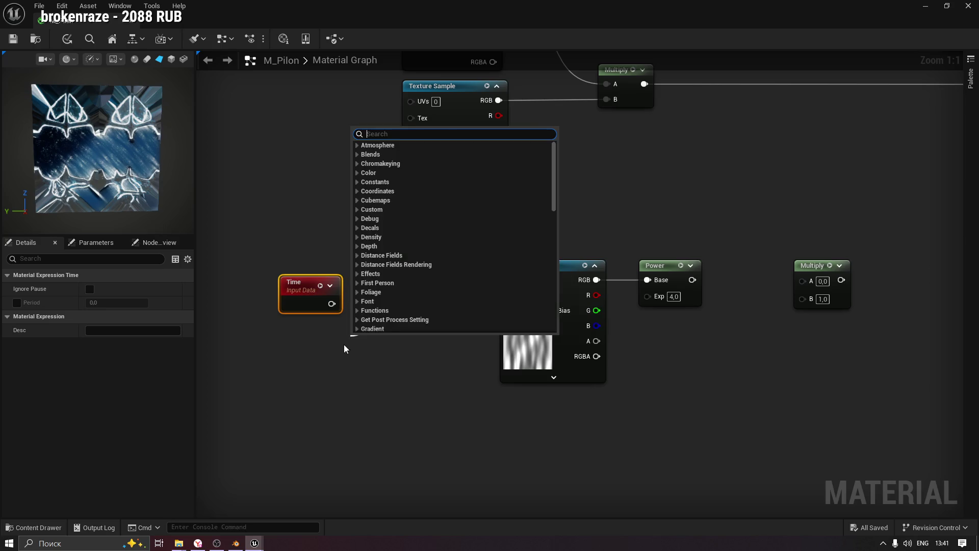
pyautogui.click(411, 316)
pyautogui.rightClick(411, 317)
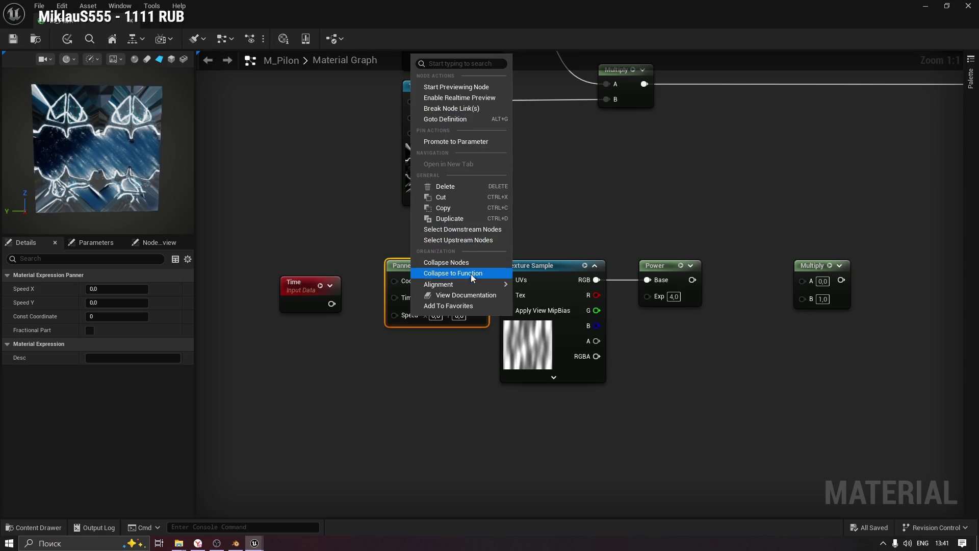
pyautogui.click(376, 381)
pyautogui.moveTo(396, 313); pyautogui.dragTo(360, 335)
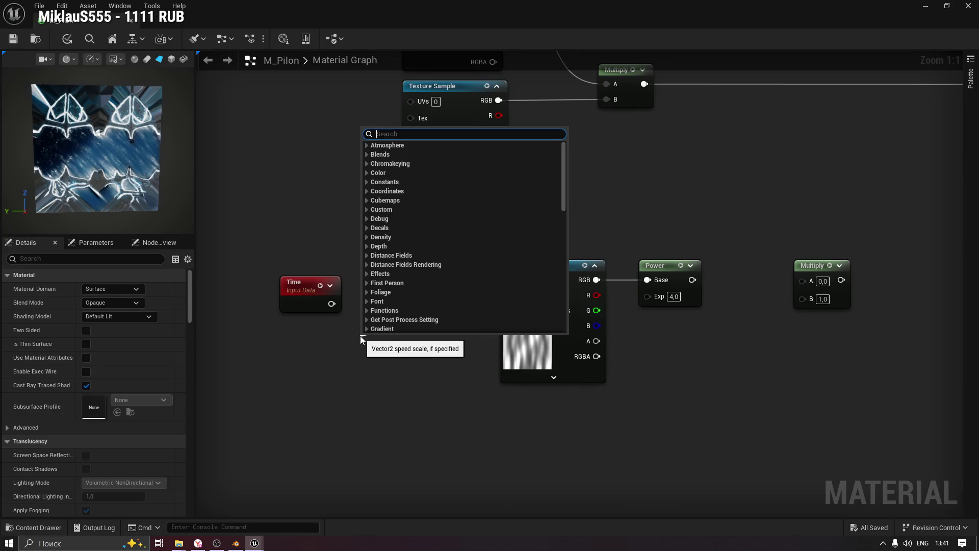
pyautogui.write('make')
pyautogui.press('Escape')
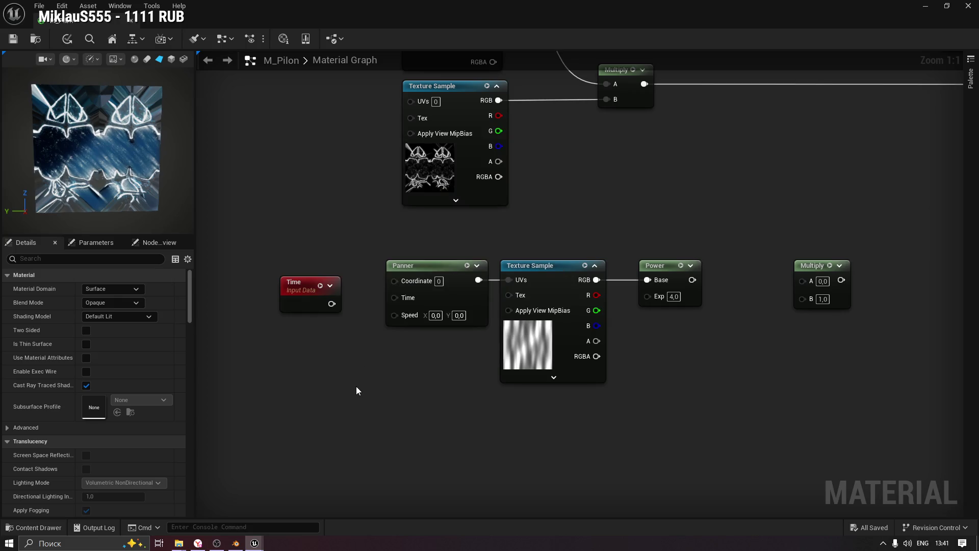
pyautogui.rightClick(357, 377)
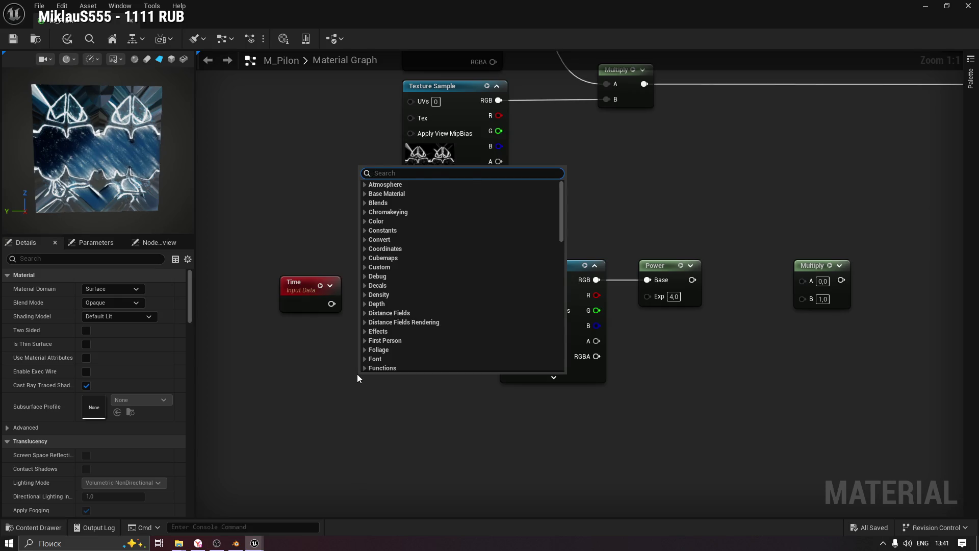
pyautogui.press('Escape')
pyautogui.click(354, 370)
pyautogui.moveTo(353, 367); pyautogui.dragTo(313, 343)
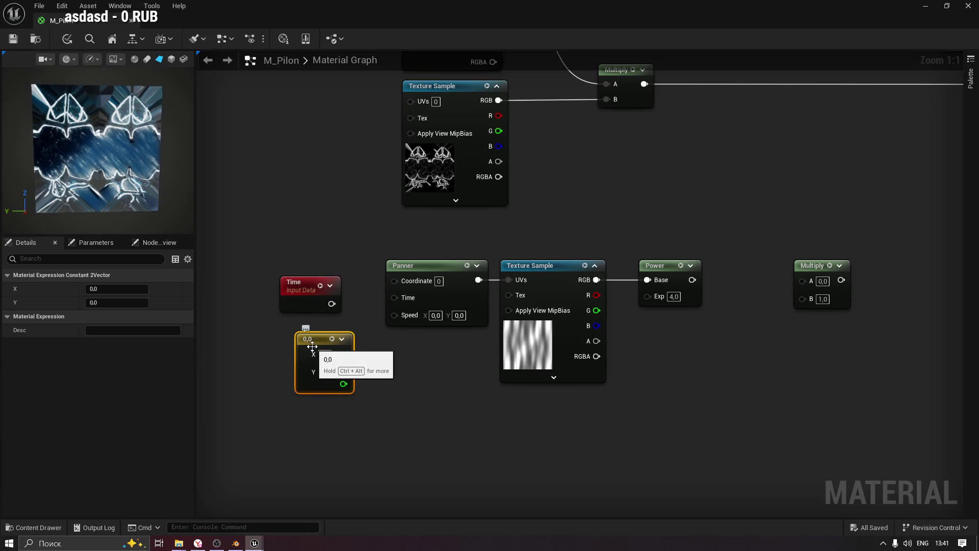
pyautogui.press('Delete')
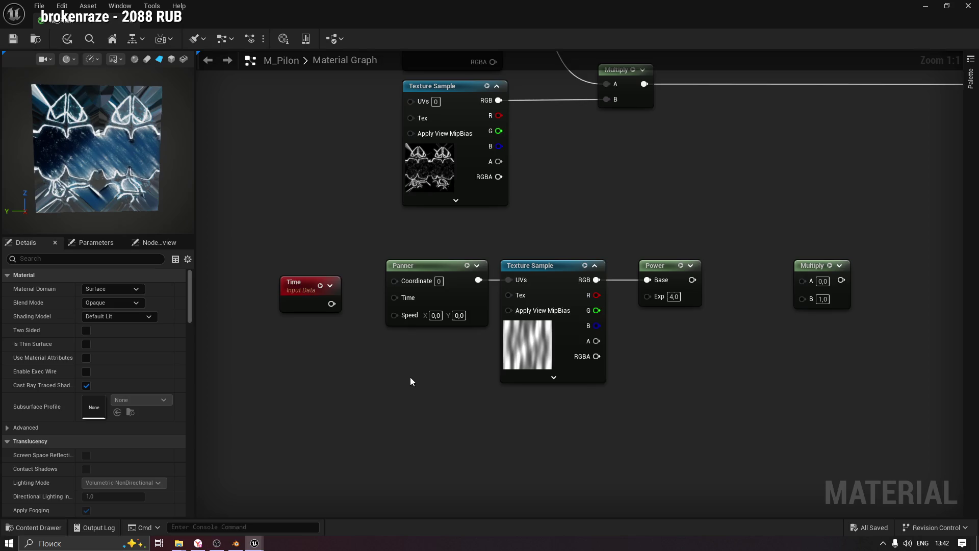
# Add a TexCoord node and wire it into the Panner's Coordinate input.
pyautogui.rightClick(452, 349)
pyautogui.write('texturc')
pyautogui.press('BackSpace')
pyautogui.press('BackSpace')
pyautogui.press('BackSpace')
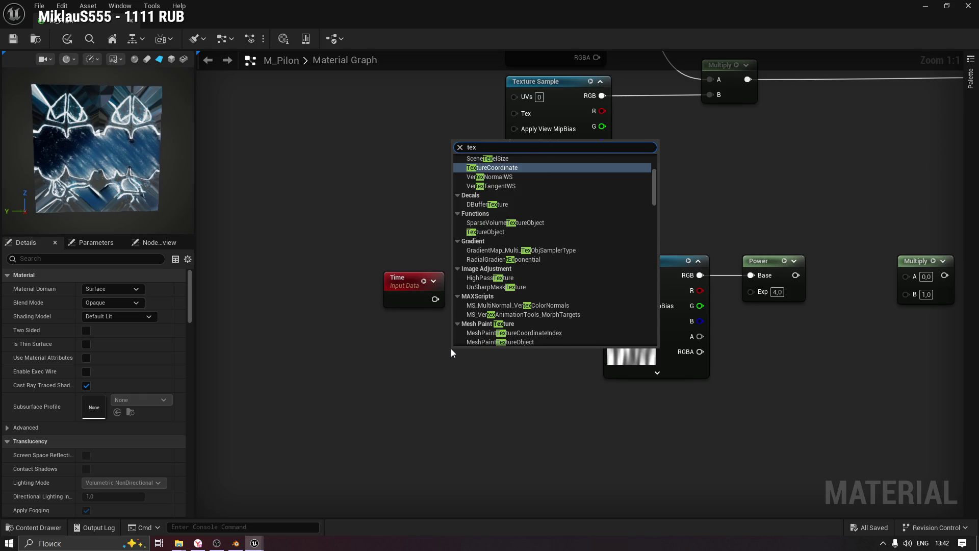
pyautogui.press('Return')
pyautogui.moveTo(490, 342); pyautogui.dragTo(361, 343)
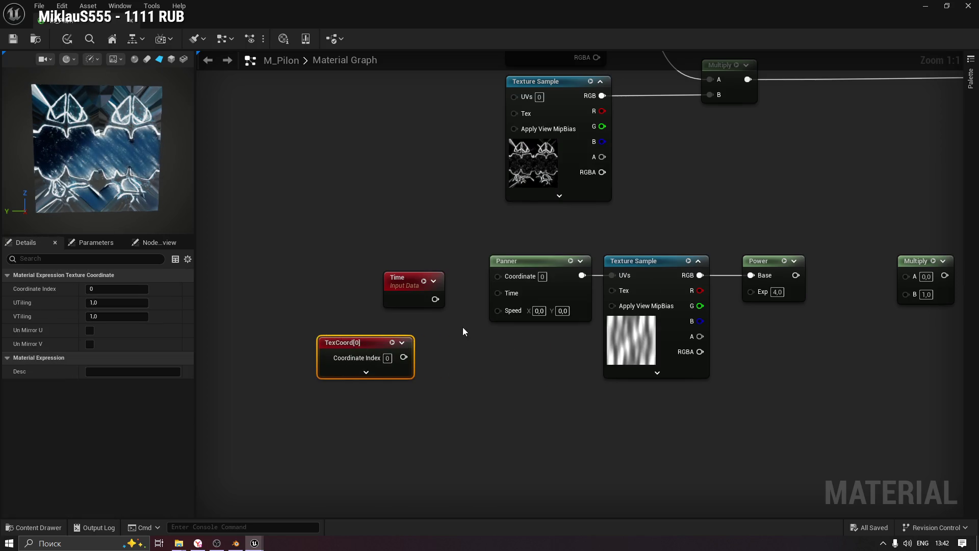
pyautogui.moveTo(396, 284); pyautogui.dragTo(484, 413)
pyautogui.moveTo(403, 358); pyautogui.dragTo(498, 276)
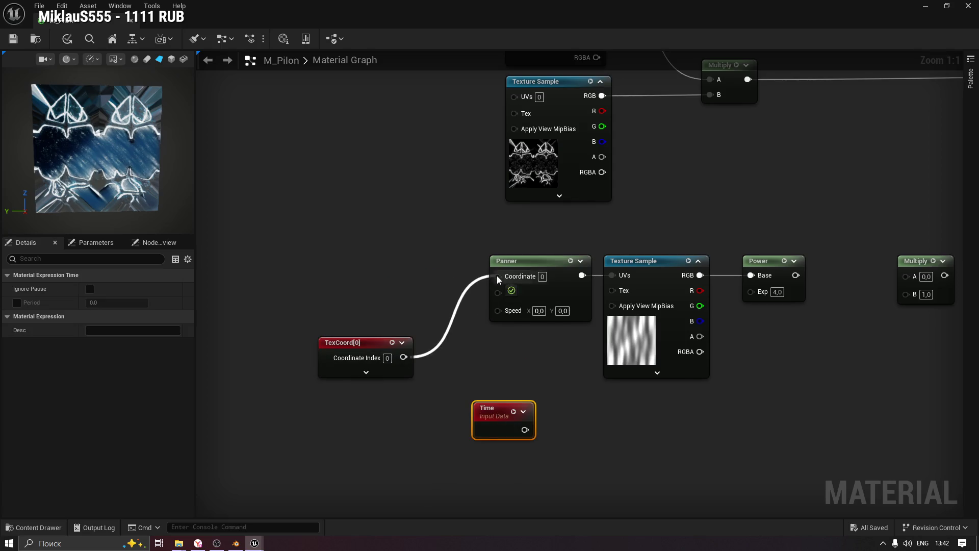
pyautogui.moveTo(362, 342); pyautogui.dragTo(370, 261)
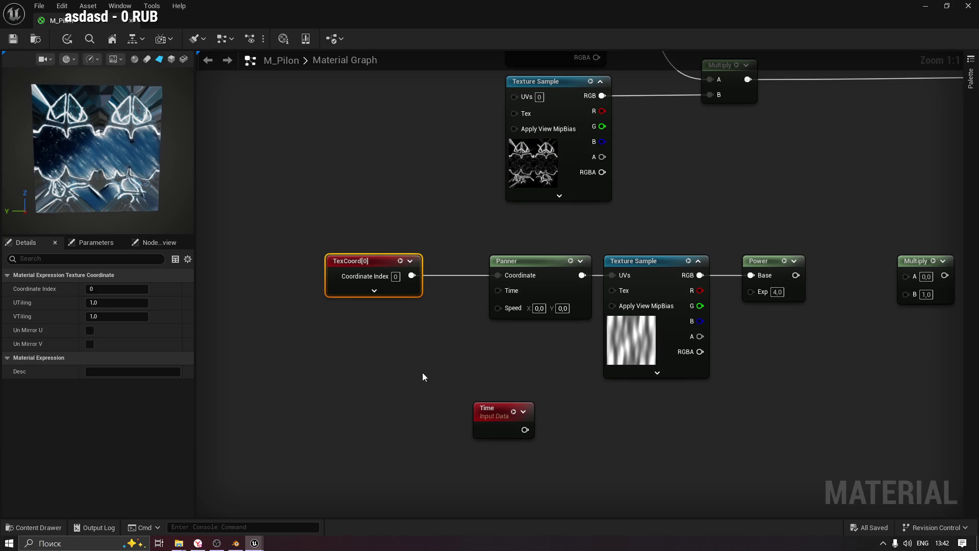
pyautogui.click(446, 365)
pyautogui.moveTo(492, 409)
pyautogui.mouseDown()
pyautogui.moveTo(402, 354)
pyautogui.moveTo(377, 321)
pyautogui.moveTo(510, 294)
pyautogui.moveTo(498, 290)
pyautogui.mouseUp()
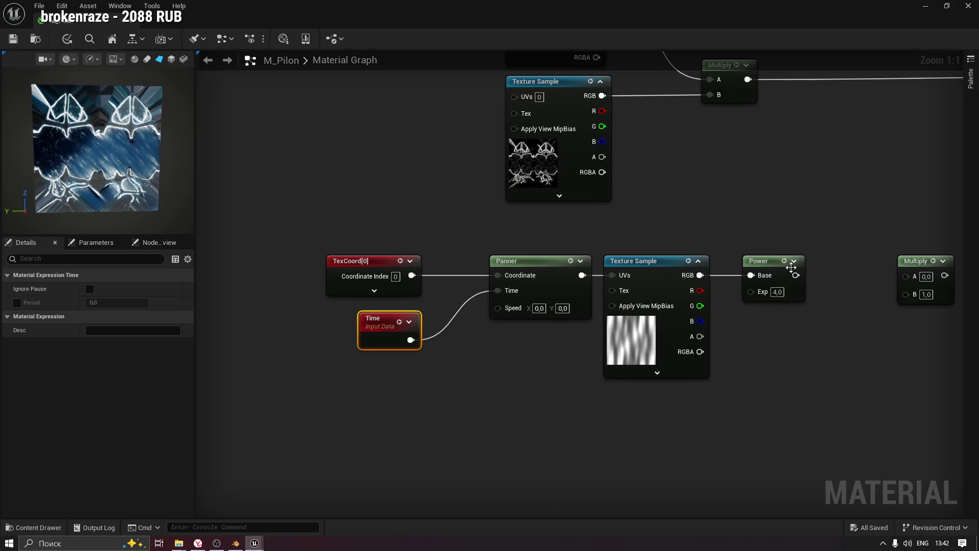
# Set the Panner Speed Y to 1,0 and delete the Time node.
pyautogui.click(787, 261)
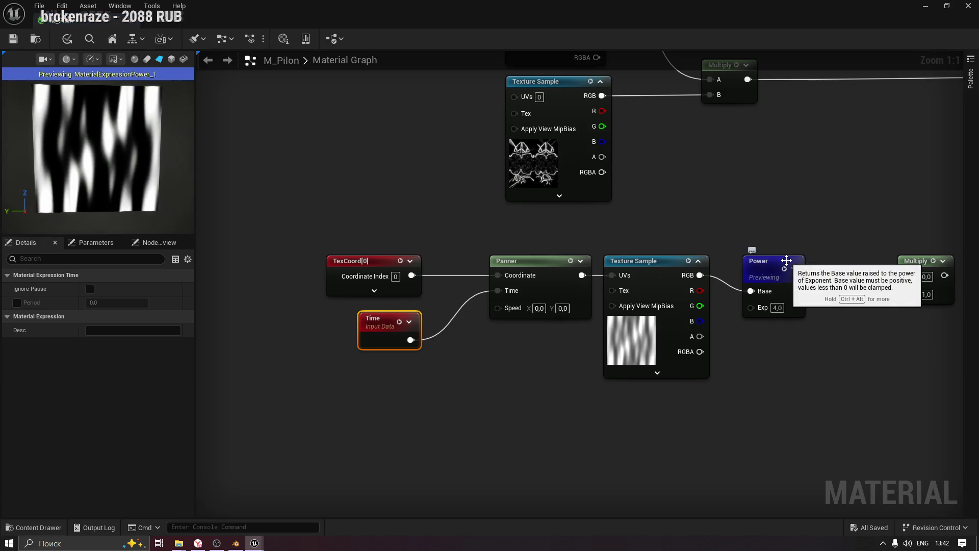
pyautogui.keyDown('alt'); pyautogui.click(497, 290); pyautogui.keyUp('alt')
pyautogui.click(563, 308)
pyautogui.write('1')
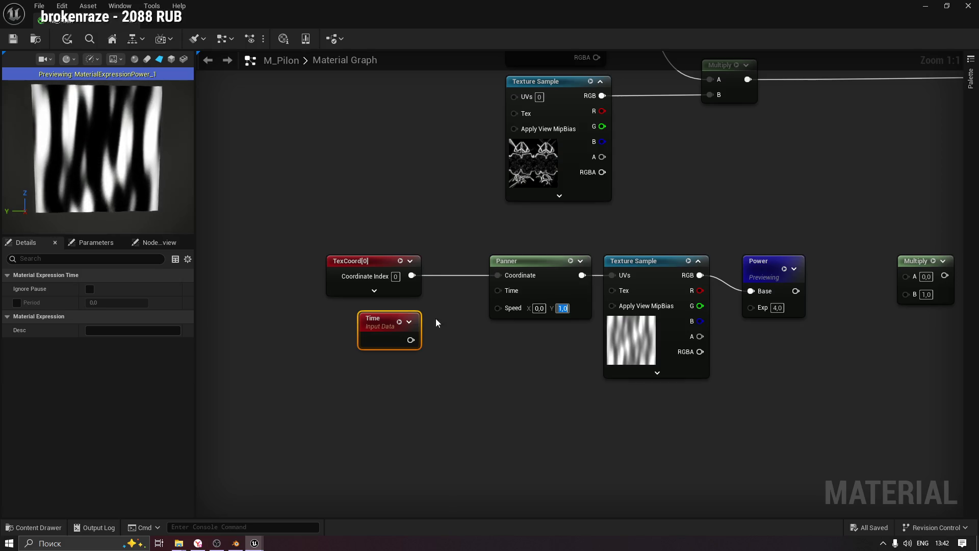
pyautogui.click(431, 363)
pyautogui.click(404, 324)
pyautogui.press('Delete')
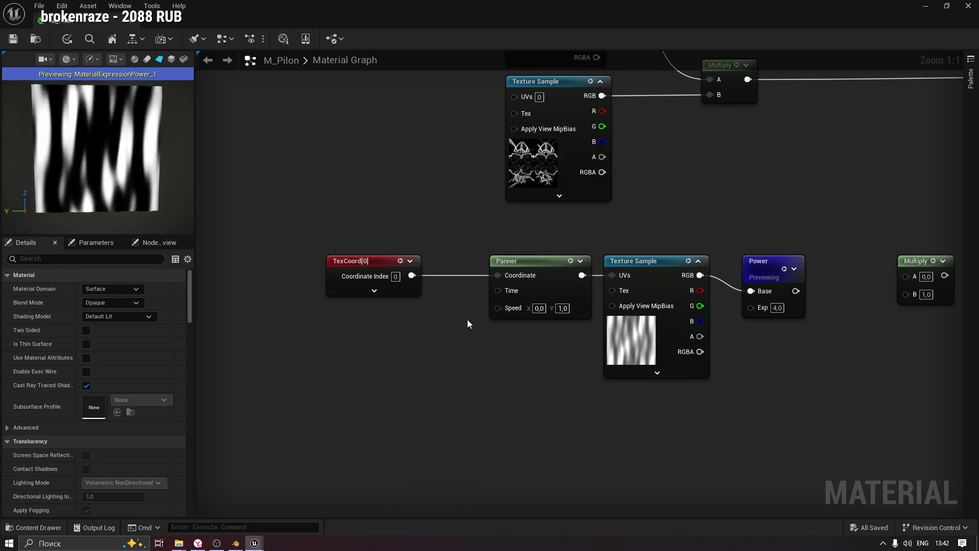
pyautogui.moveTo(364, 262); pyautogui.dragTo(421, 262)
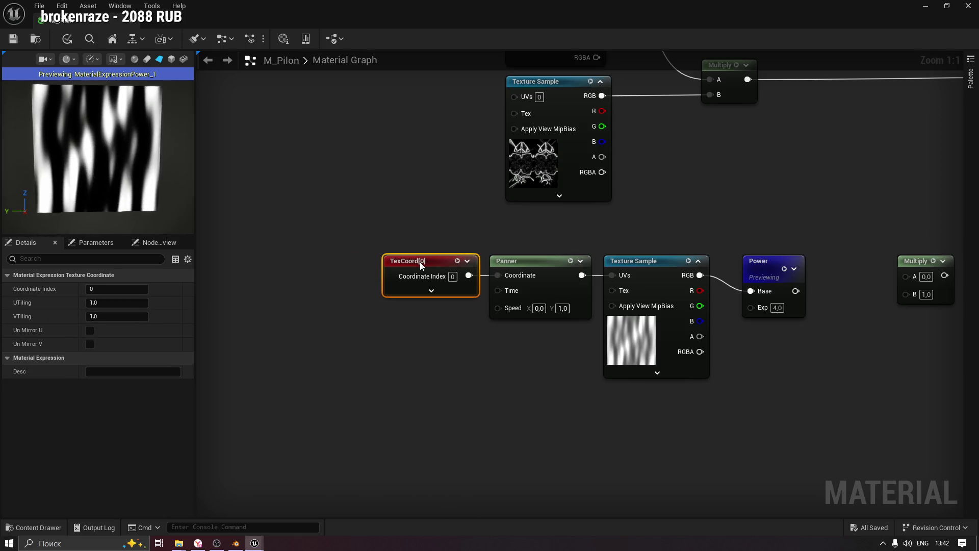
pyautogui.click(672, 200)
pyautogui.moveTo(672, 200)
pyautogui.mouseDown()
pyautogui.moveTo(563, 230)
pyautogui.moveTo(605, 268)
pyautogui.mouseUp()
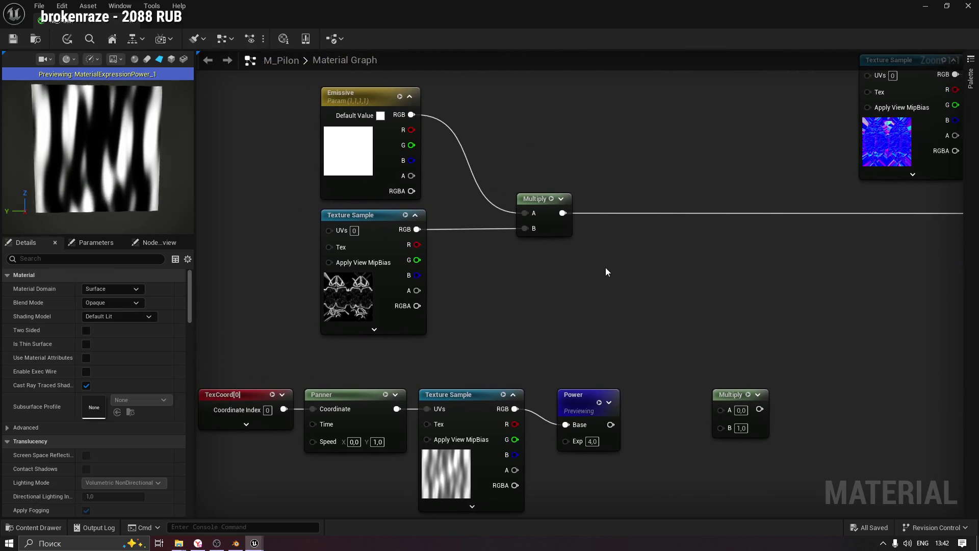
# Add a Subtract node beside the emissive Multiply.
pyautogui.scroll(-4, 79, 155)
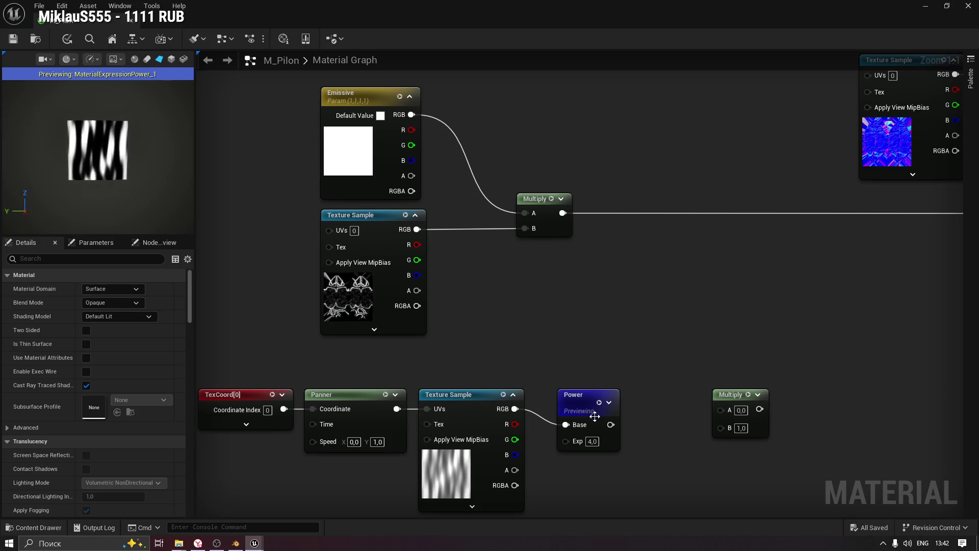
pyautogui.press('space')
pyautogui.moveTo(567, 406)
pyautogui.mouseDown()
pyautogui.moveTo(558, 397)
pyautogui.moveTo(551, 405)
pyautogui.mouseUp()
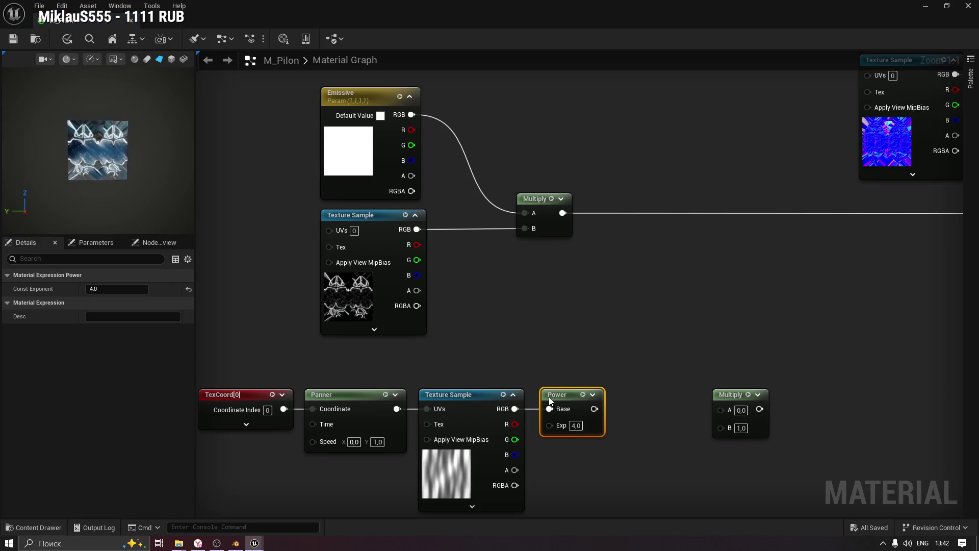
pyautogui.rightClick(622, 267)
pyautogui.click(526, 298)
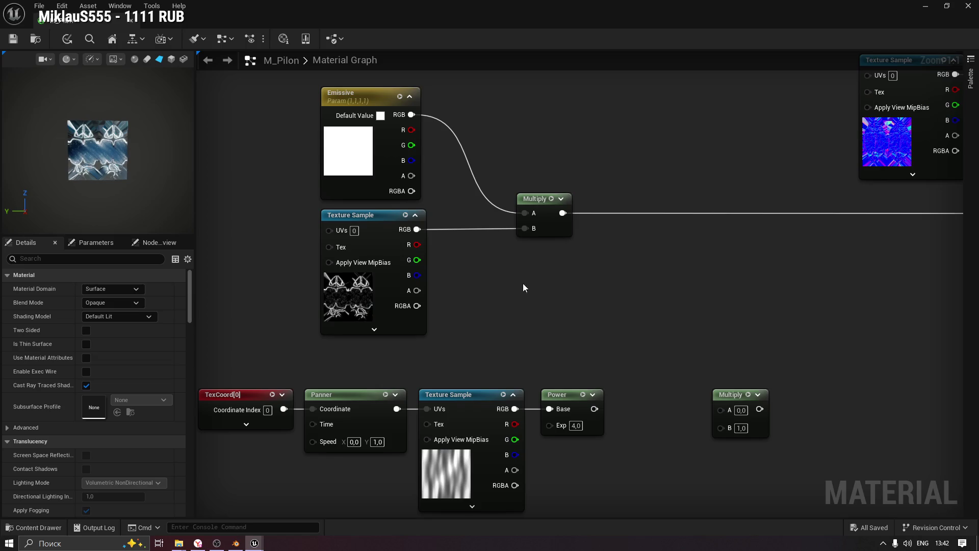
pyautogui.moveTo(530, 303)
pyautogui.mouseDown()
pyautogui.moveTo(673, 285)
pyautogui.moveTo(453, 201)
pyautogui.mouseUp()
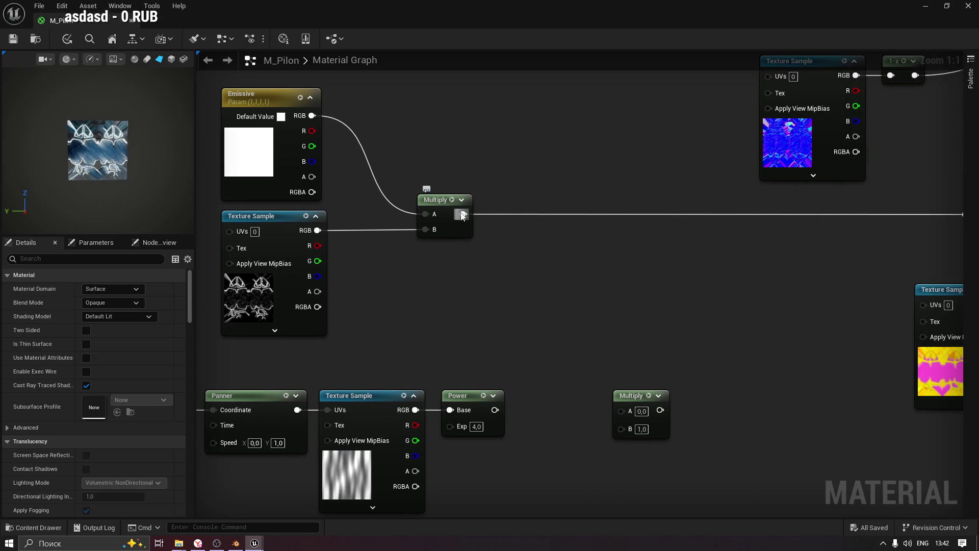
pyautogui.rightClick(515, 259)
pyautogui.write('subtract')
pyautogui.press('Return')
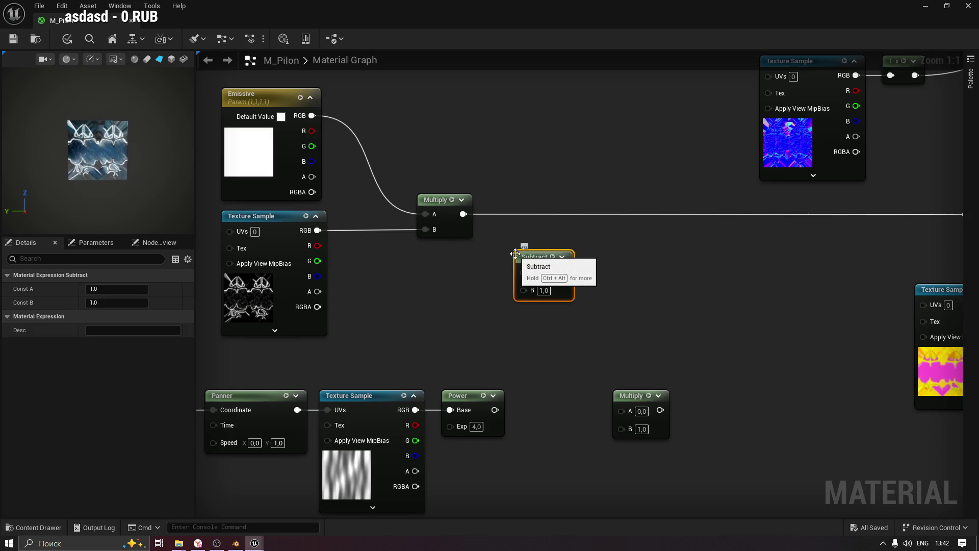
pyautogui.moveTo(525, 261); pyautogui.dragTo(557, 253)
pyautogui.press('space')
# Wire Multiply into Subtract A and Power into B, then route the result to the emissive reroute.
pyautogui.moveTo(488, 225); pyautogui.dragTo(555, 279)
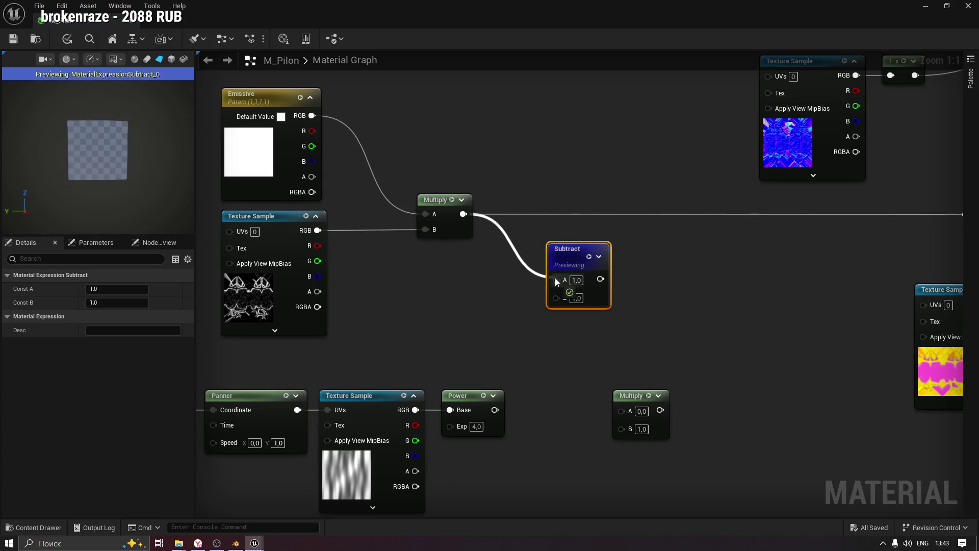
pyautogui.moveTo(493, 414)
pyautogui.mouseDown()
pyautogui.moveTo(558, 295)
pyautogui.moveTo(540, 297)
pyautogui.mouseUp()
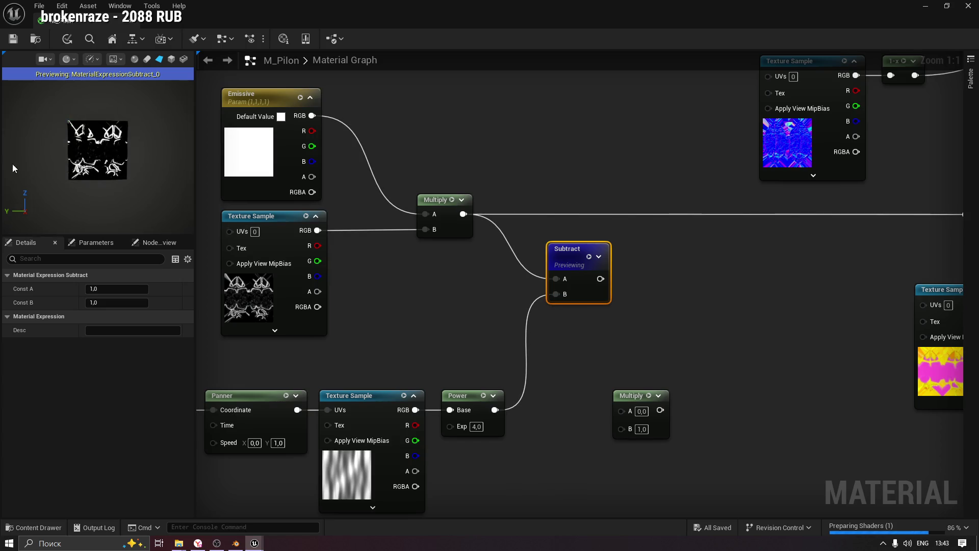
pyautogui.scroll(5, 77, 148)
pyautogui.scroll(-4, 140, 142)
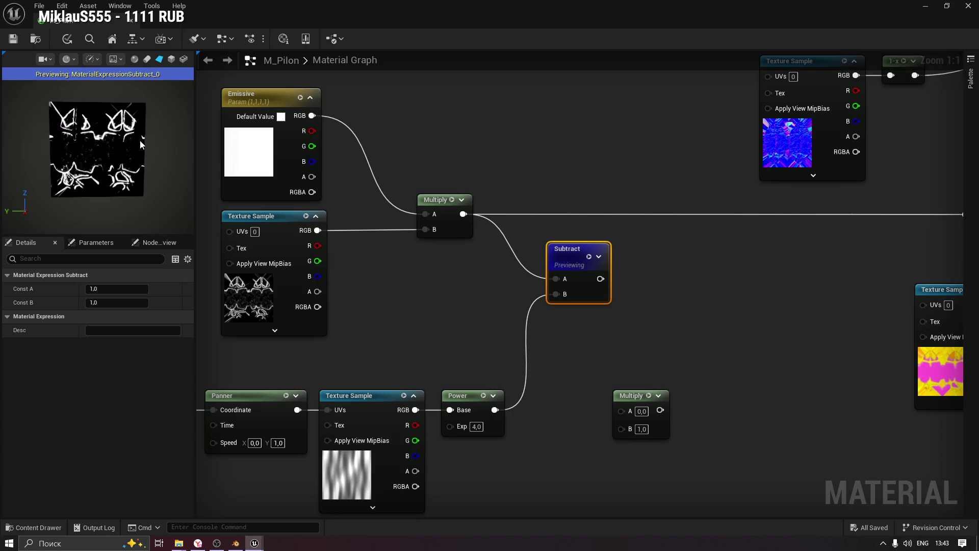
pyautogui.moveTo(660, 271); pyautogui.dragTo(516, 255)
pyautogui.scroll(-2, 516, 260)
pyautogui.moveTo(366, 283)
pyautogui.mouseDown()
pyautogui.moveTo(419, 283)
pyautogui.moveTo(638, 233)
pyautogui.mouseUp()
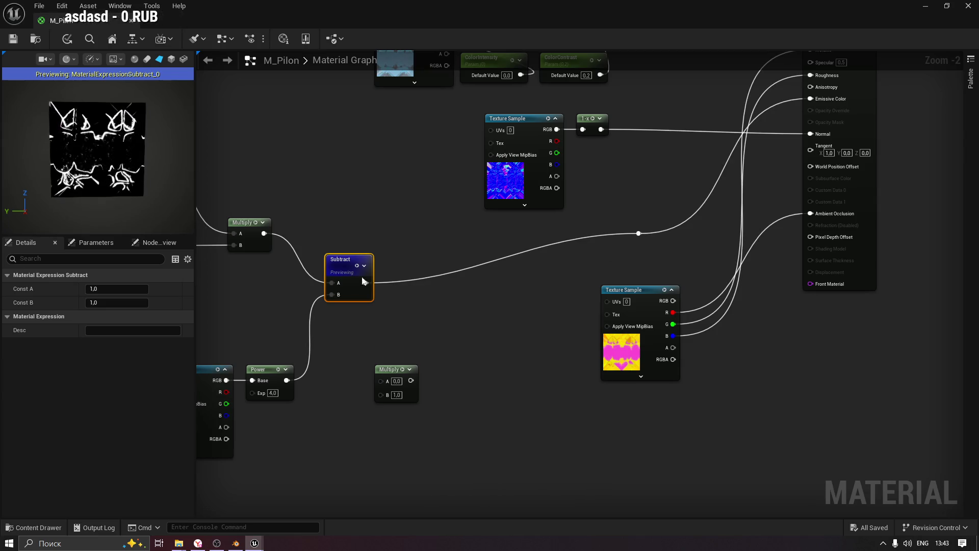
pyautogui.press('space')
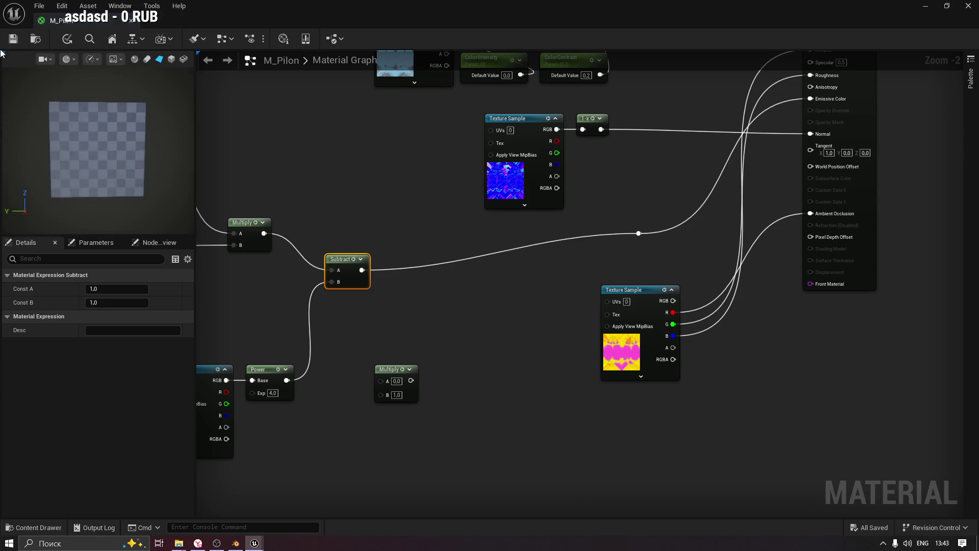
# Save M_Pilon and frame BP_UnitSpawnArea_3's glowing pilon close up in the level viewport.
pyautogui.hotkey('ctrl', 's')
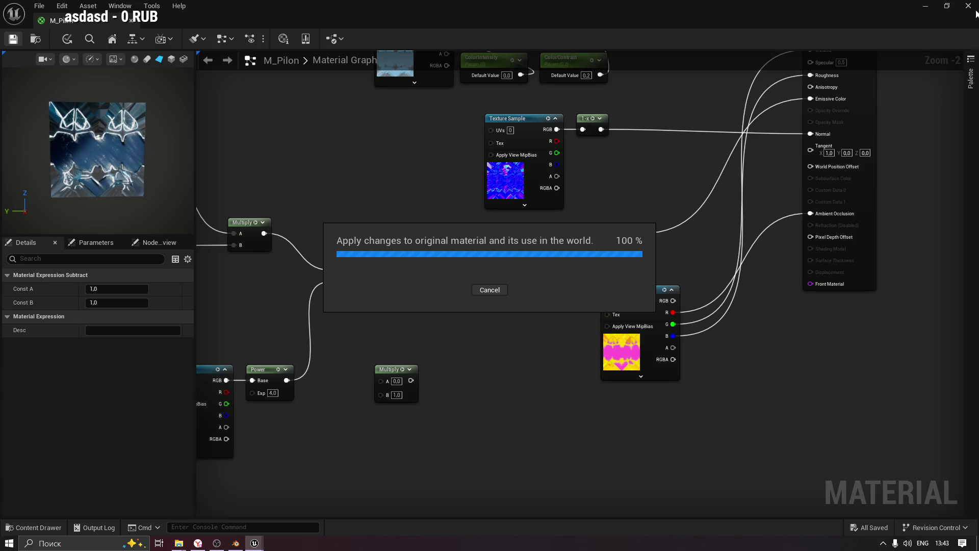
pyautogui.click(927, 9)
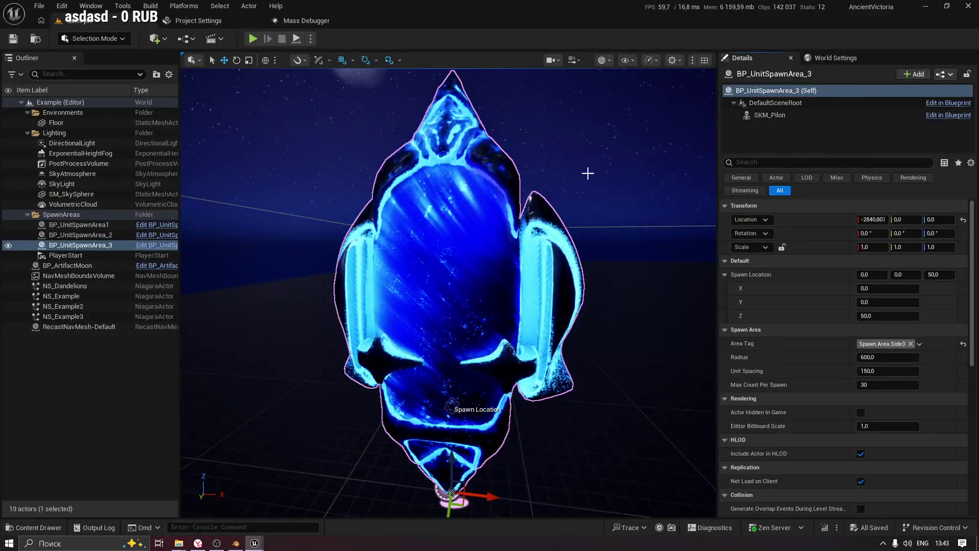
pyautogui.press('f')
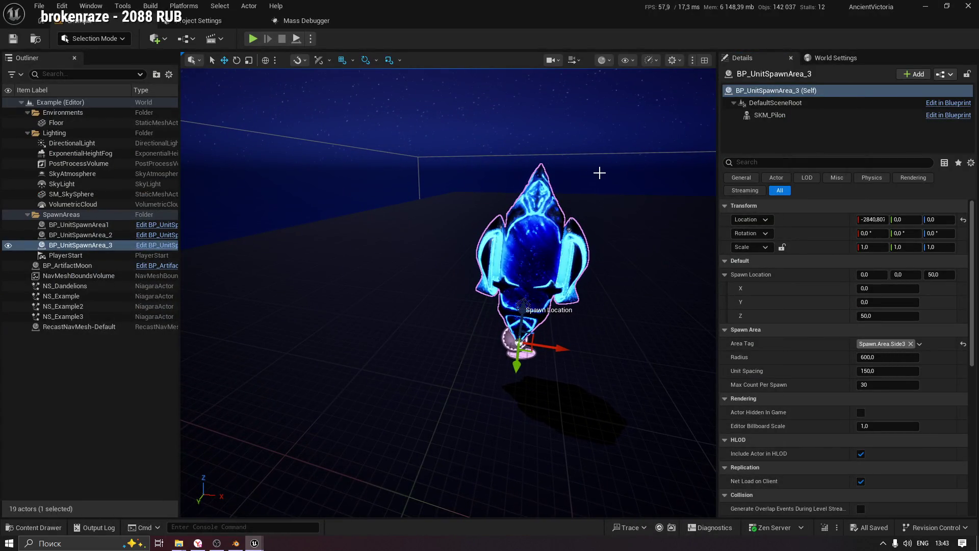
pyautogui.press('f')
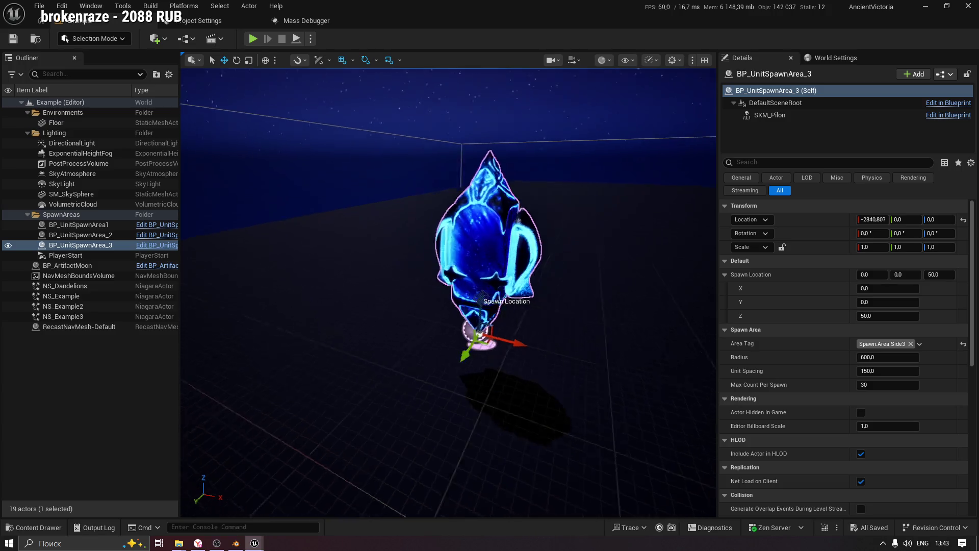
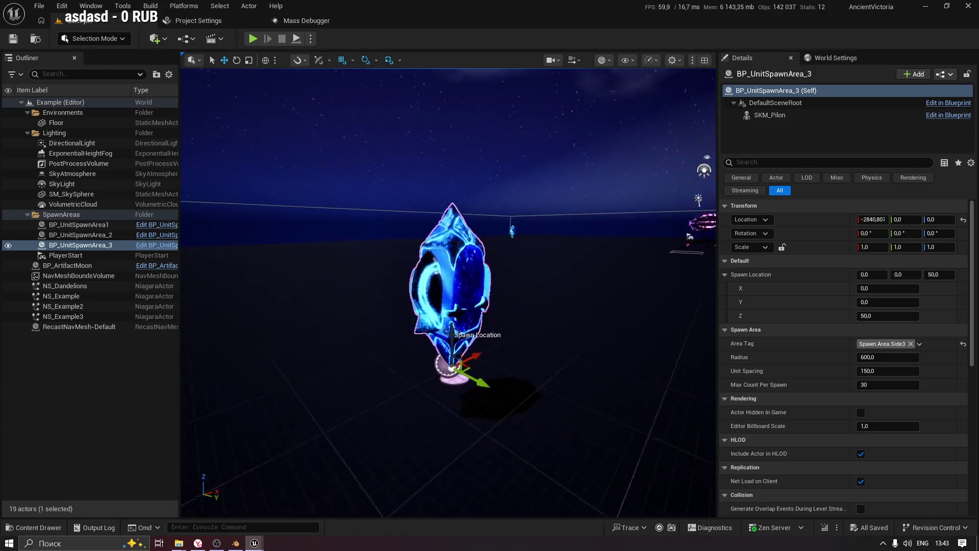
# Scroll the level view to check the glowing pylon.
pyautogui.scroll(-5, 449, 293)
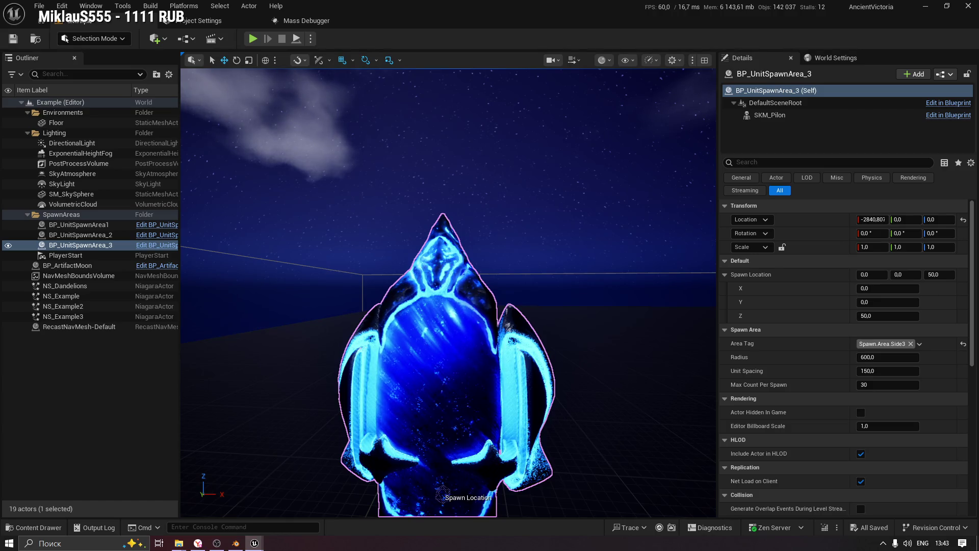
pyautogui.scroll(-5, 448, 293)
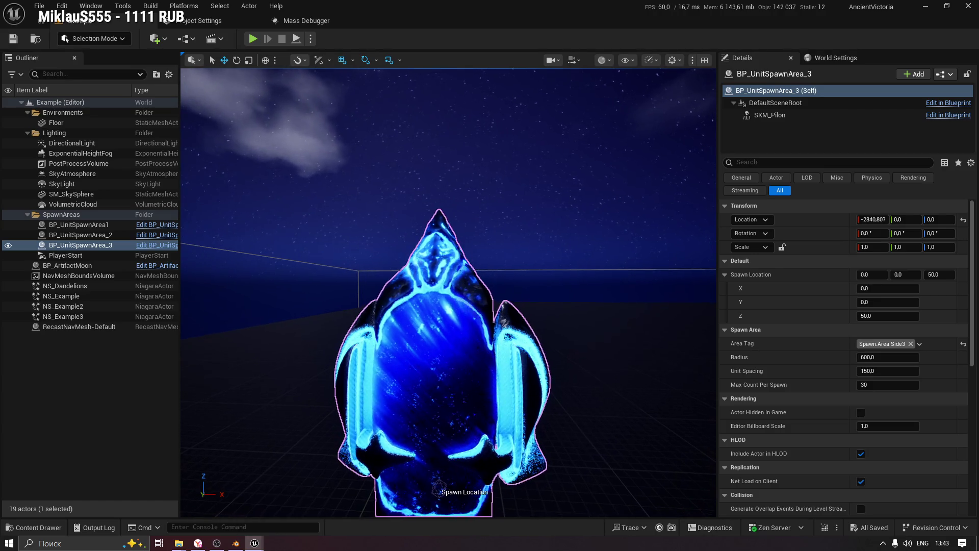
pyautogui.scroll(-4, 448, 306)
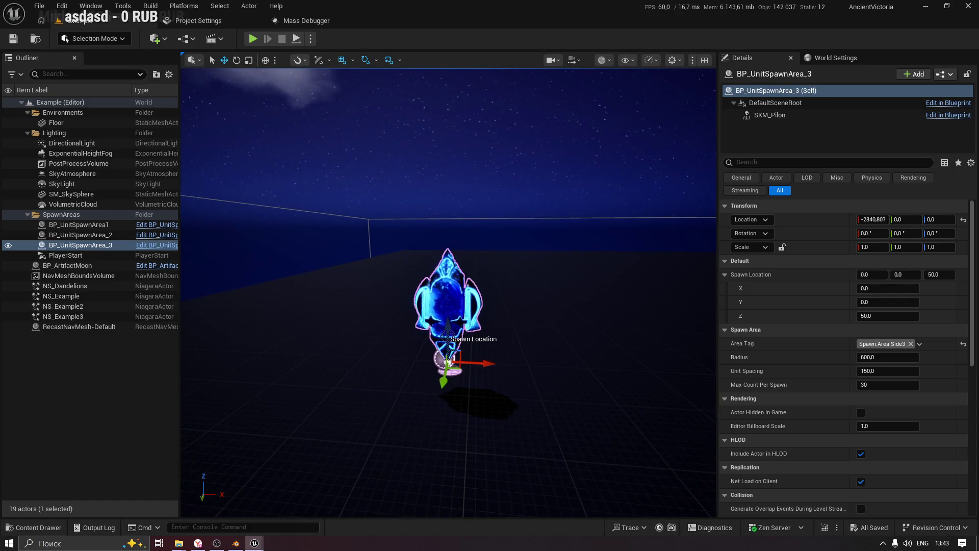
pyautogui.scroll(6, 449, 292)
pyautogui.scroll(-3, 448, 293)
pyautogui.scroll(-2, 531, 176)
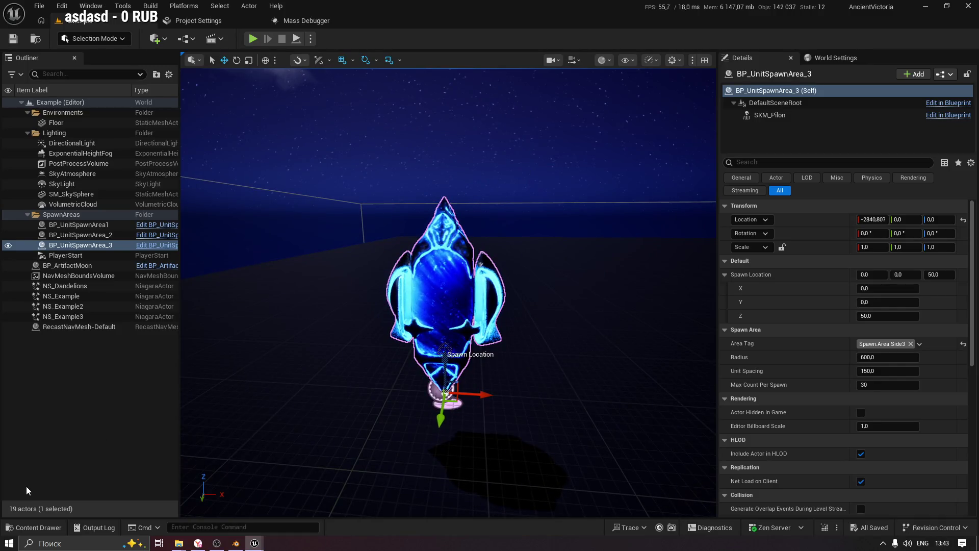
# Open the Content Drawer, then switch to the M_Pilon material editor window.
pyautogui.click(33, 528)
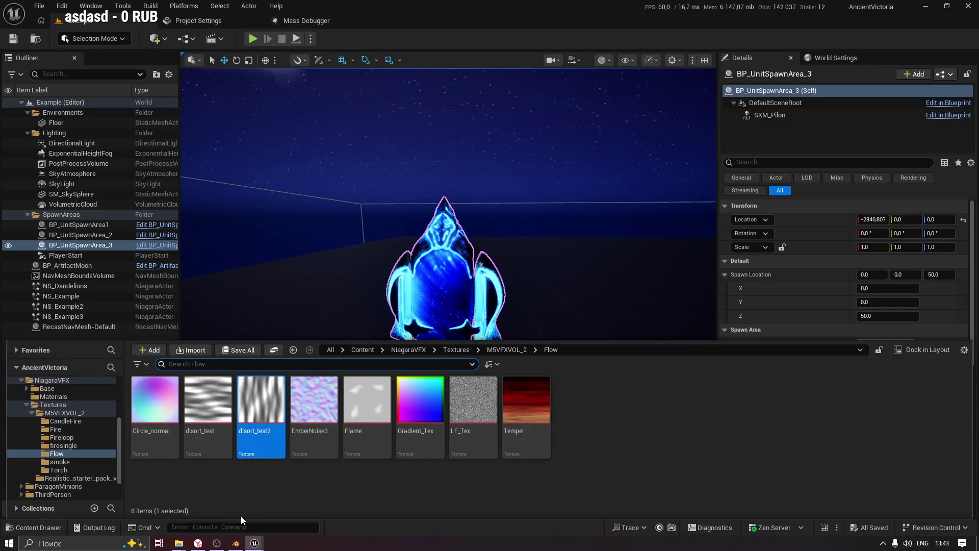
pyautogui.moveTo(249, 544)
pyautogui.click(309, 497)
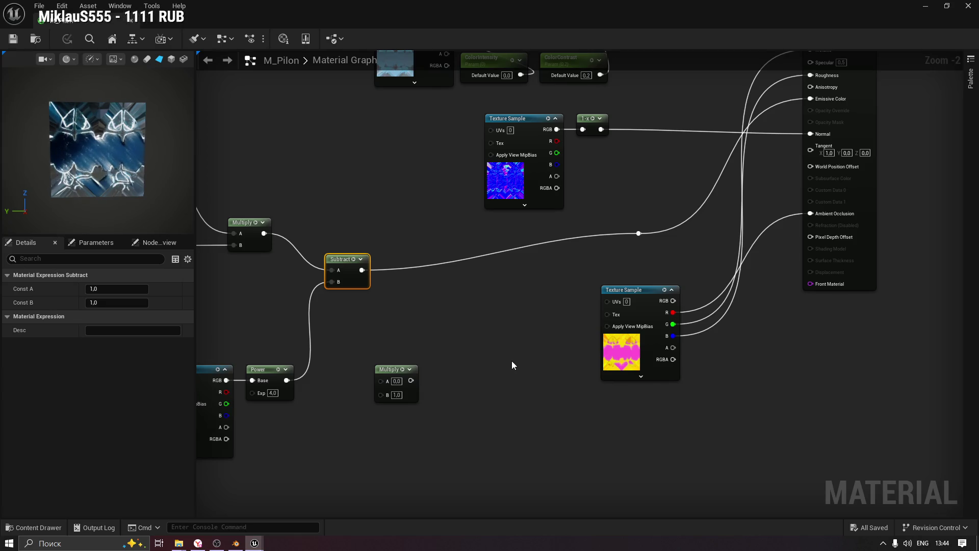
# Pan the graph toward the emissive and panner nodes and search the node list for 'lerp'.
pyautogui.moveTo(498, 334); pyautogui.dragTo(689, 276)
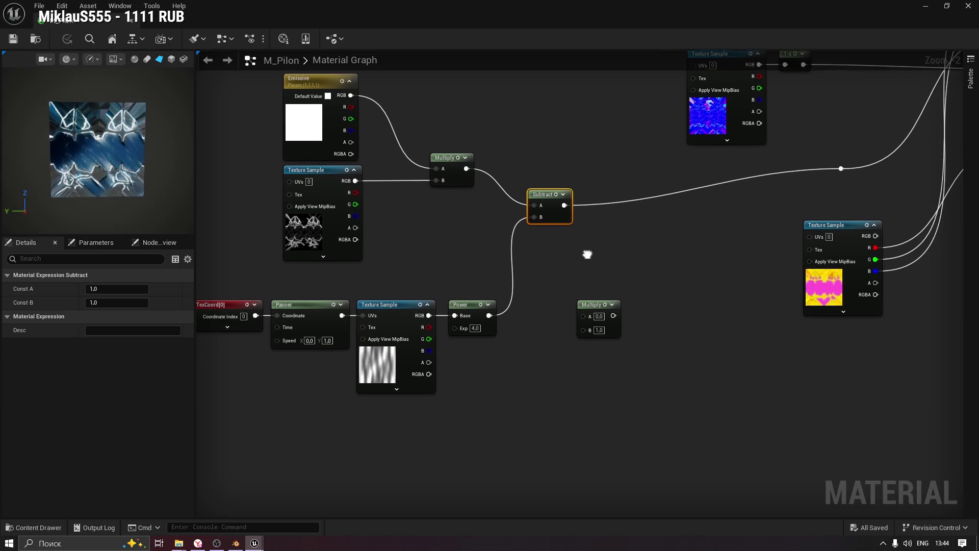
pyautogui.moveTo(613, 246); pyautogui.dragTo(561, 249)
pyautogui.rightClick(561, 249)
pyautogui.write('lerp')
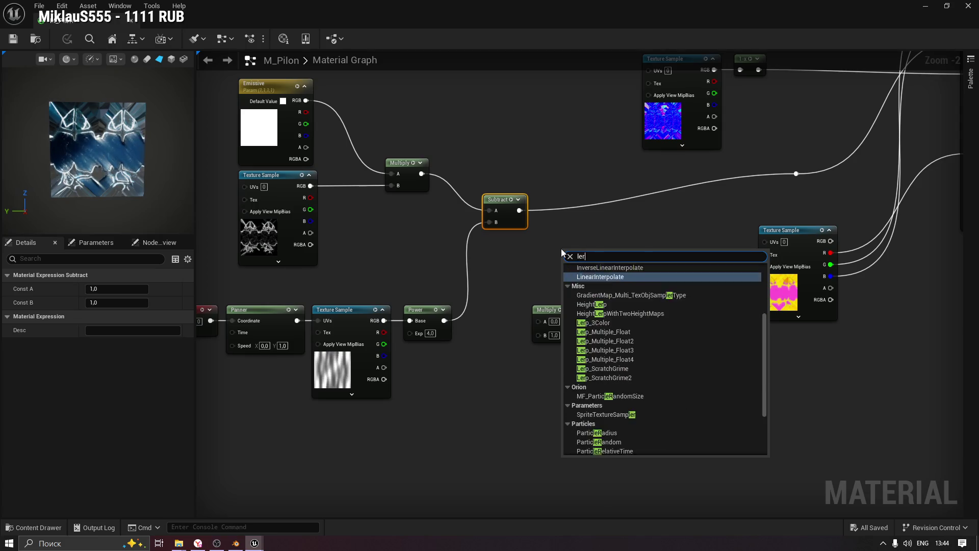
pyautogui.scroll(1, 624, 315)
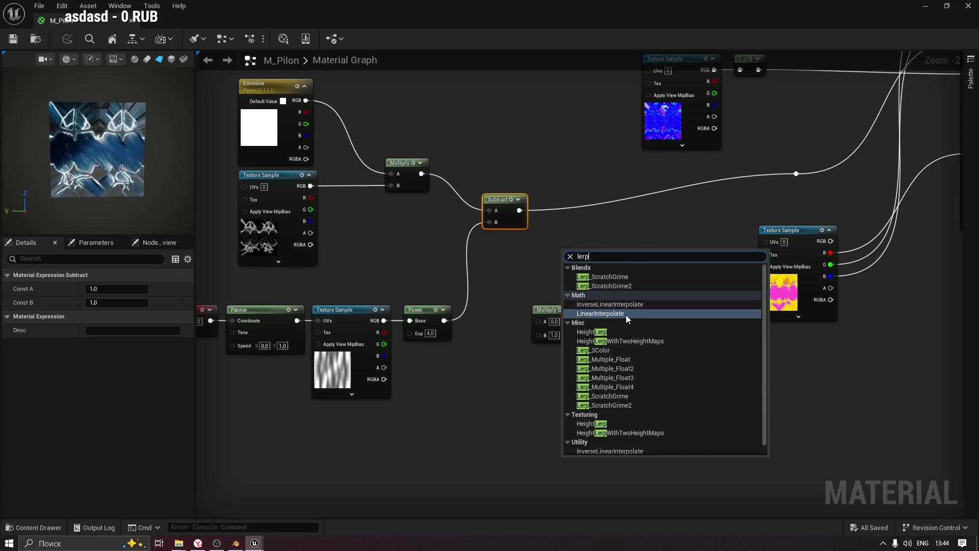
pyautogui.scroll(-1, 637, 306)
pyautogui.scroll(1, 623, 329)
pyautogui.click(551, 265)
# Add a LinearInterpolate node beside Subtract and move the spare Multiply node lower.
pyautogui.rightClick(573, 252)
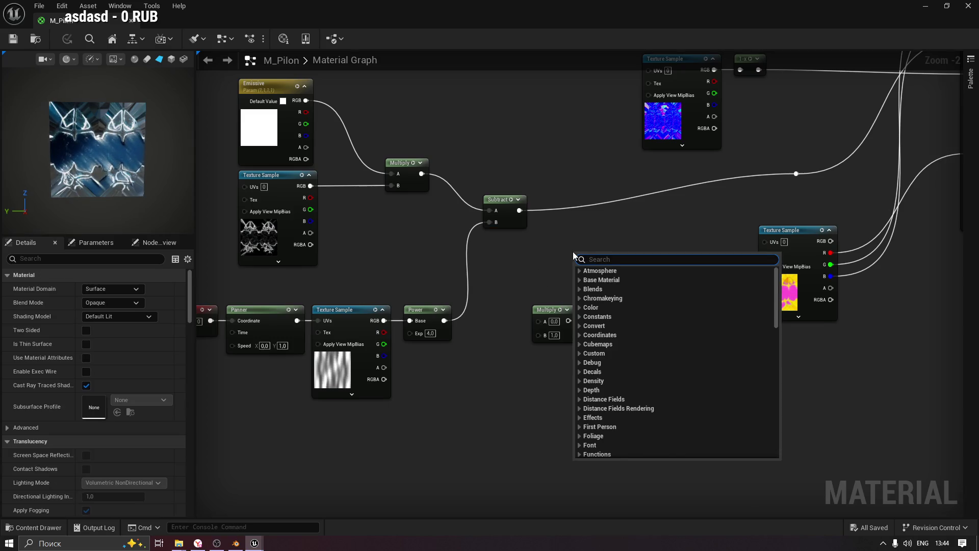
pyautogui.write('lerp')
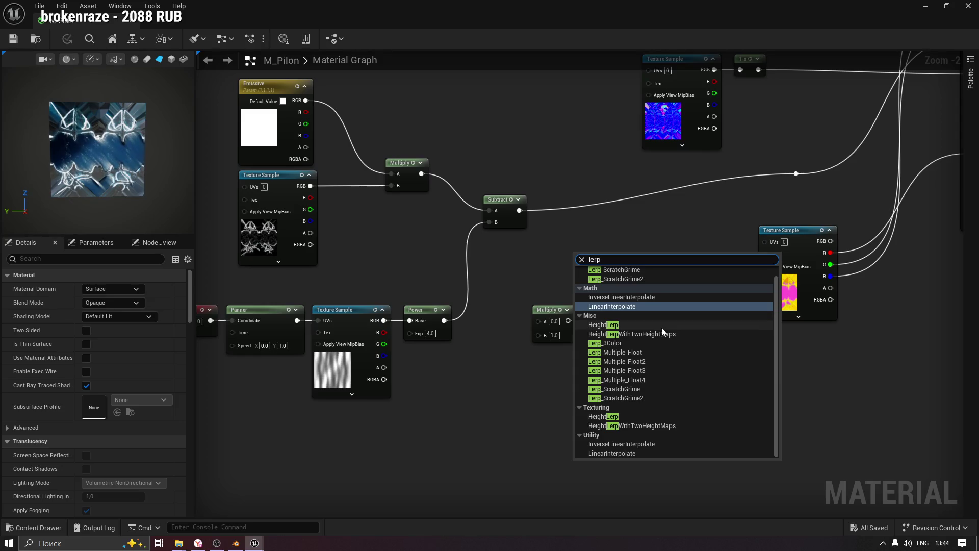
pyautogui.scroll(1, 662, 326)
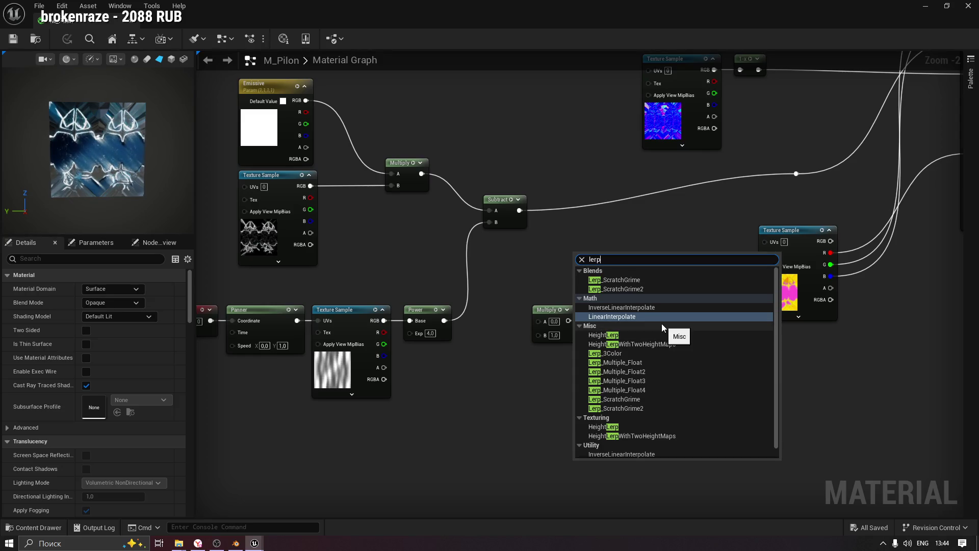
pyautogui.click(613, 317)
pyautogui.moveTo(594, 272)
pyautogui.mouseDown()
pyautogui.moveTo(604, 222)
pyautogui.moveTo(631, 227)
pyautogui.mouseUp()
pyautogui.moveTo(547, 310); pyautogui.dragTo(669, 409)
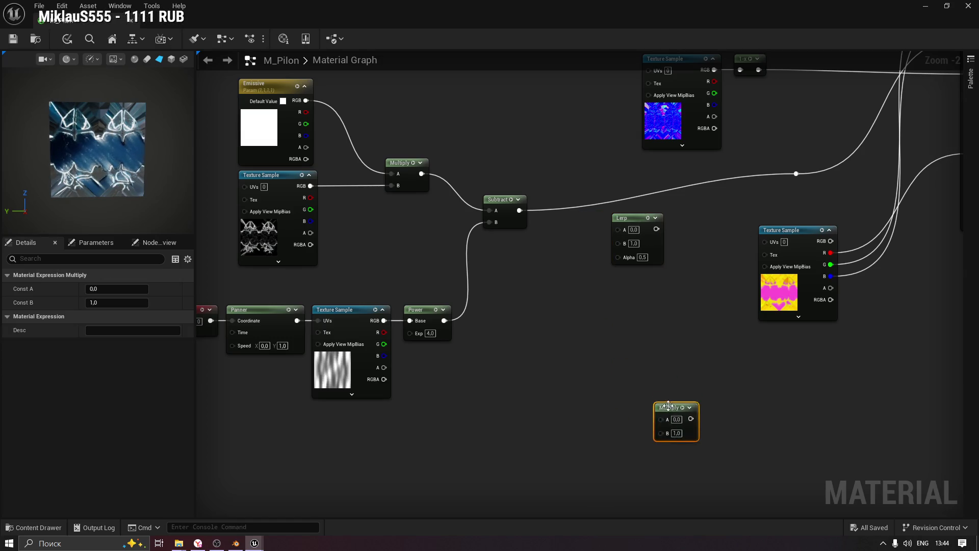
# Drag the LF_Tex texture from the Content Drawer into the M_Pilon graph as a Texture Sample.
pyautogui.click(33, 528)
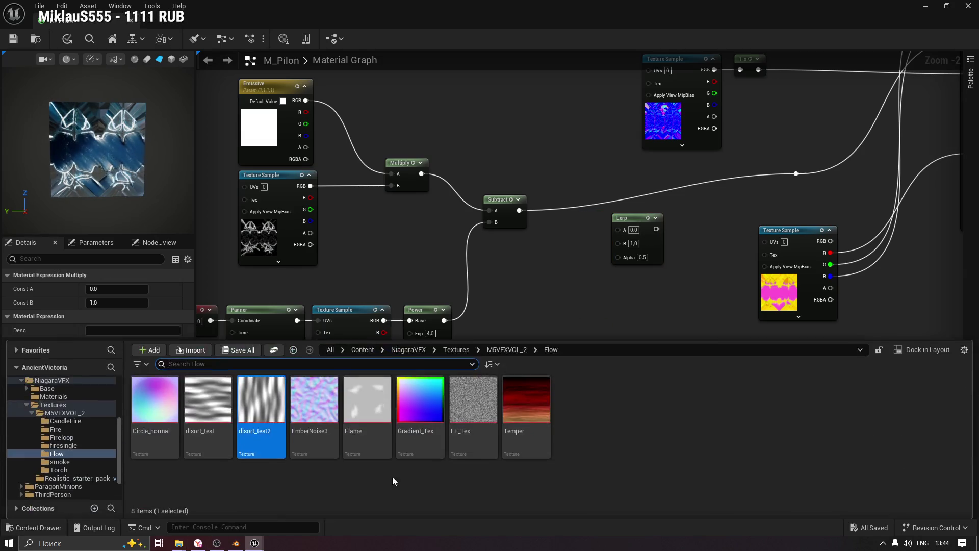
pyautogui.moveTo(480, 416)
pyautogui.mouseDown()
pyautogui.moveTo(528, 313)
pyautogui.moveTo(555, 306)
pyautogui.moveTo(555, 338)
pyautogui.moveTo(536, 336)
pyautogui.mouseUp()
pyautogui.moveTo(602, 374); pyautogui.dragTo(547, 362)
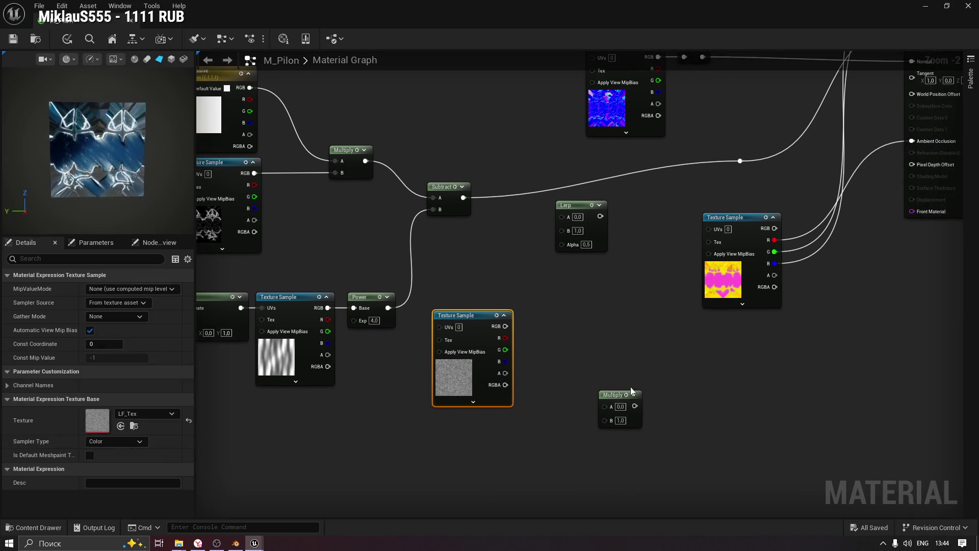
# Test the noise through a Multiply with B at 2.0 then 0.5, then delete the Multiply.
pyautogui.moveTo(623, 396)
pyautogui.mouseDown()
pyautogui.moveTo(559, 315)
pyautogui.moveTo(549, 327)
pyautogui.mouseUp()
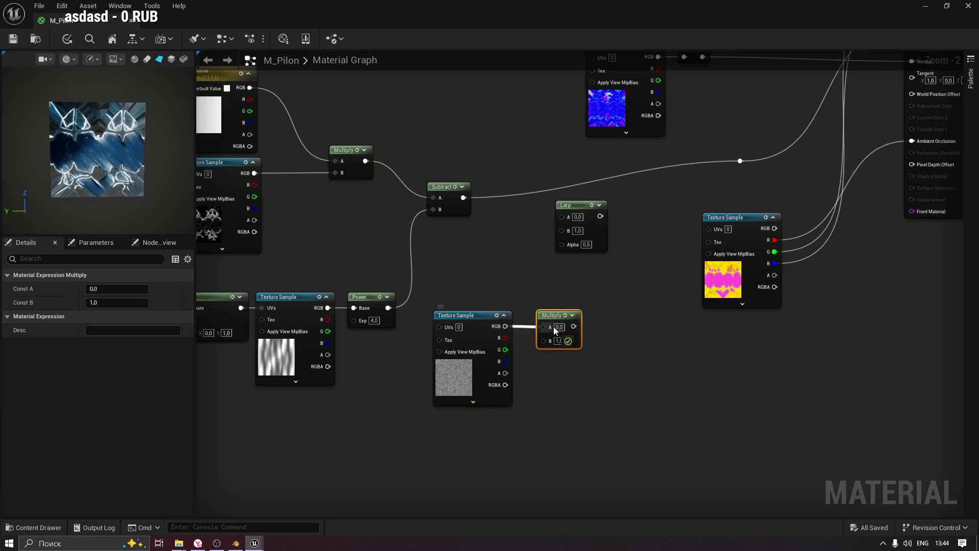
pyautogui.press('space')
pyautogui.click(559, 352)
pyautogui.write('2')
pyautogui.press('Return')
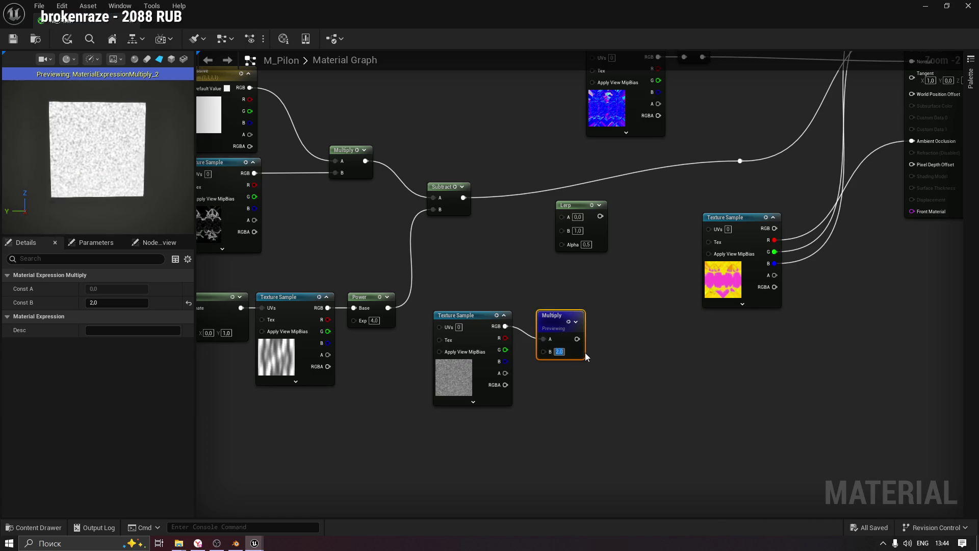
pyautogui.write(',5')
pyautogui.press('Return')
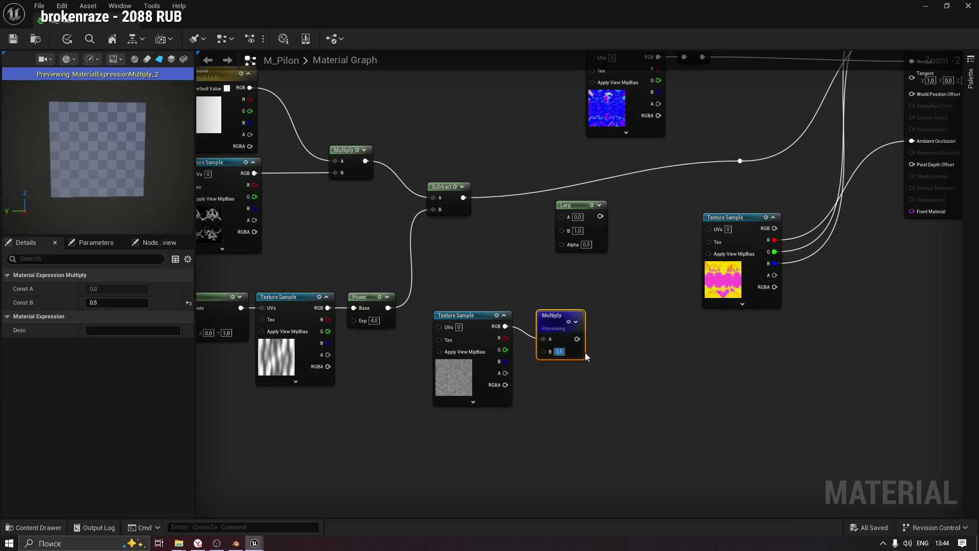
pyautogui.click(607, 377)
pyautogui.click(545, 315)
pyautogui.press('Delete')
pyautogui.rightClick(541, 325)
# Add a Power node on the noise Texture Sample RGB, trying exponent 4.0 before settling on 2.0.
pyautogui.write('pwoer')
pyautogui.write('power')
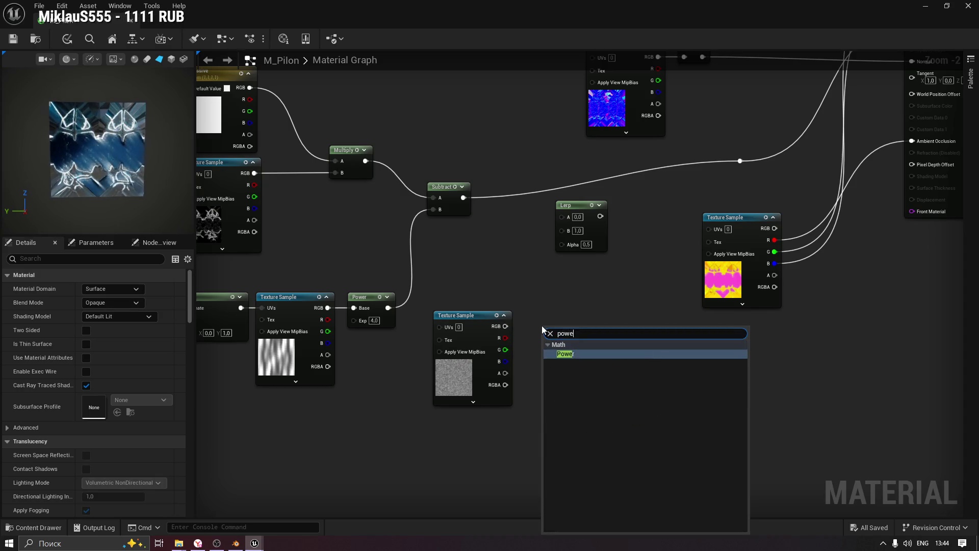
pyautogui.press('Return')
pyautogui.moveTo(505, 326)
pyautogui.mouseDown()
pyautogui.moveTo(547, 342)
pyautogui.moveTo(569, 321)
pyautogui.mouseUp()
pyautogui.press('space')
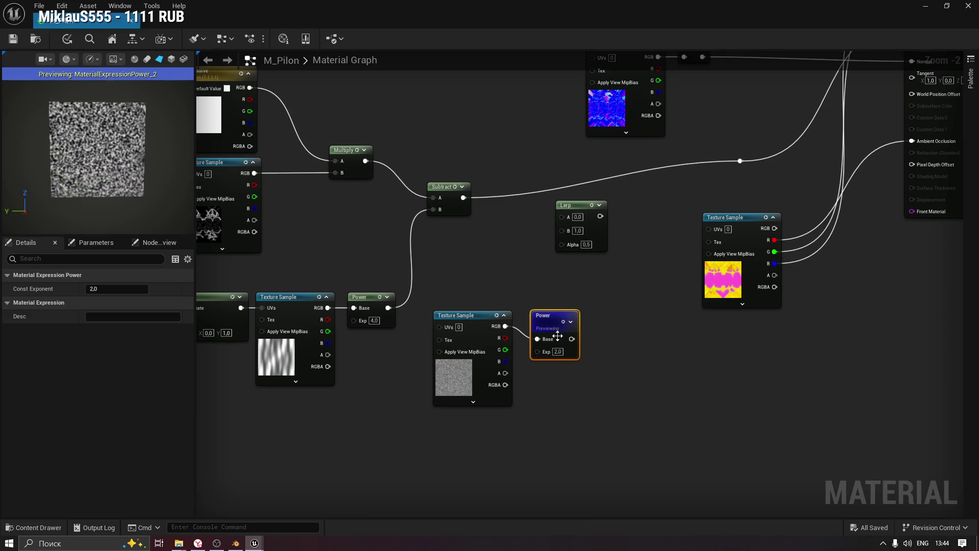
pyautogui.click(558, 351)
pyautogui.write('4')
pyautogui.press('Return')
pyautogui.click(558, 382)
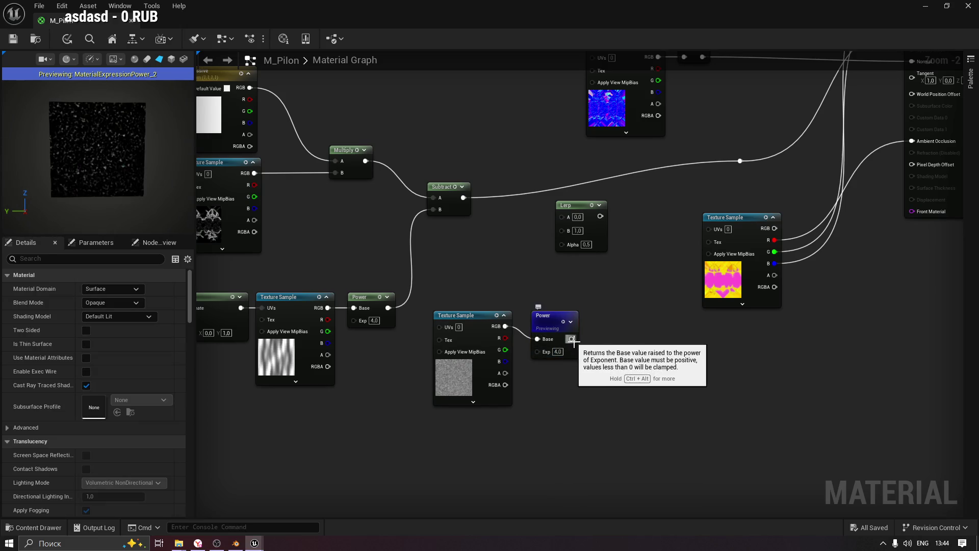
pyautogui.click(558, 351)
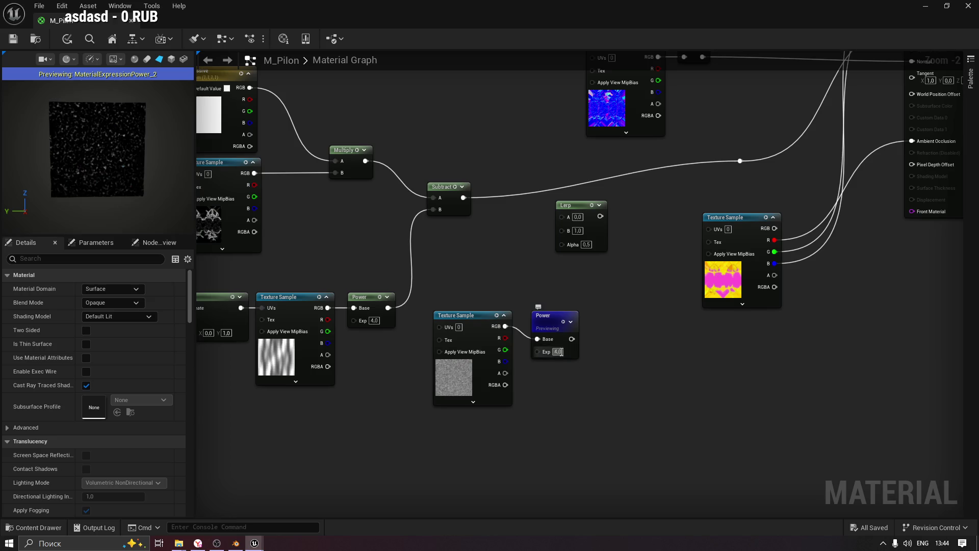
pyautogui.write('2')
pyautogui.press('Return')
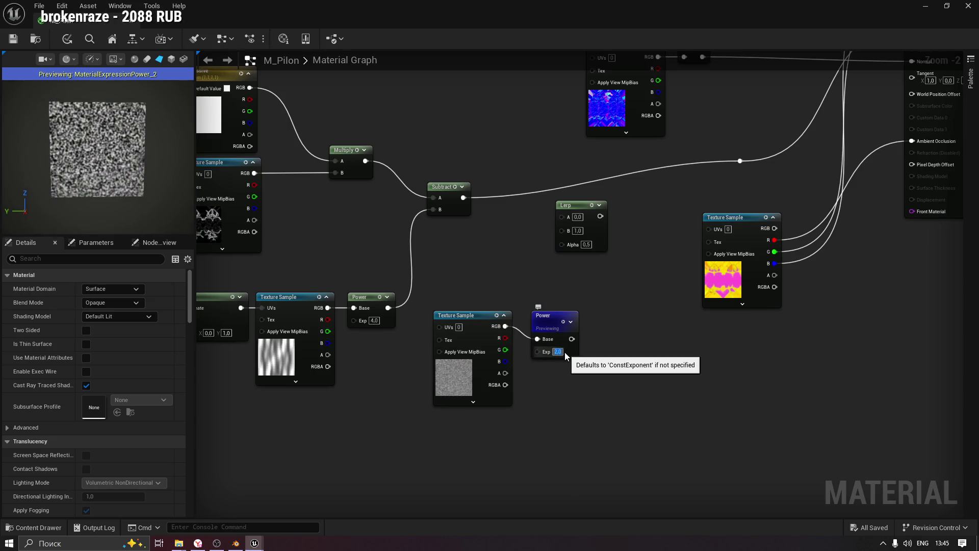
# Connect the Power output to the Lerp's Alpha and preview the Lerp.
pyautogui.click(539, 318)
pyautogui.moveTo(572, 338)
pyautogui.mouseDown()
pyautogui.moveTo(576, 263)
pyautogui.moveTo(562, 244)
pyautogui.mouseUp()
pyautogui.moveTo(541, 320); pyautogui.dragTo(530, 315)
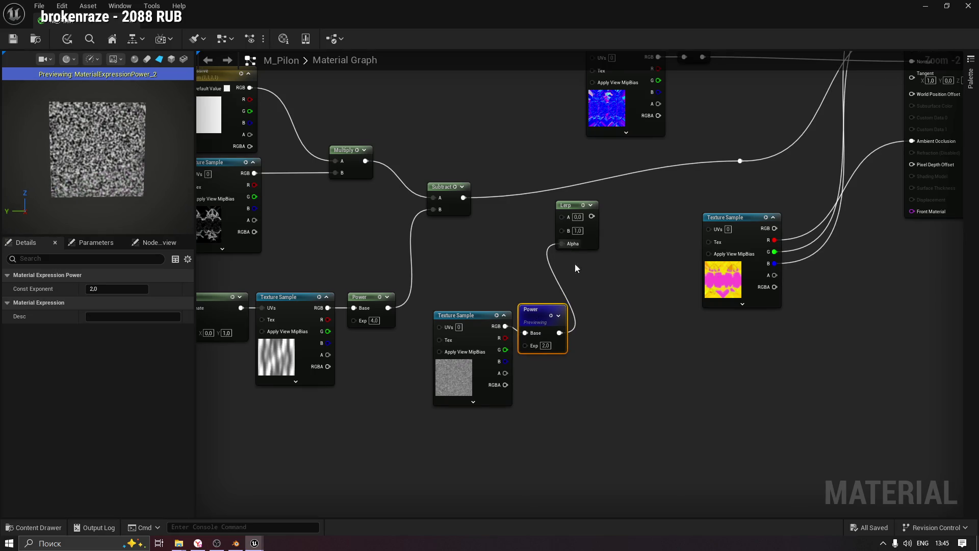
pyautogui.click(583, 207)
pyautogui.press('space')
pyautogui.moveTo(574, 209); pyautogui.dragTo(575, 221)
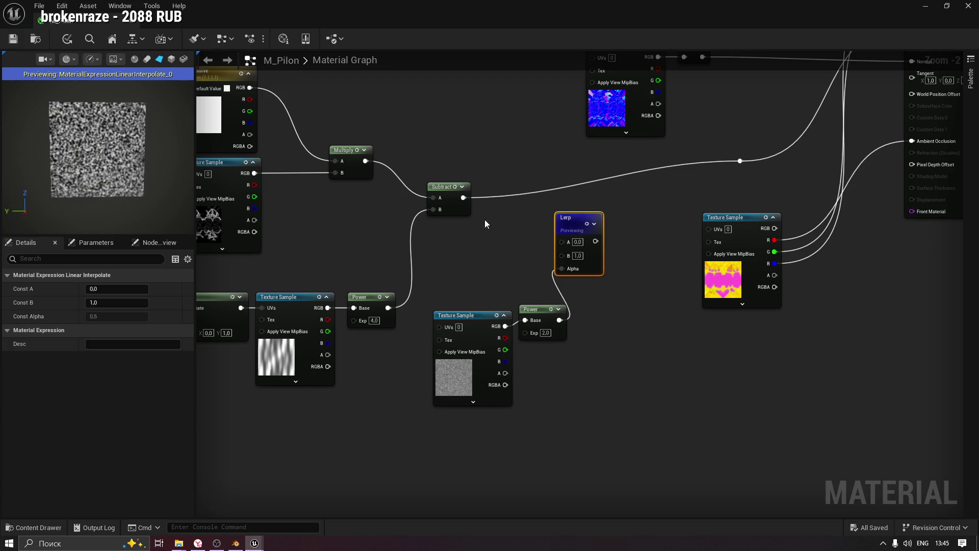
pyautogui.rightClick(476, 243)
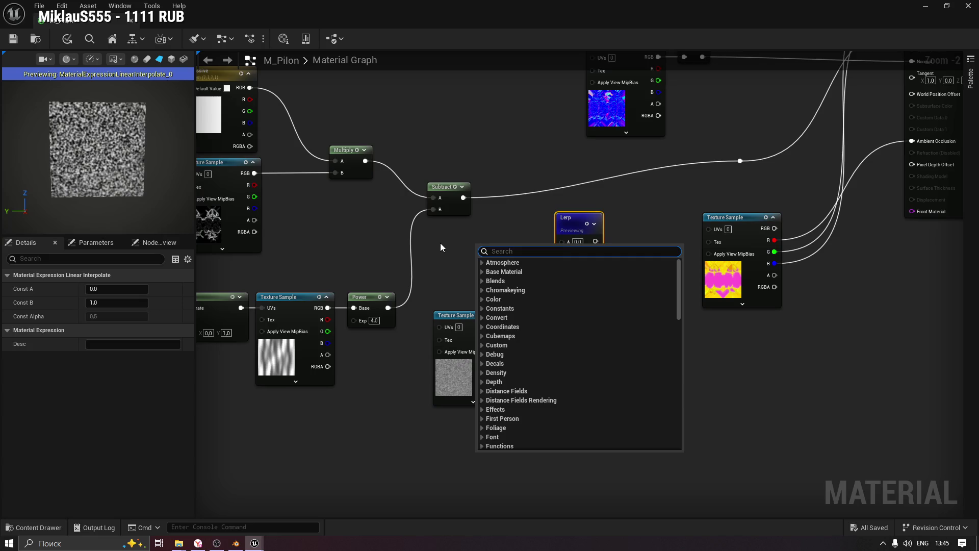
# Send the Lerp output down Subtract's old wire, with Multiply into A and the noise Power into B, and save.
pyautogui.click(449, 250)
pyautogui.moveTo(459, 255); pyautogui.dragTo(499, 278)
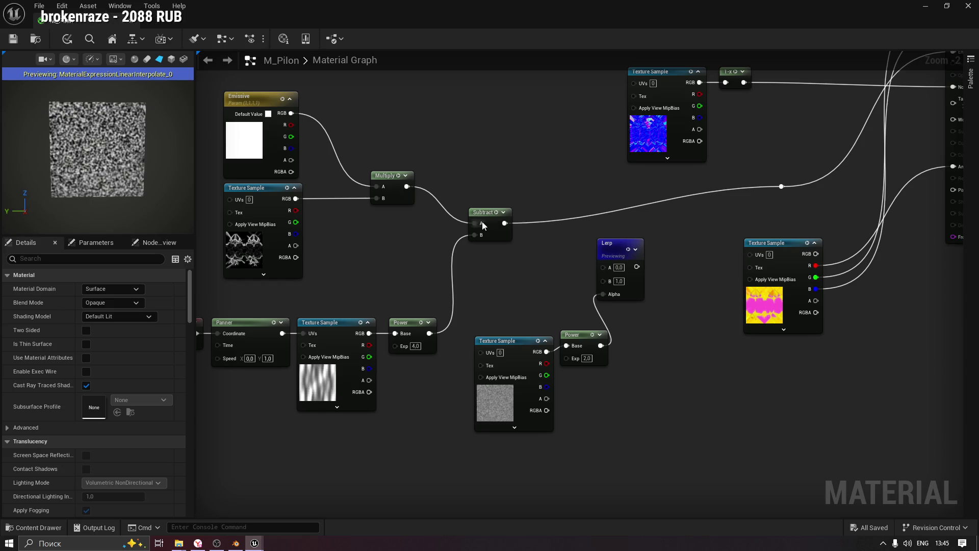
pyautogui.click(631, 250)
pyautogui.moveTo(633, 254); pyautogui.dragTo(782, 186)
pyautogui.moveTo(407, 187)
pyautogui.mouseDown()
pyautogui.moveTo(580, 284)
pyautogui.moveTo(603, 254)
pyautogui.mouseUp()
pyautogui.moveTo(430, 333)
pyautogui.mouseDown()
pyautogui.moveTo(446, 337)
pyautogui.moveTo(603, 266)
pyautogui.mouseUp()
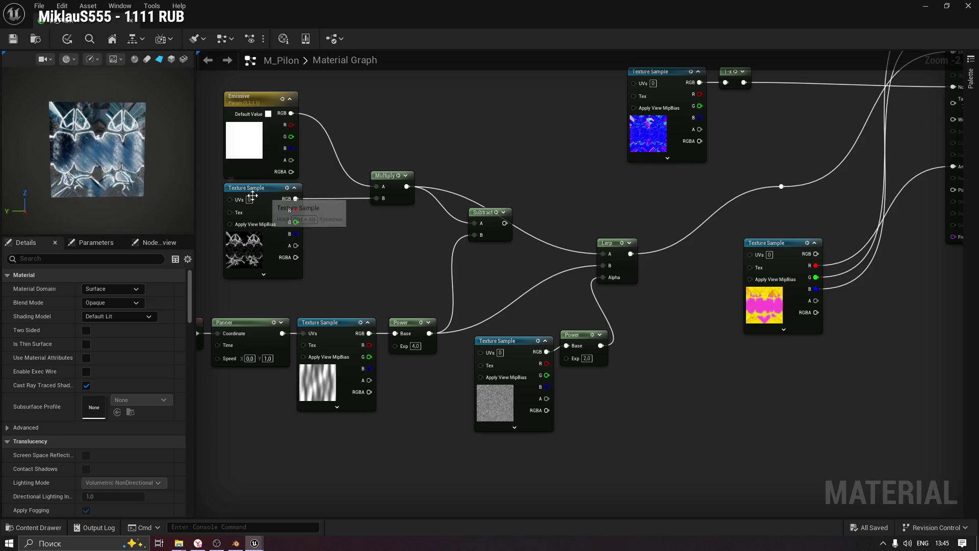
pyautogui.click(13, 39)
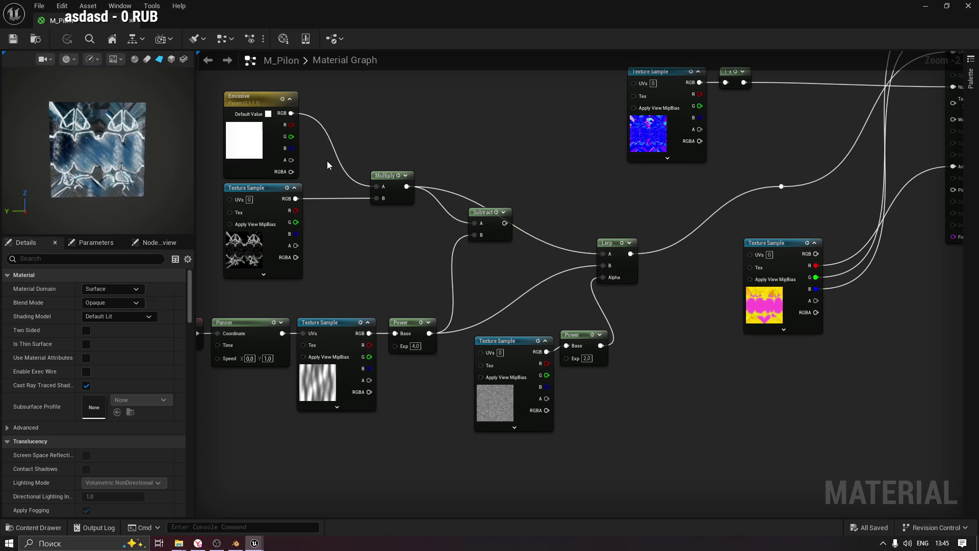
# Connect the Subtract output to Lerp A, tidy the Power node, and minimize the material editor.
pyautogui.moveTo(505, 223)
pyautogui.mouseDown()
pyautogui.moveTo(566, 225)
pyautogui.moveTo(604, 254)
pyautogui.mouseUp()
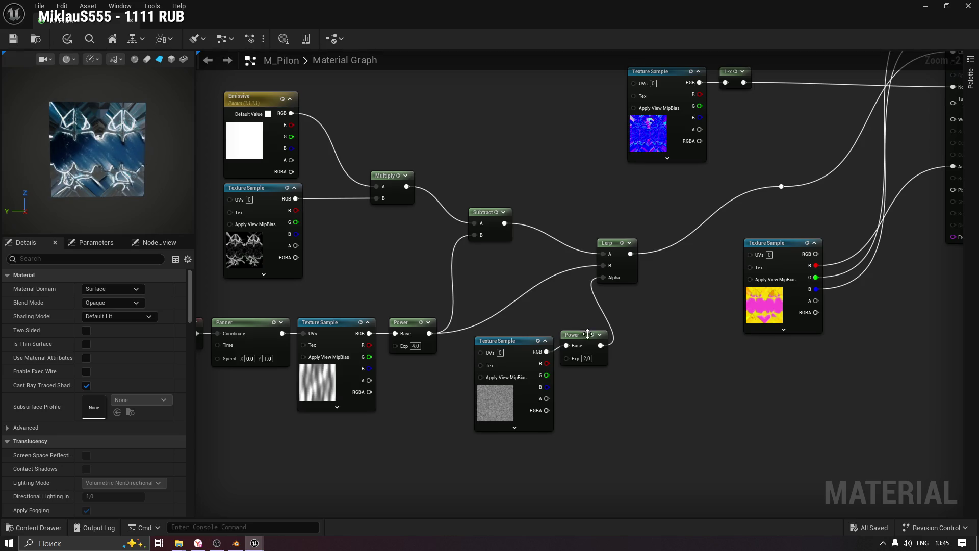
pyautogui.moveTo(587, 336); pyautogui.dragTo(586, 343)
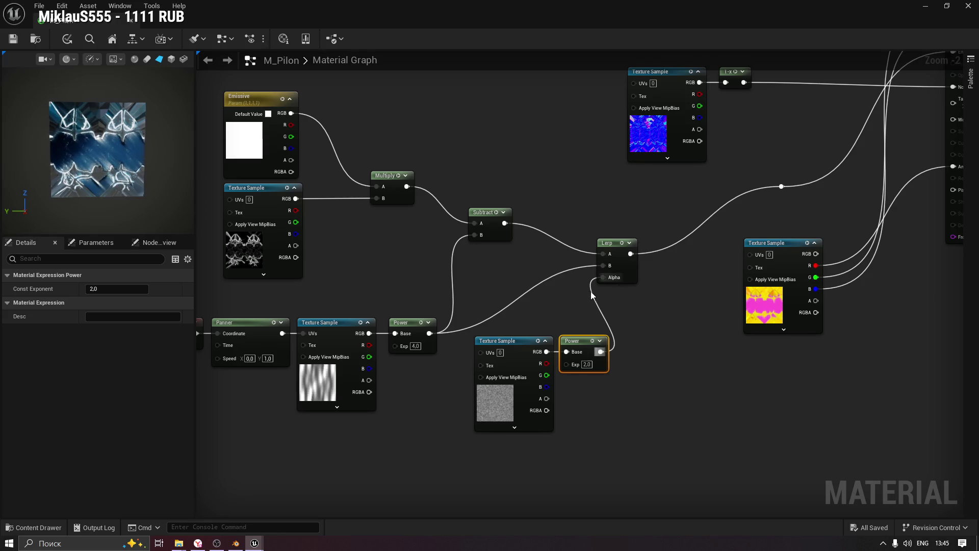
pyautogui.scroll(1, 582, 288)
pyautogui.moveTo(417, 261); pyautogui.dragTo(505, 264)
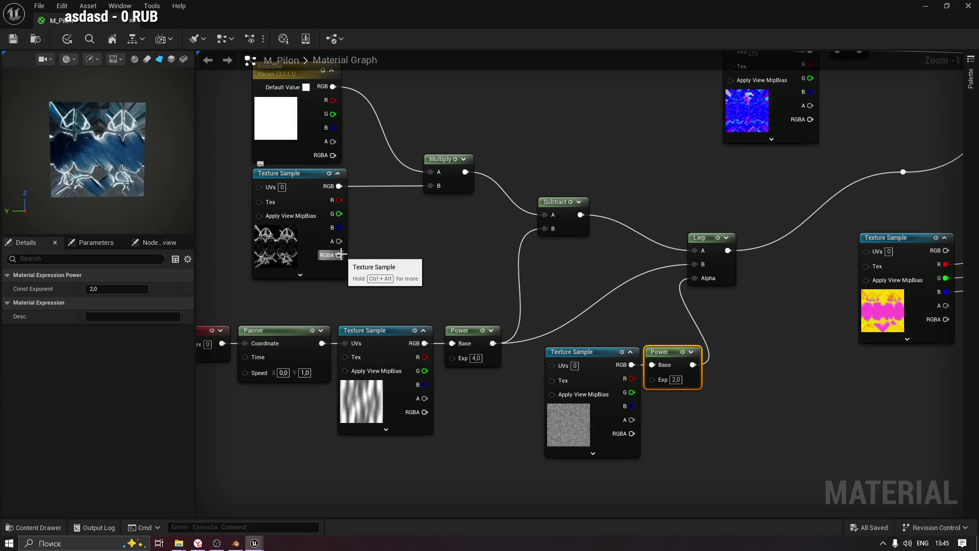
pyautogui.moveTo(626, 251); pyautogui.dragTo(548, 262)
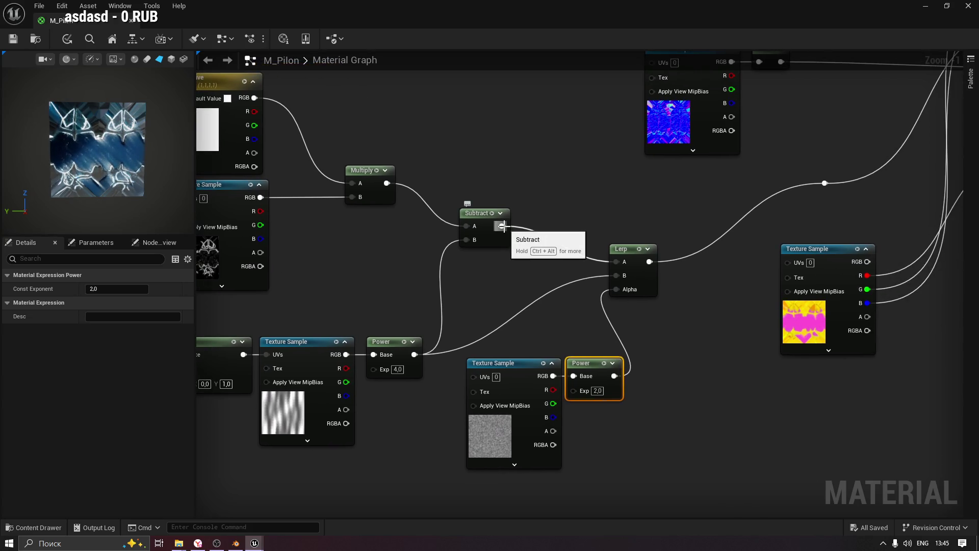
pyautogui.click(926, 6)
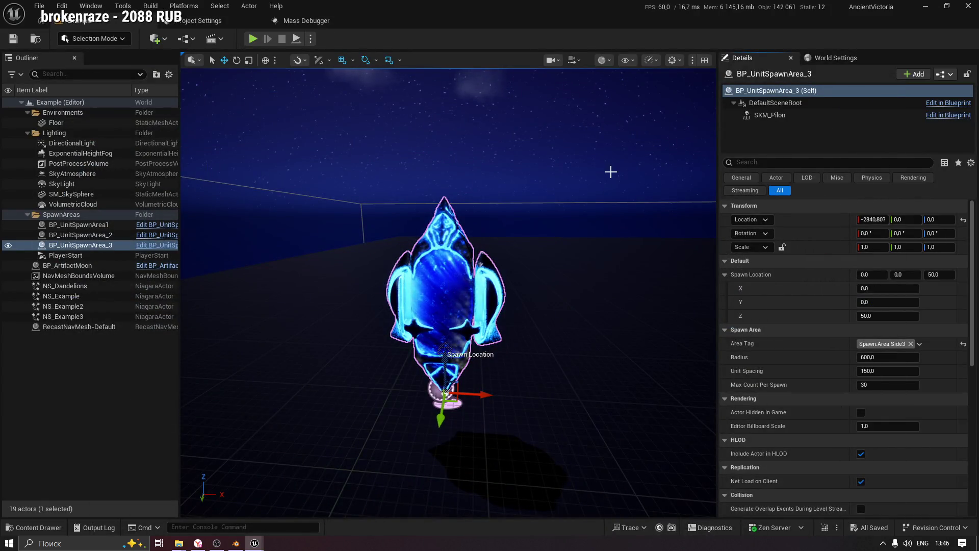
# Glance at the Flow textures in the Content Drawer, then restore the M_Pilon material editor.
pyautogui.hotkey('ctrl', 'space')
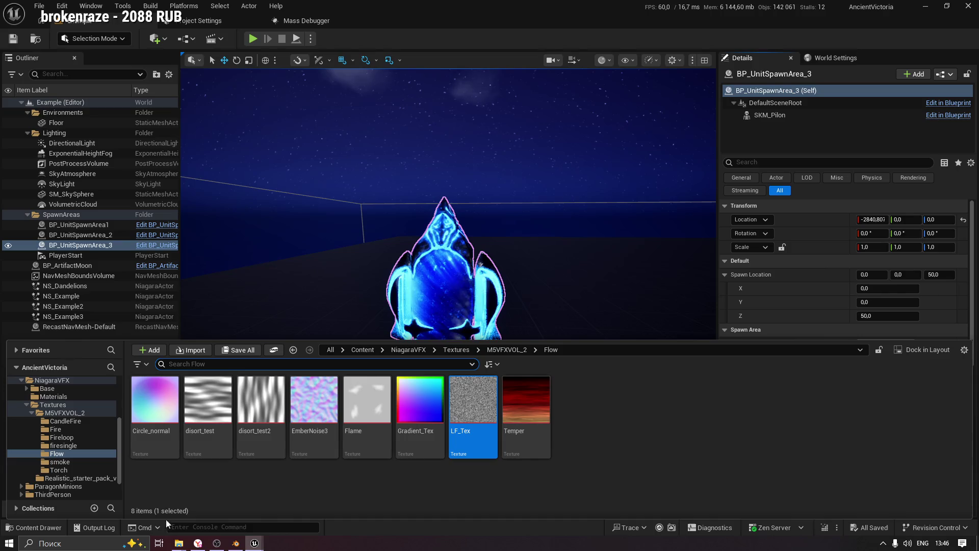
pyautogui.moveTo(254, 543)
pyautogui.click(316, 503)
pyautogui.moveTo(673, 324); pyautogui.dragTo(664, 312)
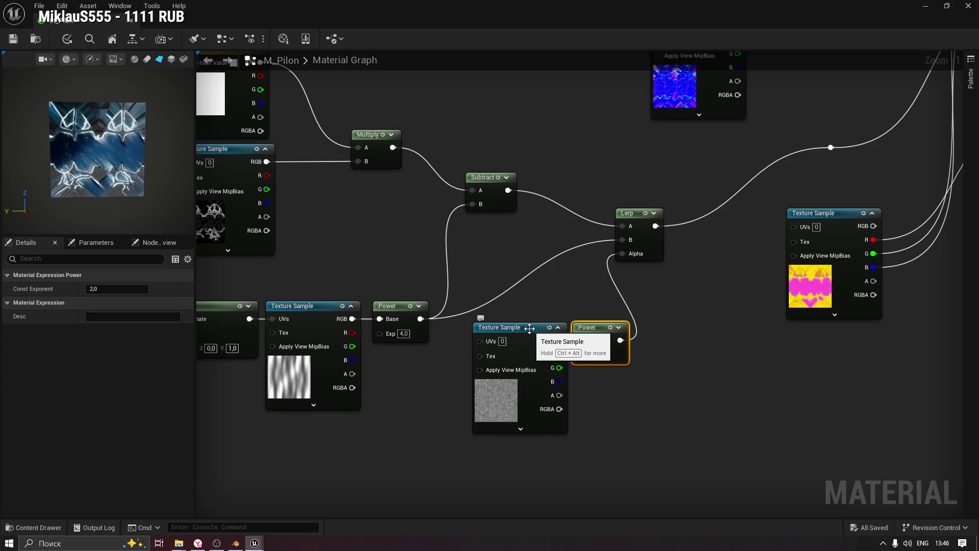
# Move the noise Texture Sample and its Power node lower in the graph.
pyautogui.moveTo(549, 292)
pyautogui.mouseDown()
pyautogui.moveTo(587, 314)
pyautogui.moveTo(679, 317)
pyautogui.moveTo(605, 298)
pyautogui.mouseUp()
pyautogui.scroll(-1, 678, 318)
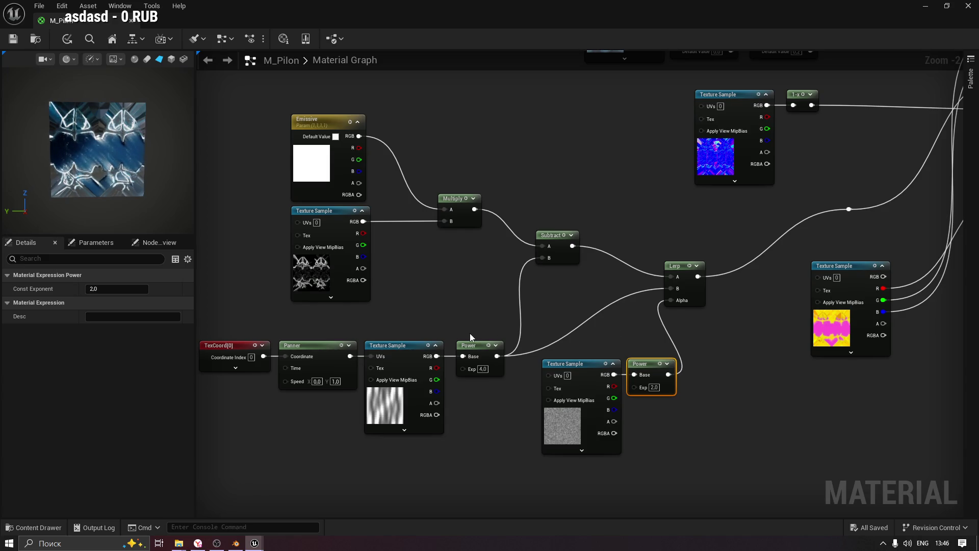
pyautogui.moveTo(599, 349)
pyautogui.mouseDown()
pyautogui.moveTo(644, 370)
pyautogui.moveTo(611, 413)
pyautogui.moveTo(633, 414)
pyautogui.mouseUp()
pyautogui.click(589, 376)
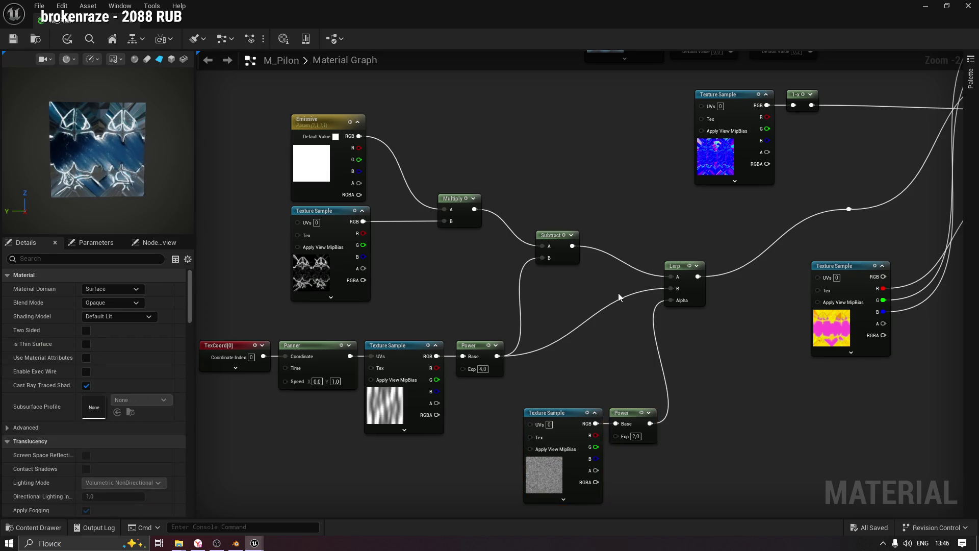
# Break all the Lerp's wires and move it beside the upper Texture Sample.
pyautogui.keyDown('alt'); pyautogui.click(699, 277); pyautogui.keyUp('alt')
pyautogui.keyDown('alt'); pyautogui.click(671, 276); pyautogui.keyUp('alt')
pyautogui.keyDown('alt'); pyautogui.click(671, 290); pyautogui.keyUp('alt')
pyautogui.keyDown('alt'); pyautogui.click(670, 302); pyautogui.keyUp('alt')
pyautogui.moveTo(678, 257)
pyautogui.mouseDown()
pyautogui.moveTo(622, 245)
pyautogui.moveTo(611, 298)
pyautogui.moveTo(580, 331)
pyautogui.moveTo(608, 303)
pyautogui.moveTo(569, 285)
pyautogui.moveTo(591, 286)
pyautogui.mouseUp()
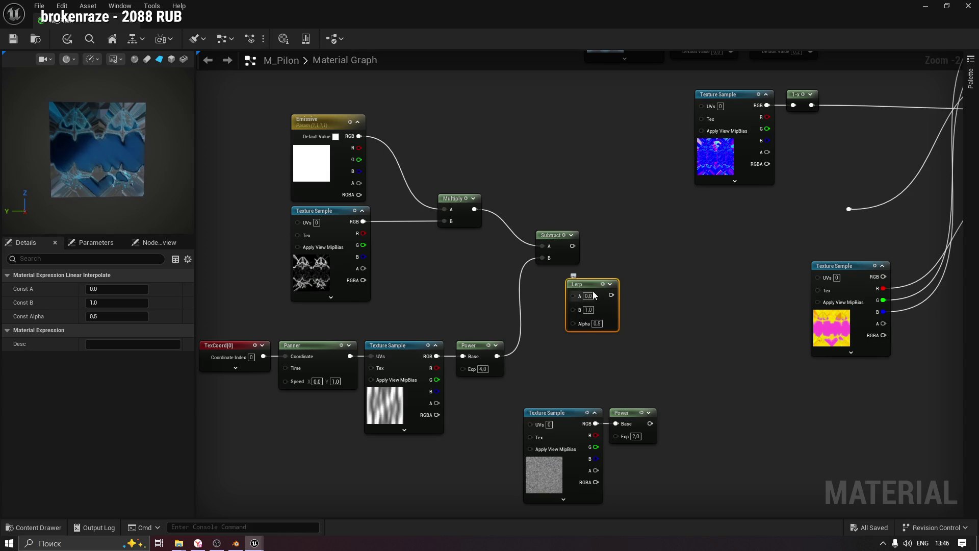
pyautogui.moveTo(589, 295); pyautogui.dragTo(424, 252)
# Wire Texture Sample RGB to Lerp A, Lerp to Multiply B, and the two Power outputs to Alpha and B.
pyautogui.moveTo(364, 222)
pyautogui.mouseDown()
pyautogui.moveTo(408, 252)
pyautogui.moveTo(402, 241)
pyautogui.moveTo(445, 221)
pyautogui.mouseUp()
pyautogui.moveTo(419, 254); pyautogui.dragTo(456, 266)
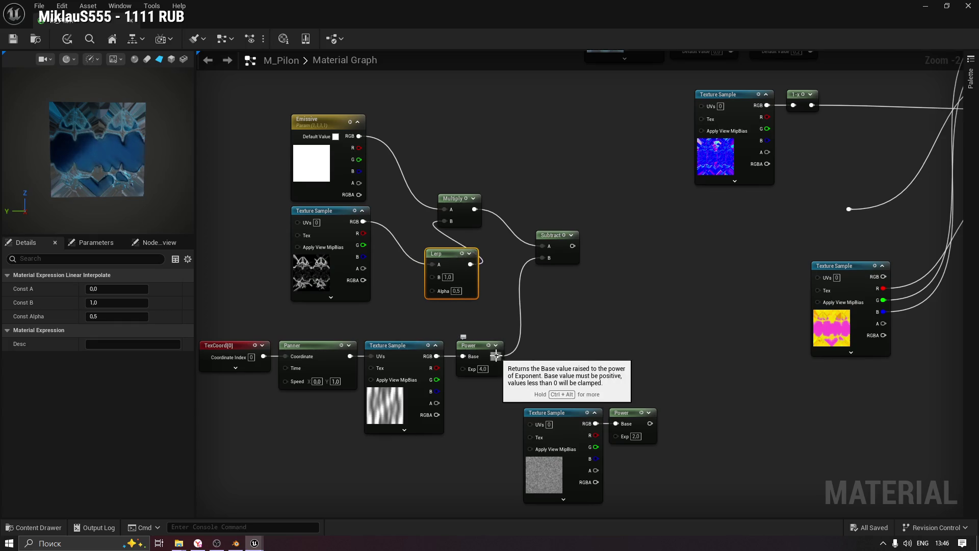
pyautogui.moveTo(495, 356); pyautogui.dragTo(434, 290)
pyautogui.press('space')
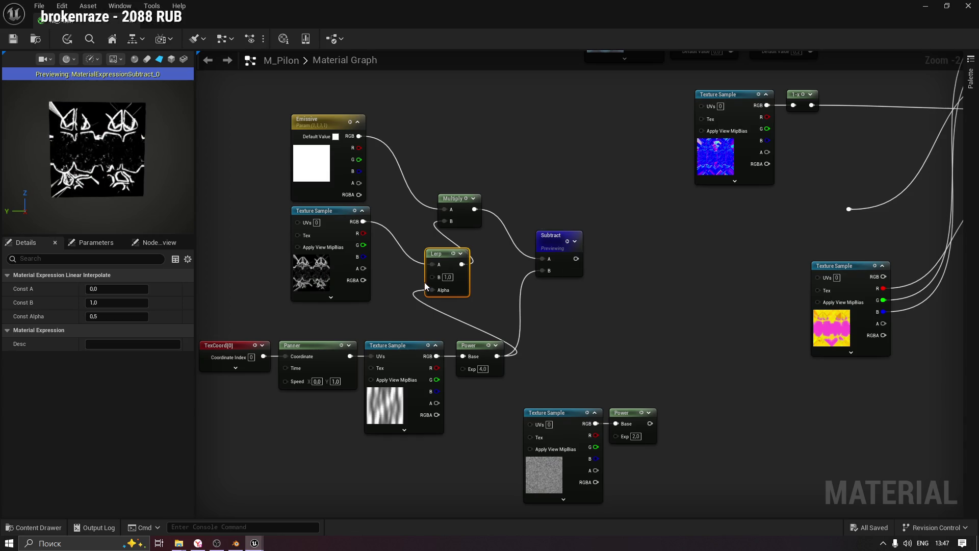
pyautogui.moveTo(651, 423)
pyautogui.mouseDown()
pyautogui.moveTo(662, 420)
pyautogui.moveTo(414, 284)
pyautogui.moveTo(433, 276)
pyautogui.mouseUp()
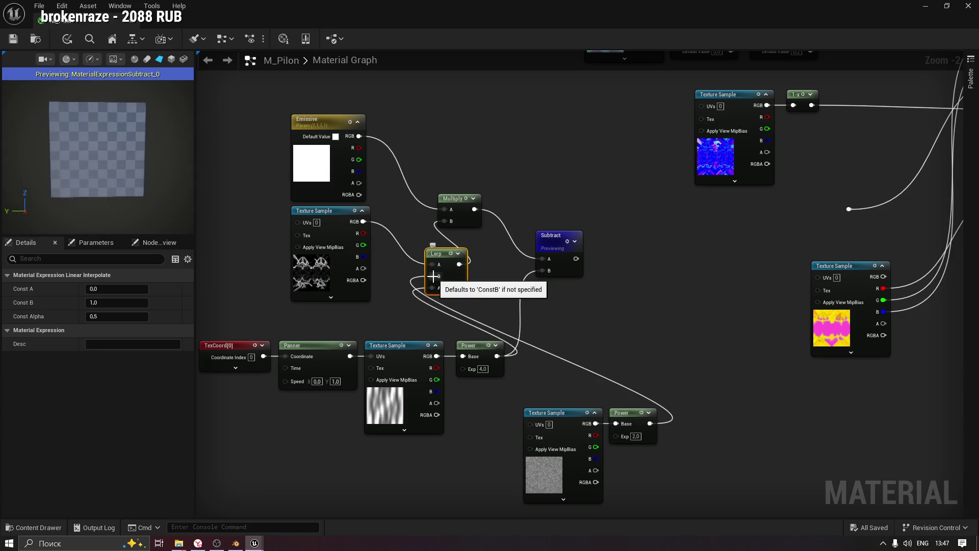
# Set the lower Power node's exponent to 1.0.
pyautogui.click(636, 436)
pyautogui.write('1')
pyautogui.press('Return')
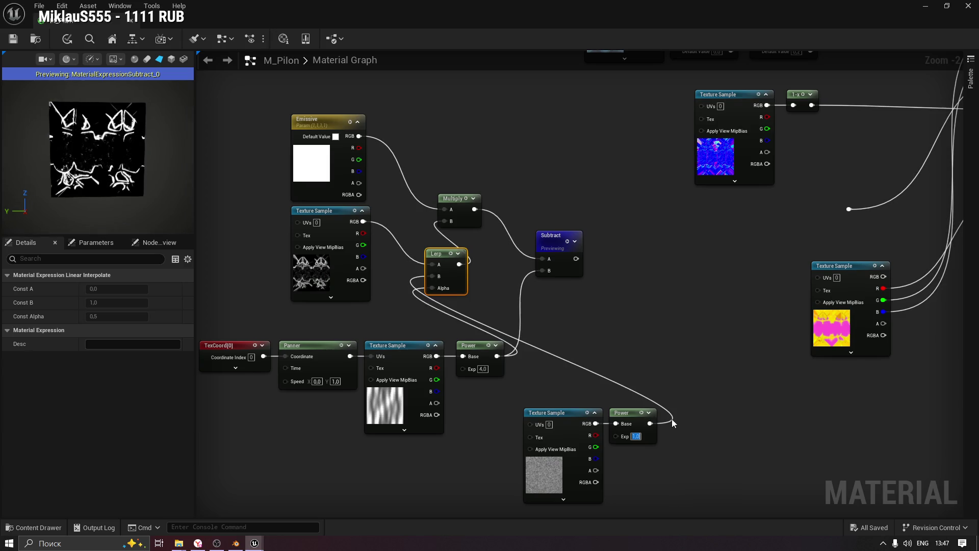
# Try lower Power exponent 0.5, return it to 2.0, preview the Lerp, and unwire its Alpha.
pyautogui.write('0,5')
pyautogui.press('Return')
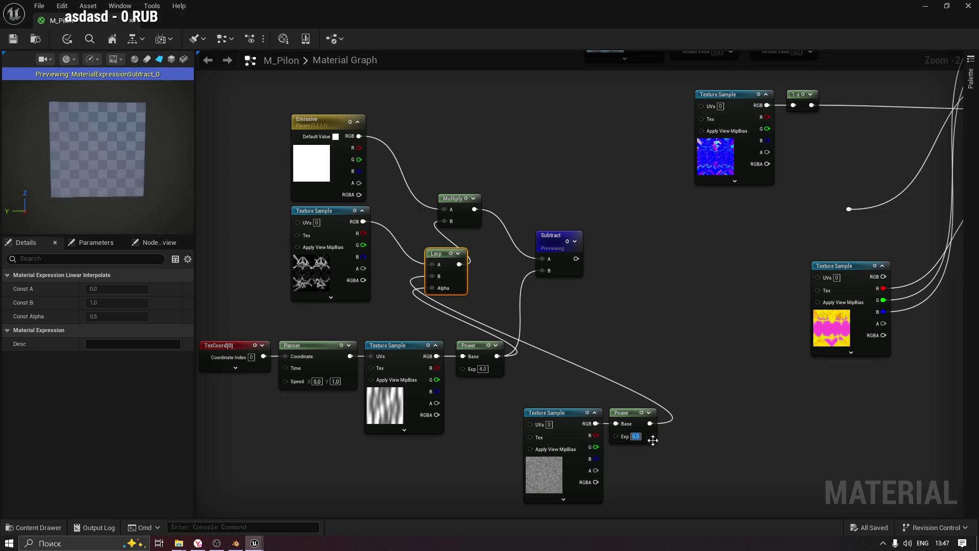
pyautogui.click(642, 416)
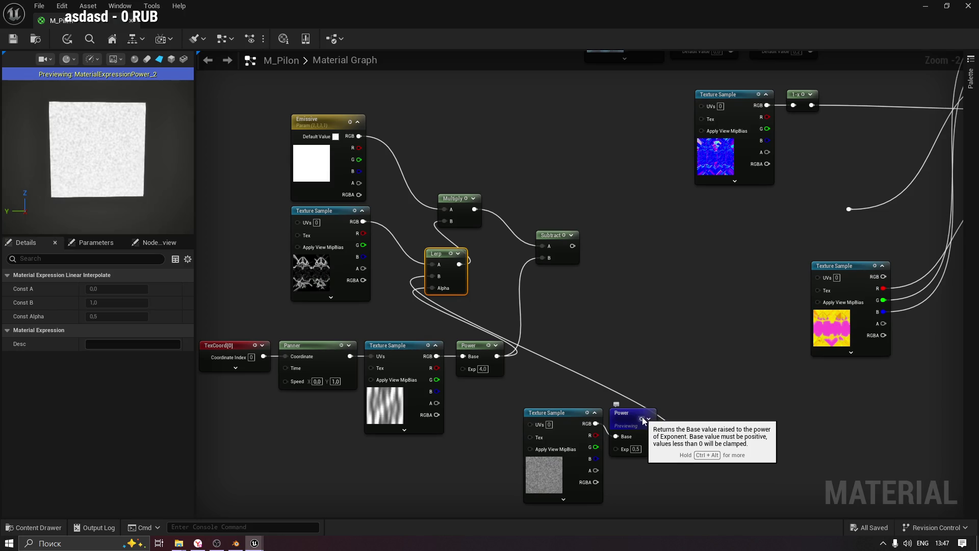
pyautogui.click(636, 449)
pyautogui.write('2')
pyautogui.press('Return')
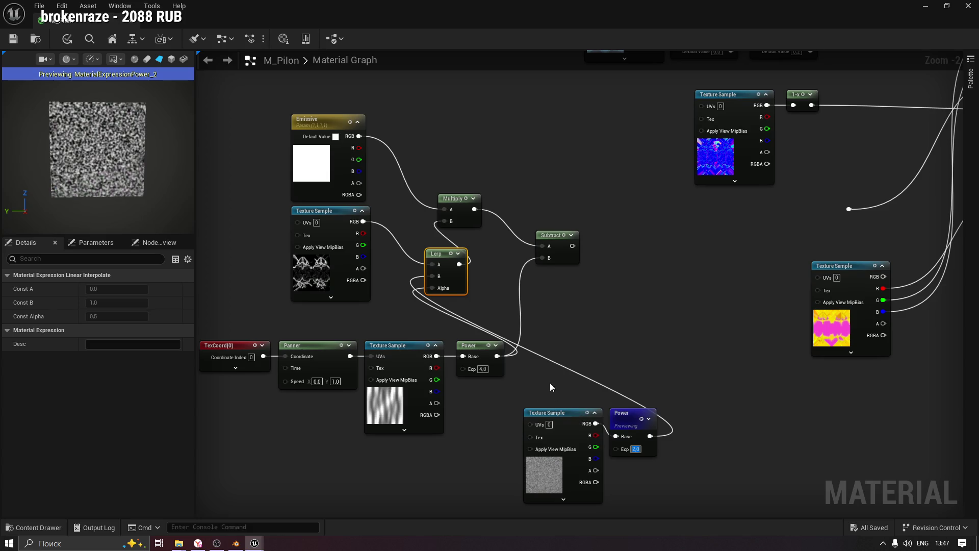
pyautogui.press('space')
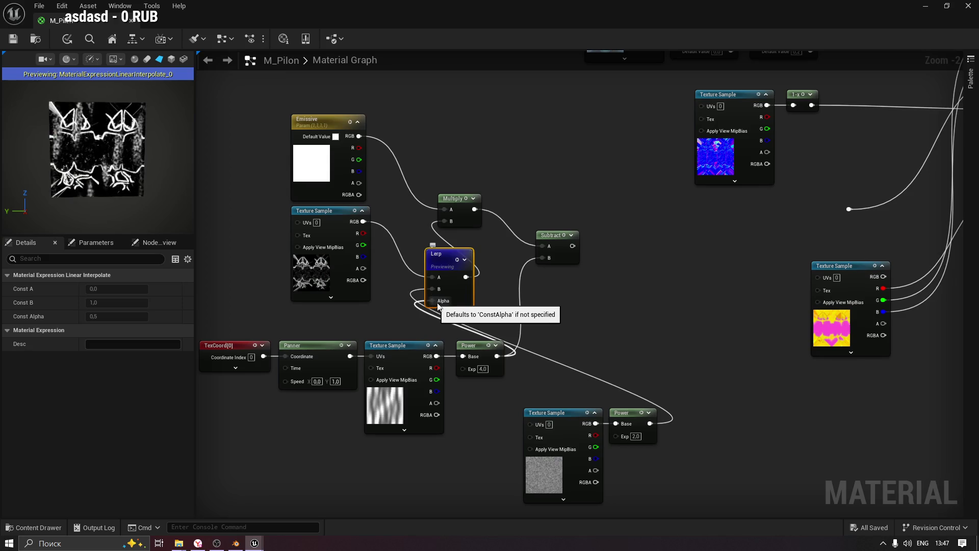
pyautogui.keyDown('alt'); pyautogui.click(433, 302); pyautogui.keyUp('alt')
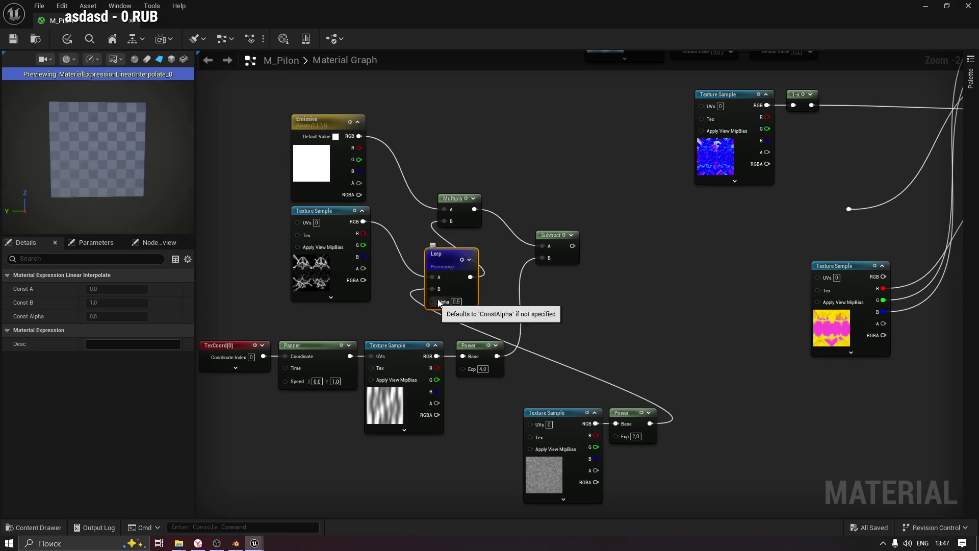
# Undo trial Power links, unhook the Lerp from Multiply B, and move it below Subtract.
pyautogui.moveTo(498, 356)
pyautogui.mouseDown()
pyautogui.moveTo(403, 329)
pyautogui.moveTo(432, 289)
pyautogui.mouseUp()
pyautogui.moveTo(650, 423)
pyautogui.mouseDown()
pyautogui.moveTo(439, 332)
pyautogui.moveTo(433, 302)
pyautogui.mouseUp()
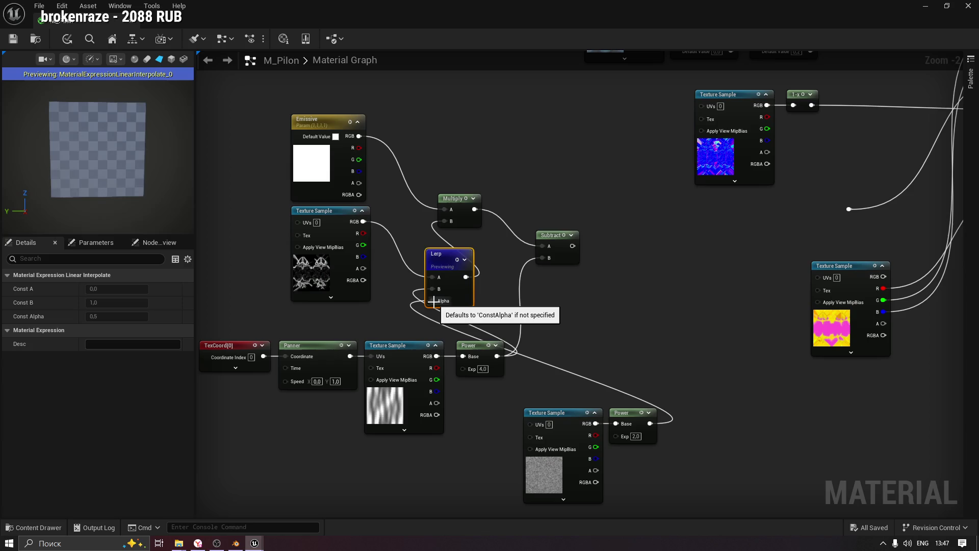
pyautogui.hotkey('ctrl', 'z')
pyautogui.hotkey('ctrl', 'z')
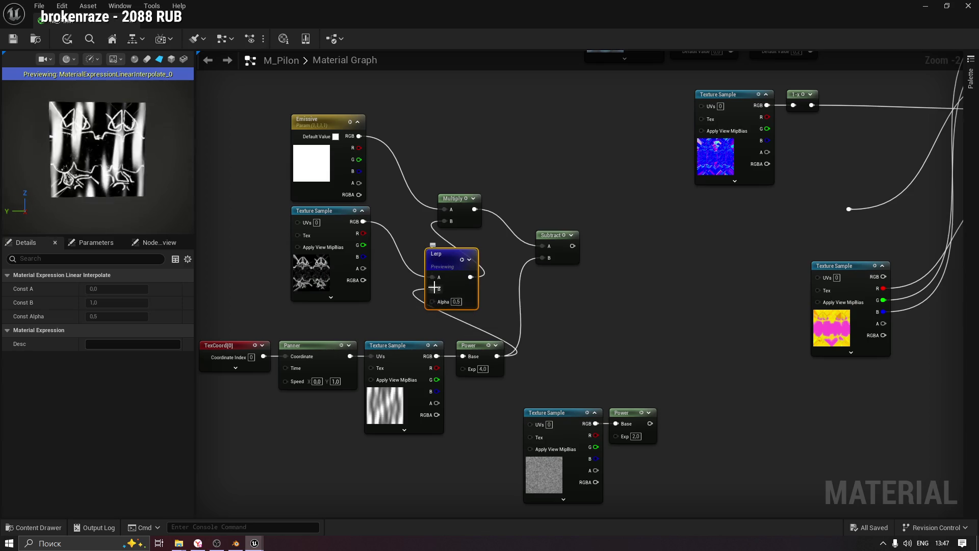
pyautogui.keyDown('alt'); pyautogui.click(434, 276); pyautogui.keyUp('alt')
pyautogui.keyDown('alt'); pyautogui.click(470, 276); pyautogui.keyUp('alt')
pyautogui.press('space')
pyautogui.moveTo(445, 256); pyautogui.dragTo(587, 311)
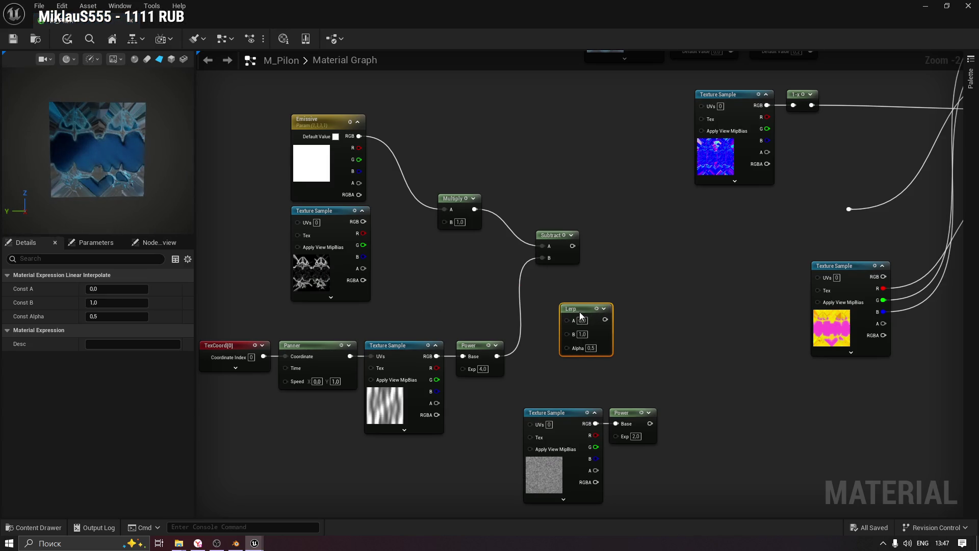
# Feed the Lerp the lower Power as Alpha, upper Power as B, white-line texture as A, then preview.
pyautogui.moveTo(649, 424)
pyautogui.mouseDown()
pyautogui.moveTo(652, 384)
pyautogui.moveTo(546, 357)
pyautogui.moveTo(570, 352)
pyautogui.moveTo(594, 390)
pyautogui.moveTo(641, 384)
pyautogui.moveTo(604, 391)
pyautogui.moveTo(563, 348)
pyautogui.mouseUp()
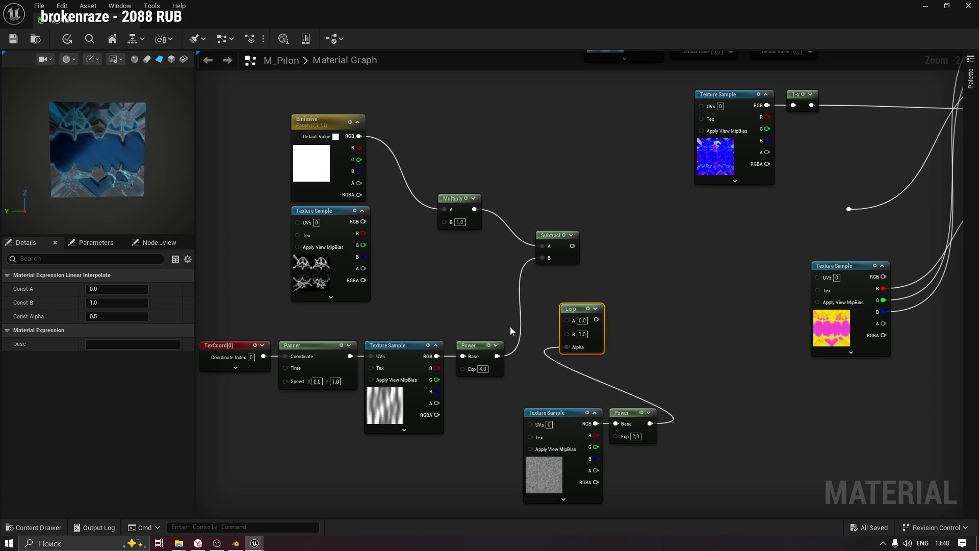
pyautogui.moveTo(497, 356); pyautogui.dragTo(567, 336)
pyautogui.moveTo(363, 221)
pyautogui.mouseDown()
pyautogui.moveTo(567, 326)
pyautogui.moveTo(436, 226)
pyautogui.moveTo(449, 225)
pyautogui.moveTo(566, 318)
pyautogui.mouseUp()
pyautogui.press('space')
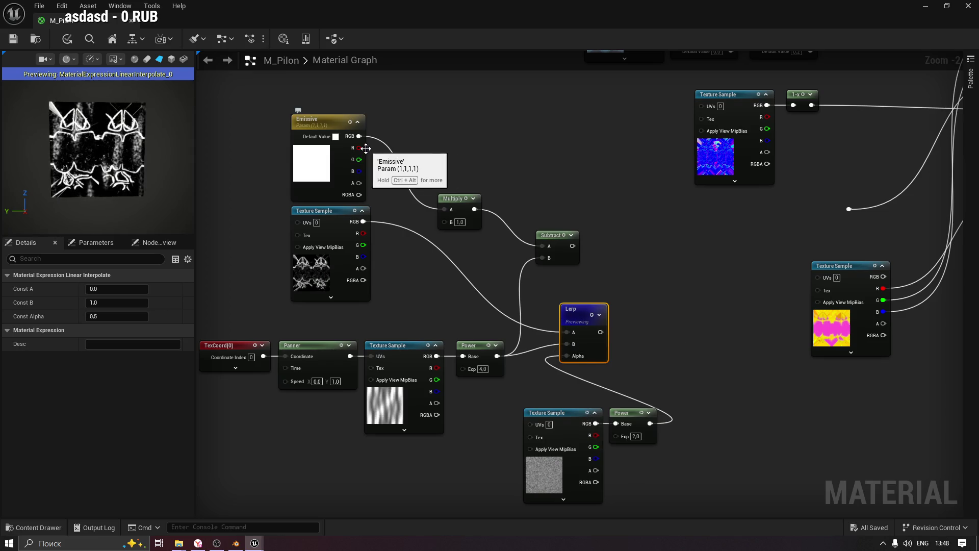
# Reposition the Lerp node, then try the texture and Emissive RGB on Lerp A, leaving A unconnected.
pyautogui.moveTo(580, 315); pyautogui.dragTo(617, 296)
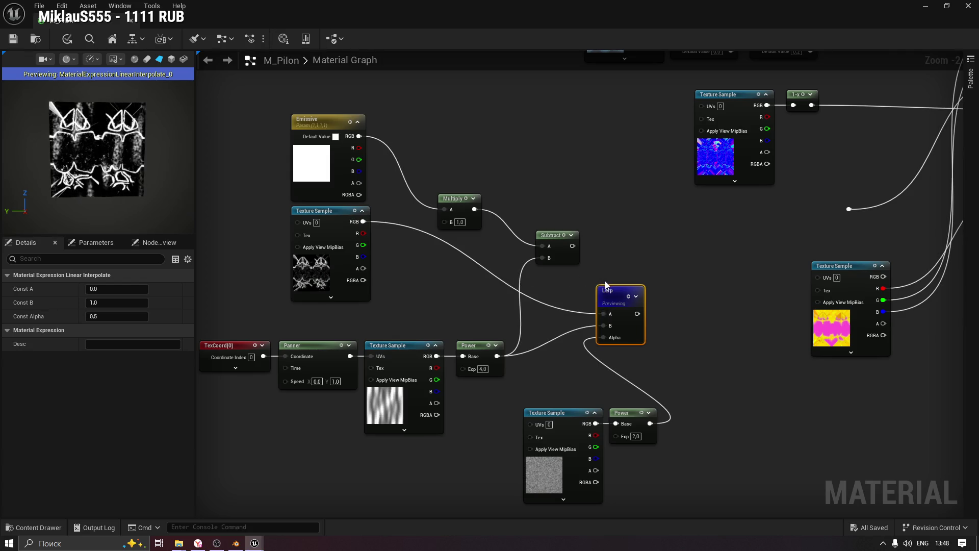
pyautogui.moveTo(613, 295); pyautogui.dragTo(582, 295)
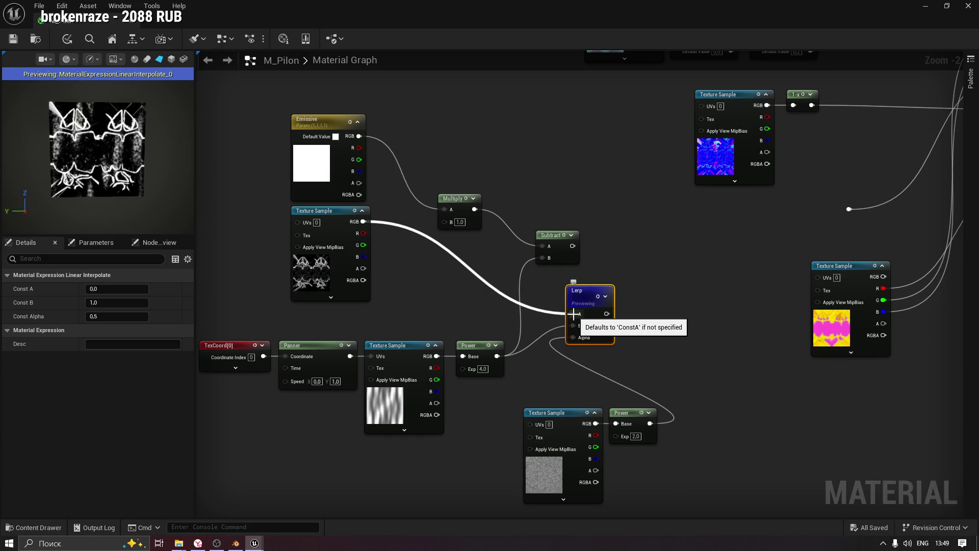
pyautogui.keyDown('alt'); pyautogui.click(574, 314); pyautogui.keyUp('alt')
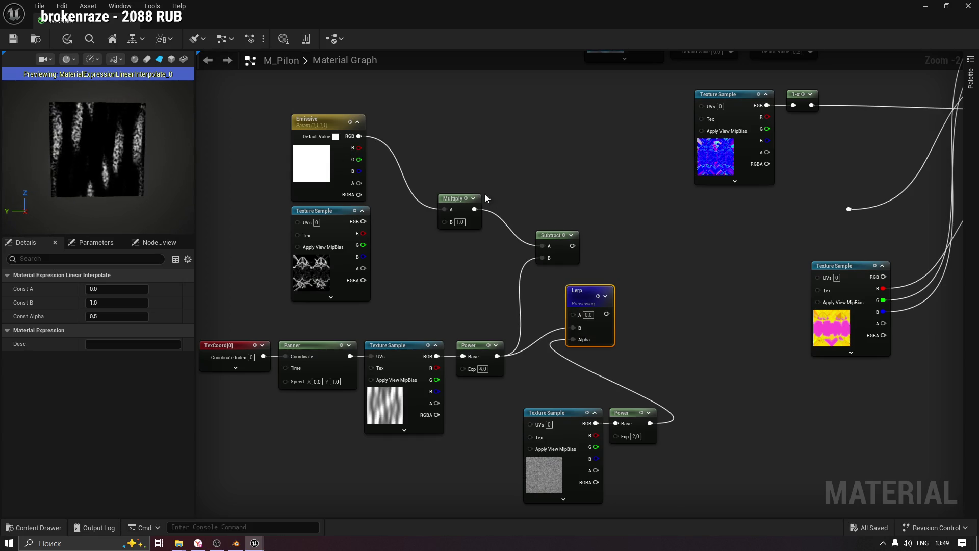
pyautogui.moveTo(359, 136)
pyautogui.mouseDown()
pyautogui.moveTo(579, 326)
pyautogui.moveTo(574, 314)
pyautogui.mouseUp()
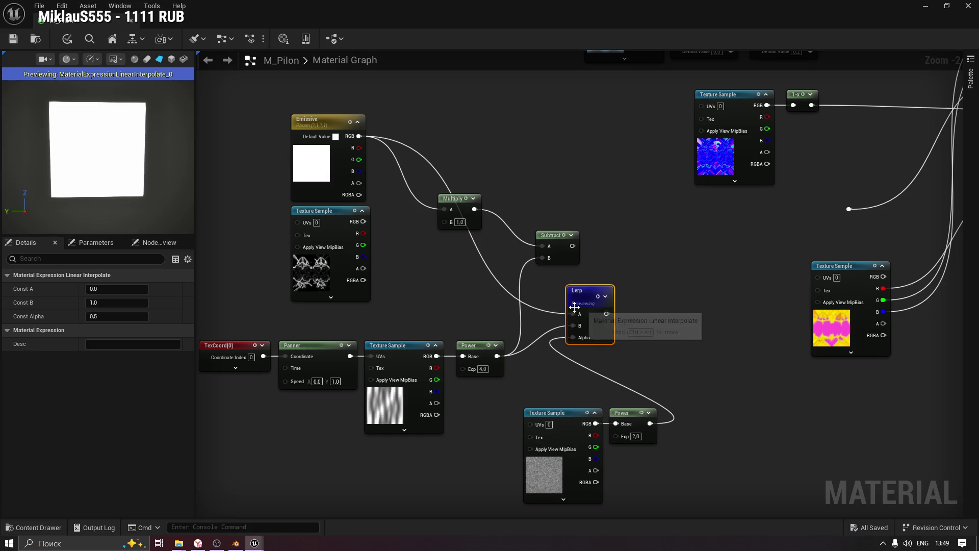
pyautogui.keyDown('alt'); pyautogui.click(574, 314); pyautogui.keyUp('alt')
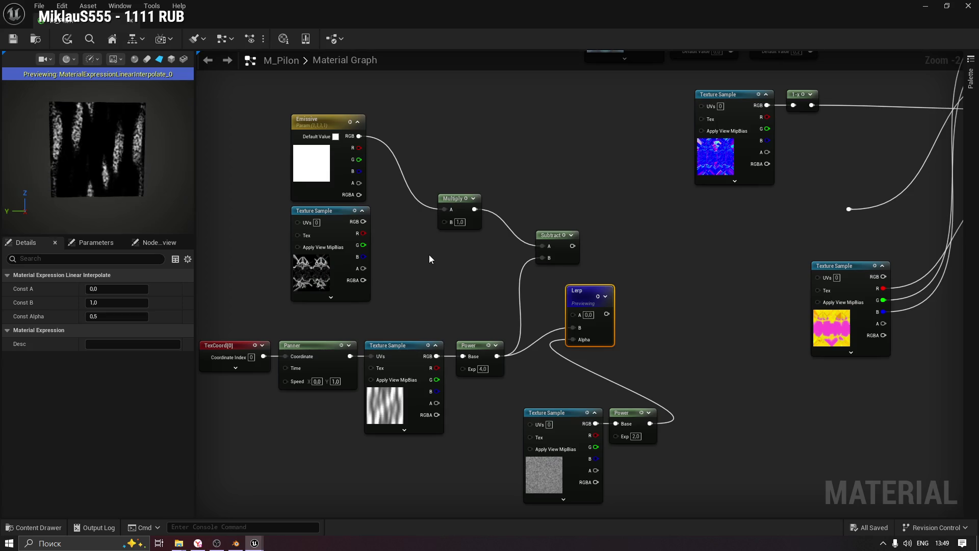
# Set the upper Power node's exponent to 3.
pyautogui.click(483, 368)
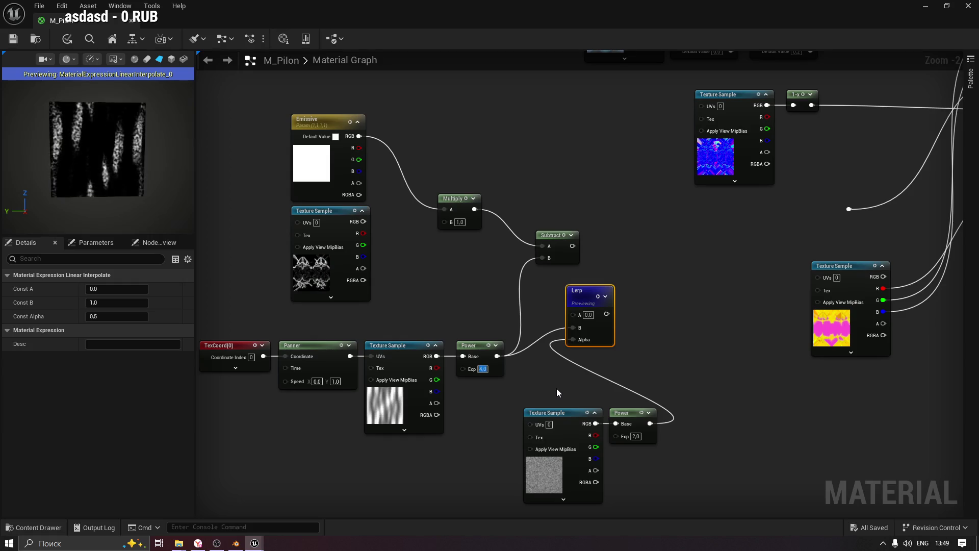
pyautogui.write('3')
pyautogui.press('Return')
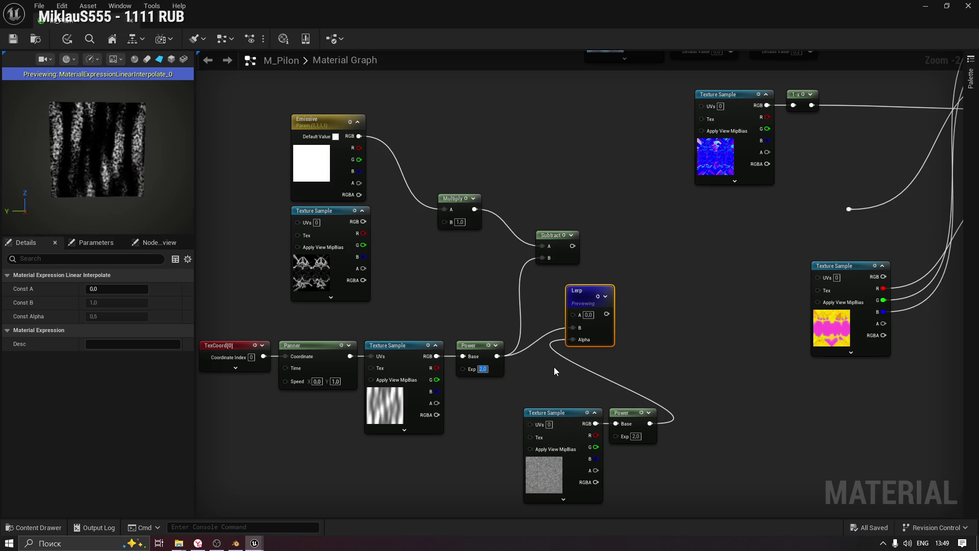
# Set the lower Power exponent to 3.5 and stop previewing the Lerp node.
pyautogui.click(636, 436)
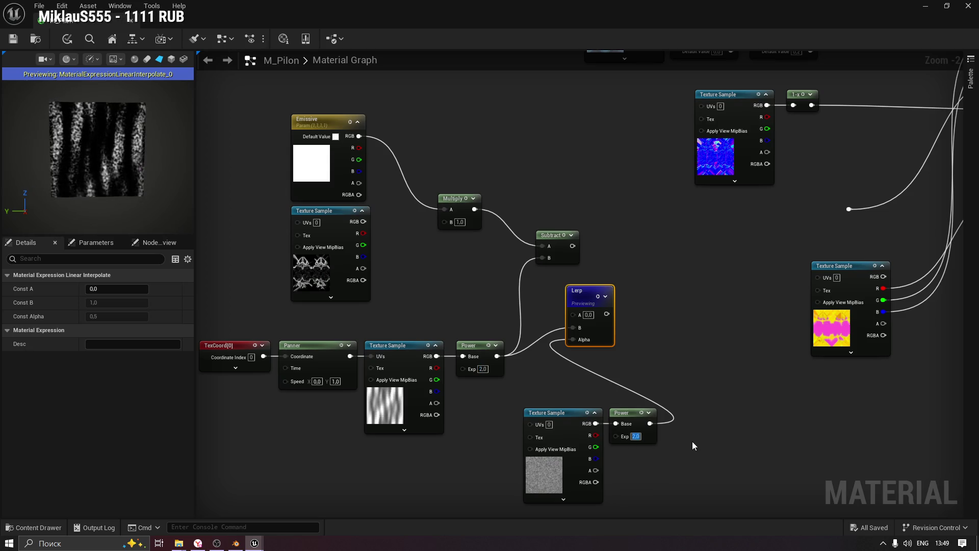
pyautogui.write('4')
pyautogui.press('Return')
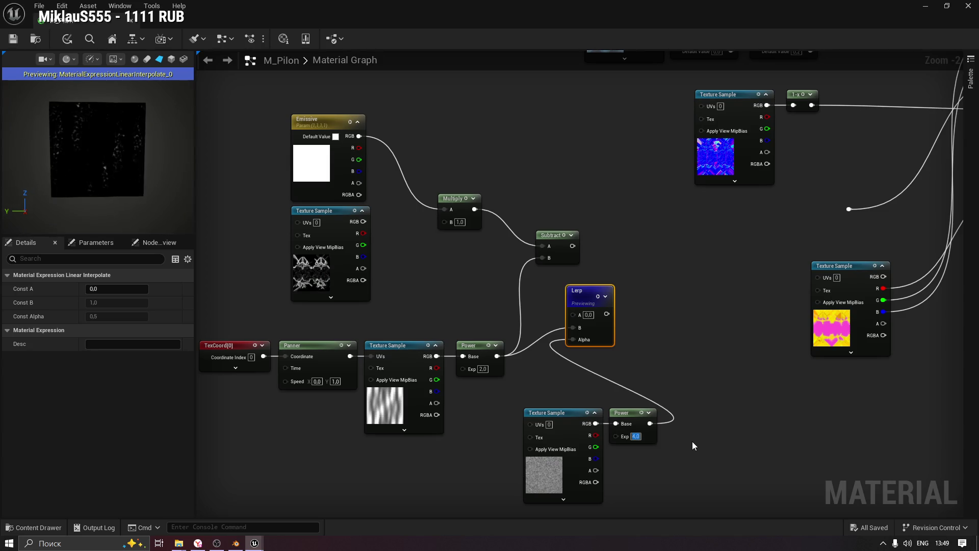
pyautogui.write('3,5')
pyautogui.press('Return')
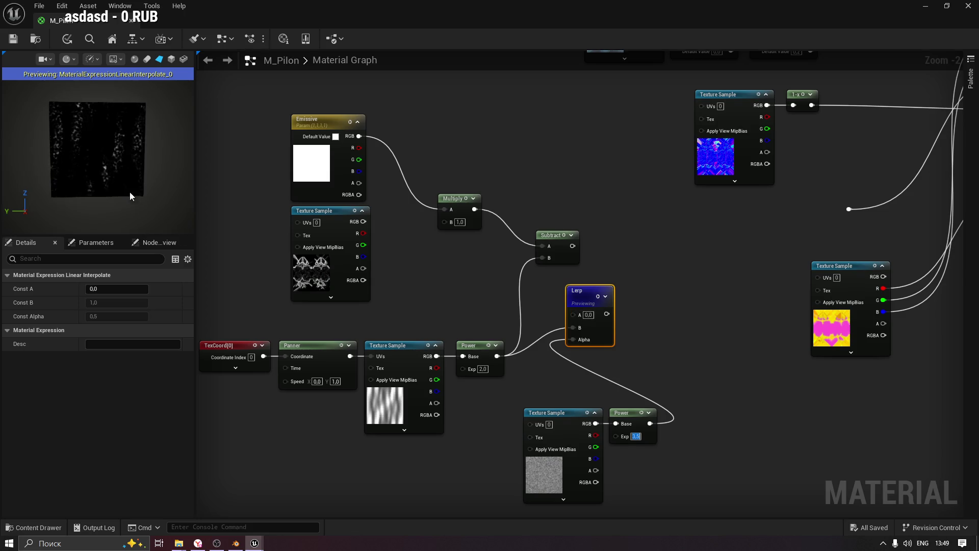
pyautogui.scroll(2, 134, 194)
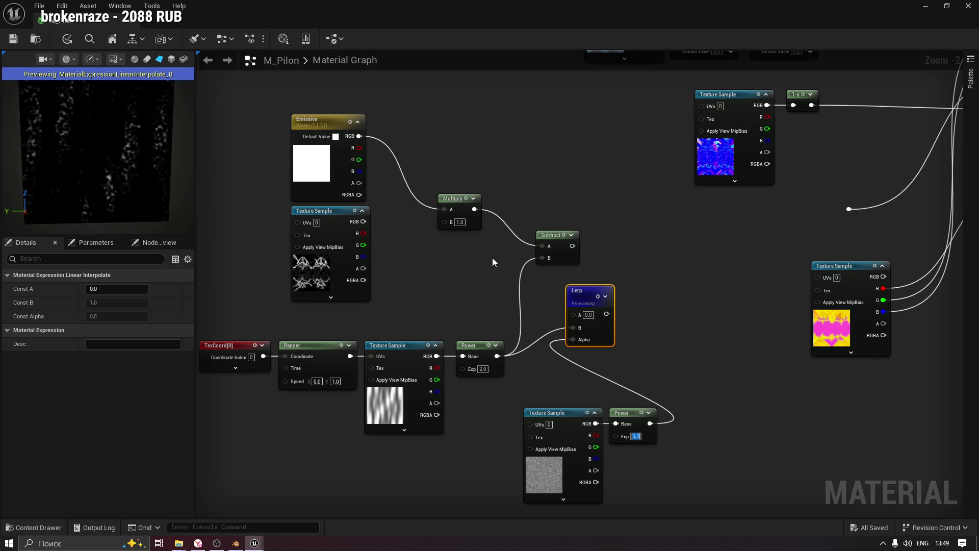
pyautogui.press('space')
# Break the Power output's links, wire Power into Lerp B and the top texture into Lerp A.
pyautogui.moveTo(592, 296)
pyautogui.mouseDown()
pyautogui.moveTo(695, 316)
pyautogui.moveTo(574, 298)
pyautogui.mouseUp()
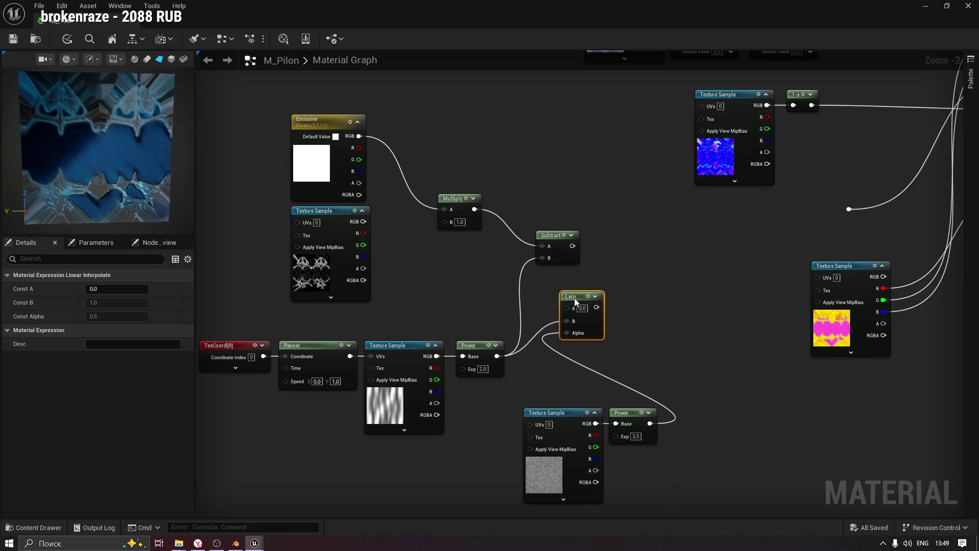
pyautogui.keyDown('alt'); pyautogui.click(502, 356); pyautogui.keyUp('alt')
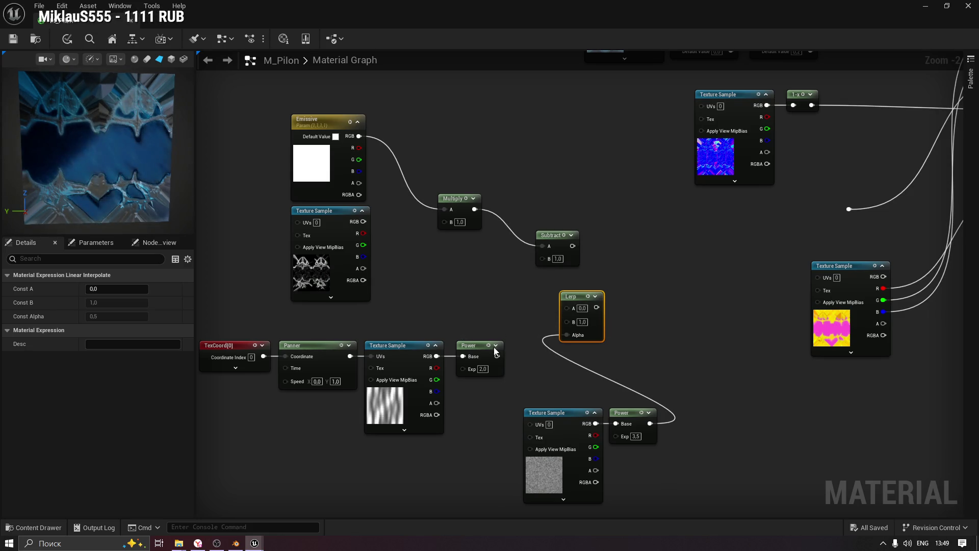
pyautogui.moveTo(498, 356)
pyautogui.mouseDown()
pyautogui.moveTo(549, 338)
pyautogui.moveTo(564, 320)
pyautogui.mouseUp()
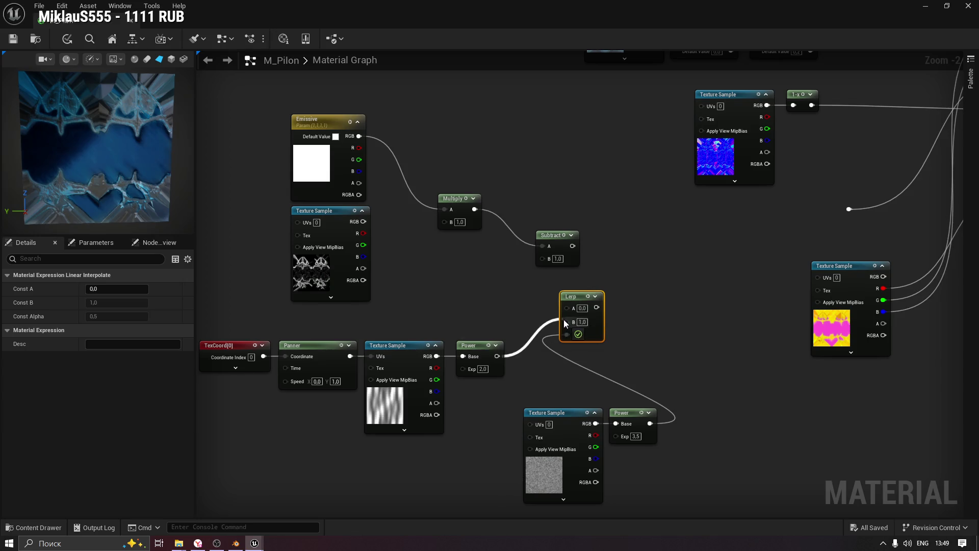
pyautogui.moveTo(363, 221)
pyautogui.mouseDown()
pyautogui.moveTo(577, 310)
pyautogui.moveTo(567, 308)
pyautogui.mouseUp()
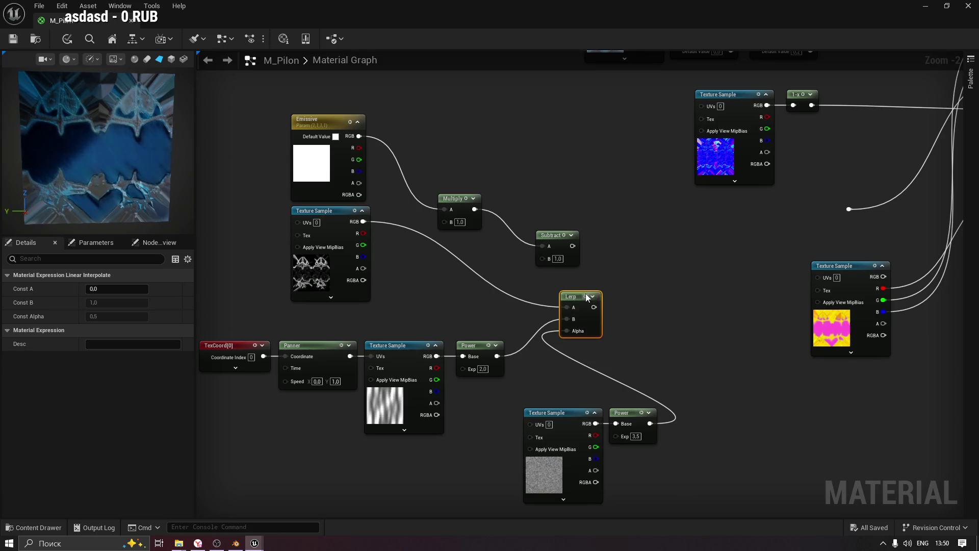
pyautogui.press('space')
pyautogui.moveTo(576, 303); pyautogui.dragTo(564, 297)
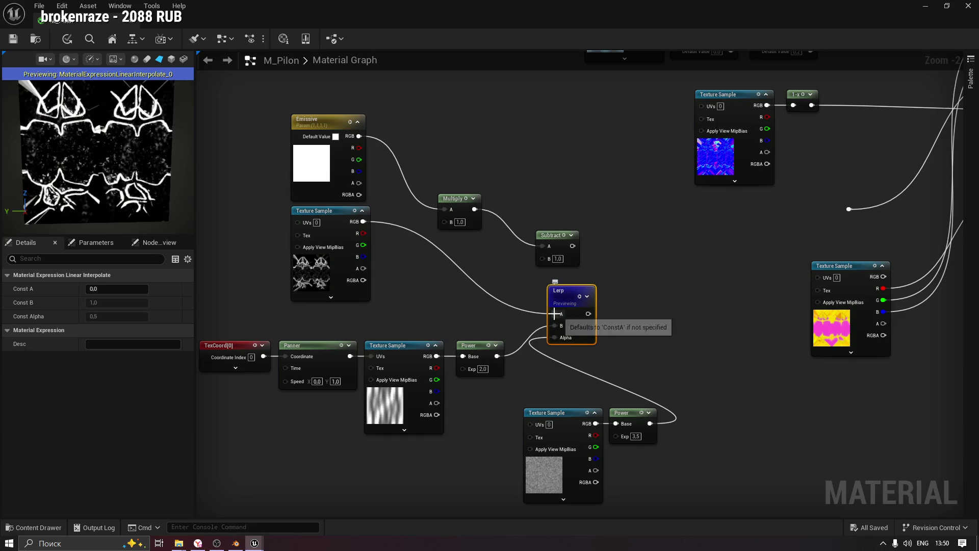
# Move the top texture's RGB from Lerp A to Multiply B and preview the Subtract result.
pyautogui.keyDown('alt'); pyautogui.click(555, 313); pyautogui.keyUp('alt')
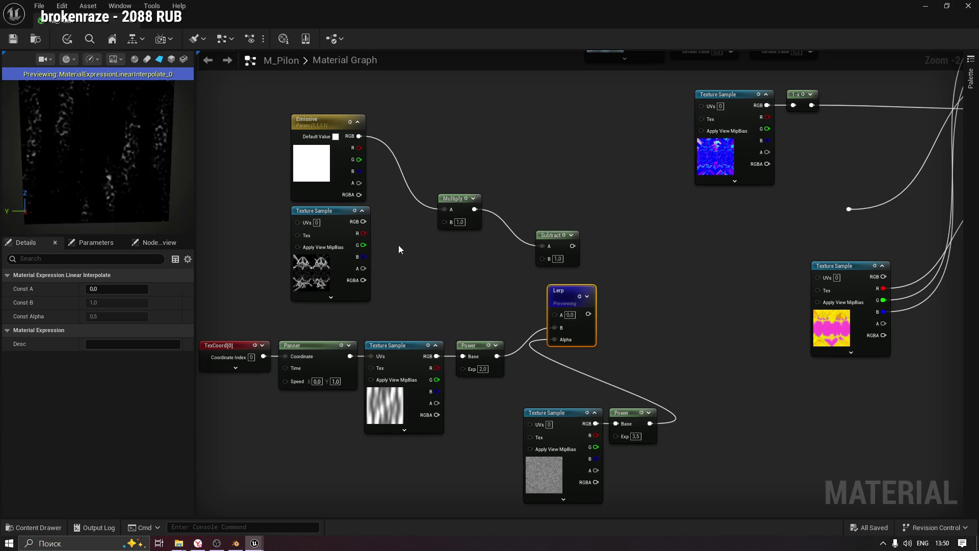
pyautogui.moveTo(364, 222); pyautogui.dragTo(445, 222)
pyautogui.moveTo(562, 302)
pyautogui.mouseDown()
pyautogui.moveTo(518, 267)
pyautogui.moveTo(543, 259)
pyautogui.mouseUp()
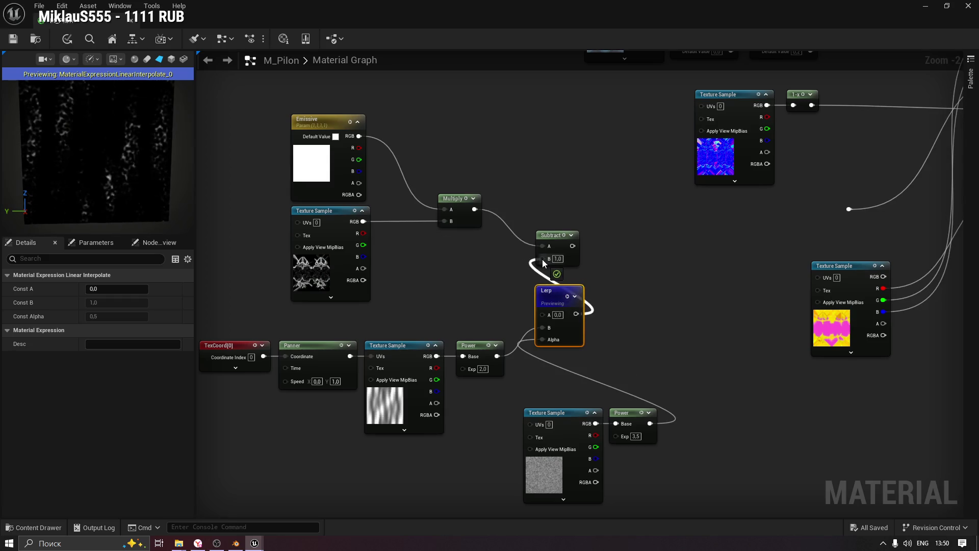
pyautogui.press('space')
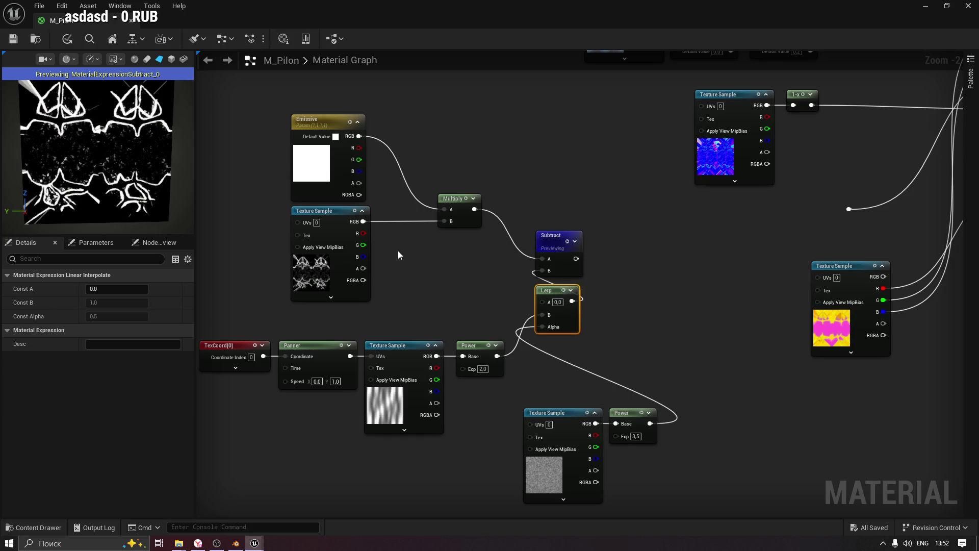
# Move the Subtract and Lerp nodes right and briefly preview the lower Power noise.
pyautogui.click(568, 241)
pyautogui.moveTo(557, 236)
pyautogui.mouseDown()
pyautogui.moveTo(605, 241)
pyautogui.moveTo(590, 226)
pyautogui.moveTo(616, 200)
pyautogui.mouseUp()
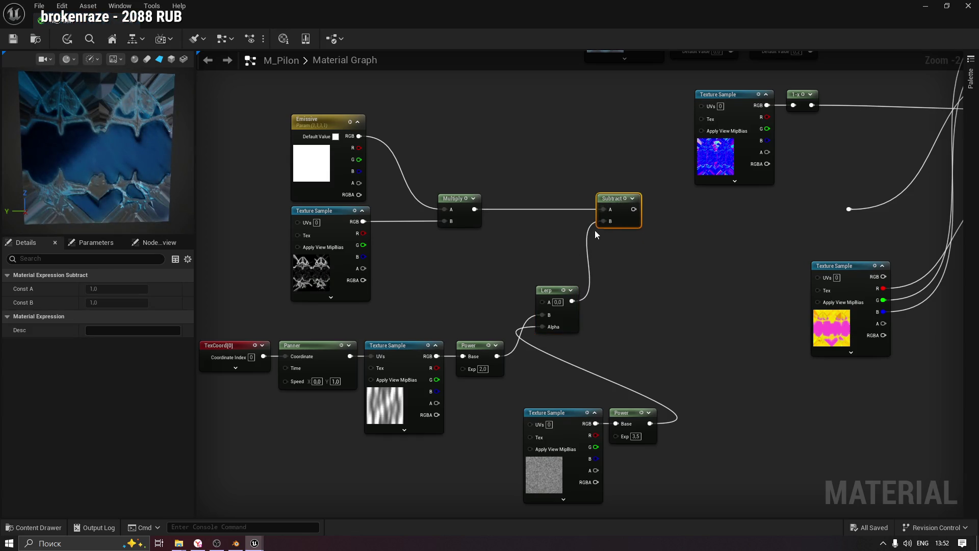
pyautogui.moveTo(546, 289)
pyautogui.mouseDown()
pyautogui.moveTo(615, 300)
pyautogui.moveTo(608, 294)
pyautogui.mouseUp()
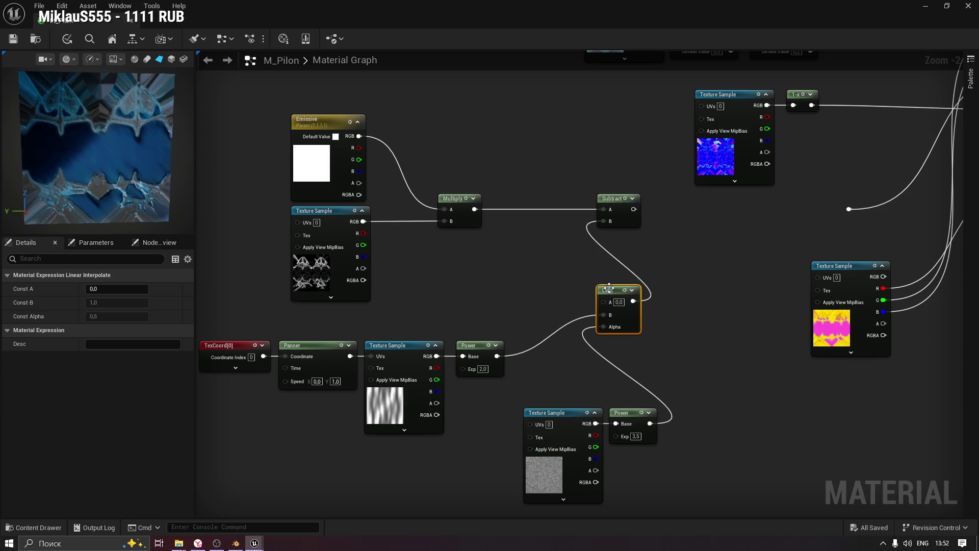
pyautogui.click(574, 425)
pyautogui.press('space')
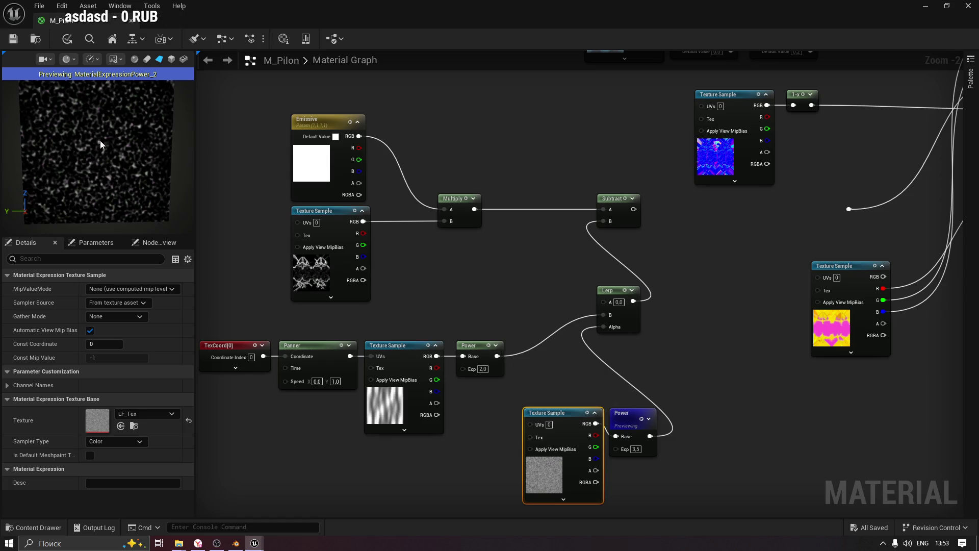
pyautogui.click(641, 422)
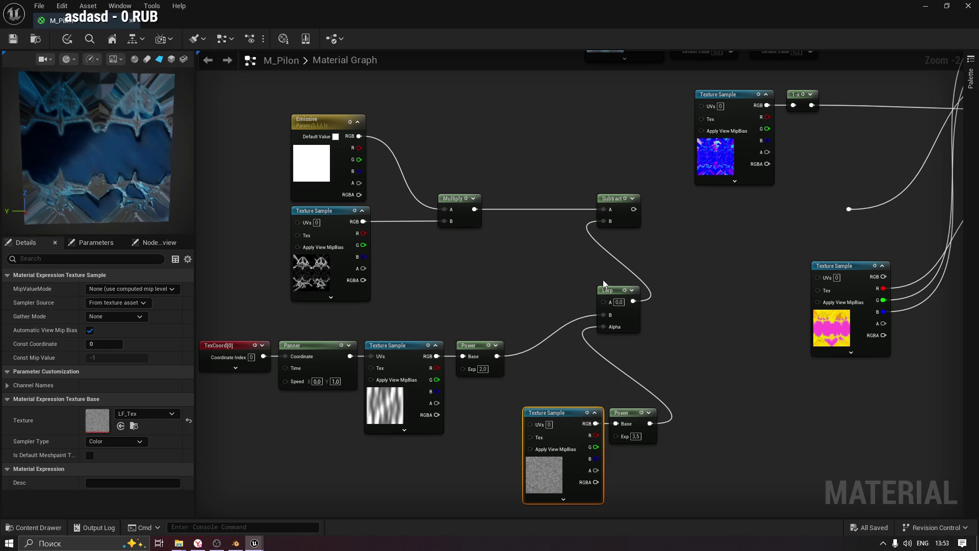
pyautogui.click(479, 351)
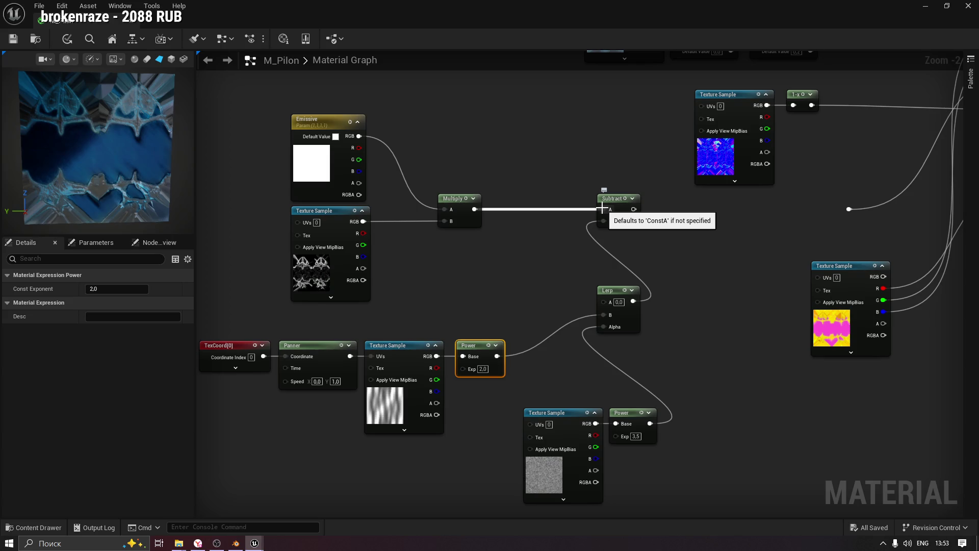
# Test the top texture's RGB on Lerp A, remove it again, and bring up the add-node list.
pyautogui.moveTo(363, 221)
pyautogui.mouseDown()
pyautogui.moveTo(601, 318)
pyautogui.moveTo(601, 304)
pyautogui.mouseUp()
pyautogui.press('space')
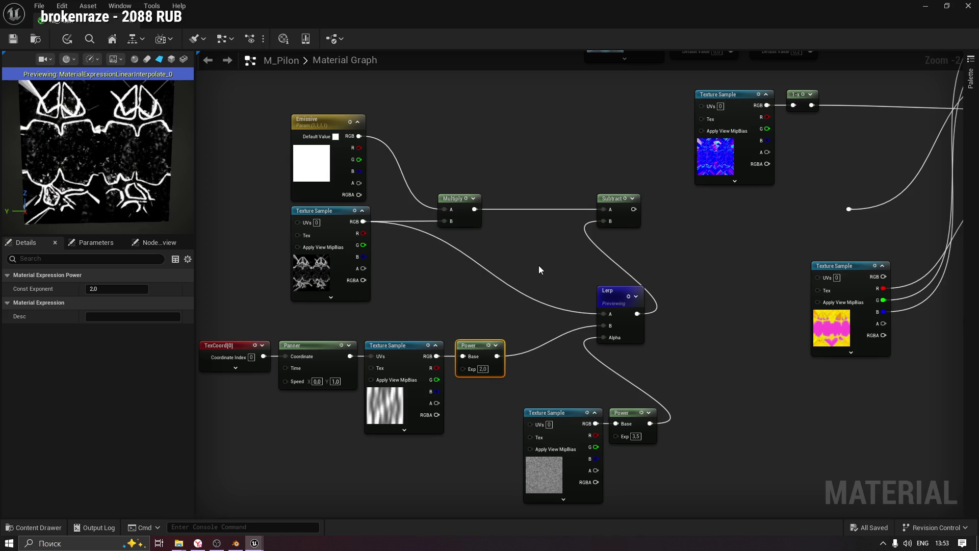
pyautogui.keyDown('alt'); pyautogui.click(603, 313); pyautogui.keyUp('alt')
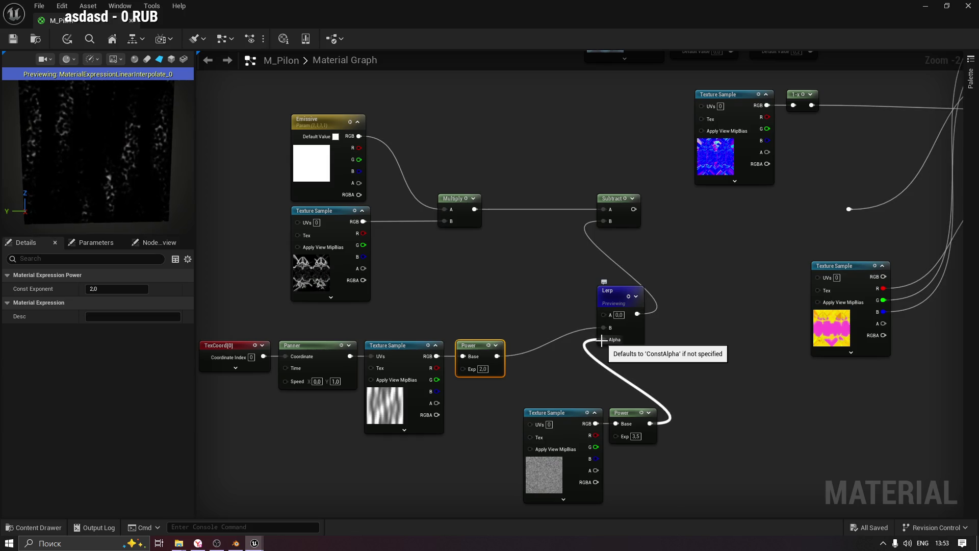
pyautogui.moveTo(439, 465)
pyautogui.mouseDown()
pyautogui.moveTo(501, 410)
pyautogui.moveTo(444, 405)
pyautogui.mouseUp()
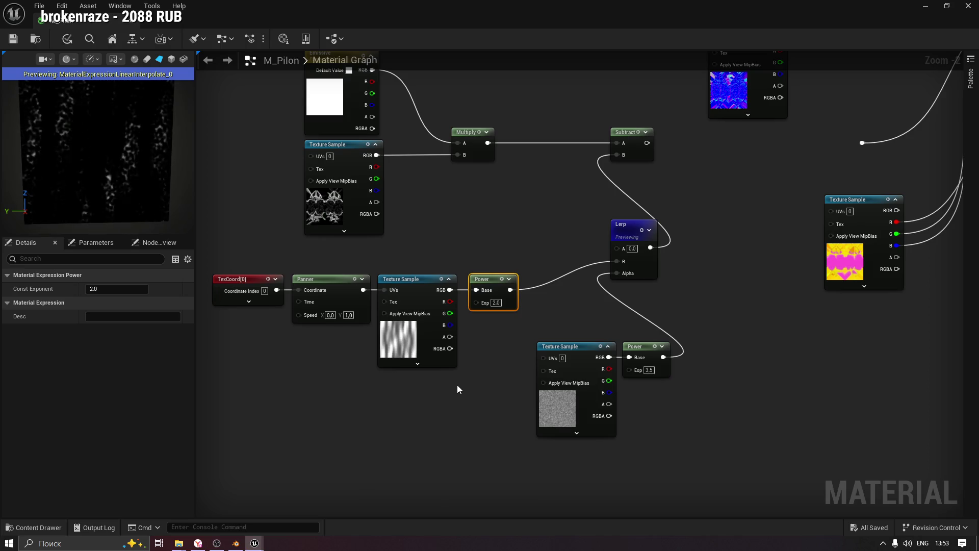
pyautogui.moveTo(521, 203); pyautogui.dragTo(504, 317)
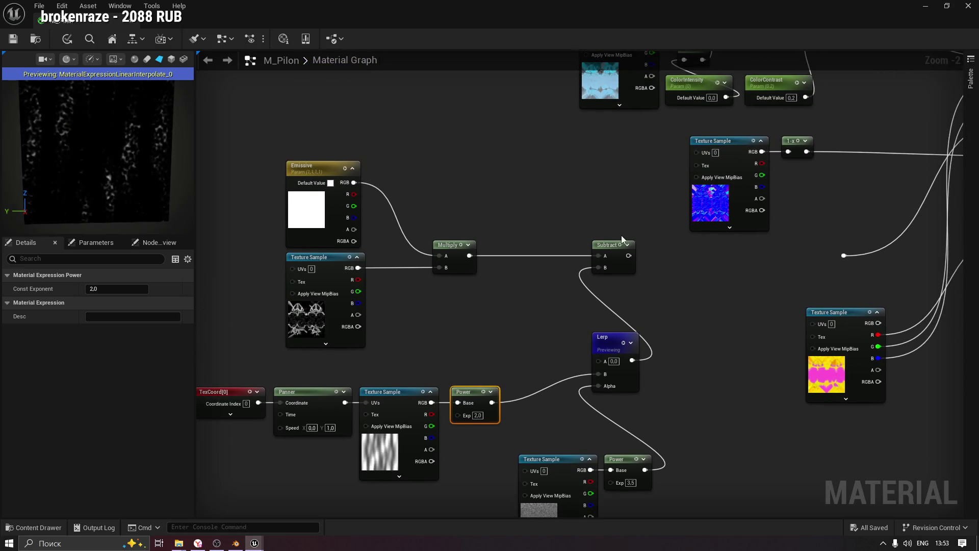
pyautogui.click(604, 246)
pyautogui.rightClick(454, 303)
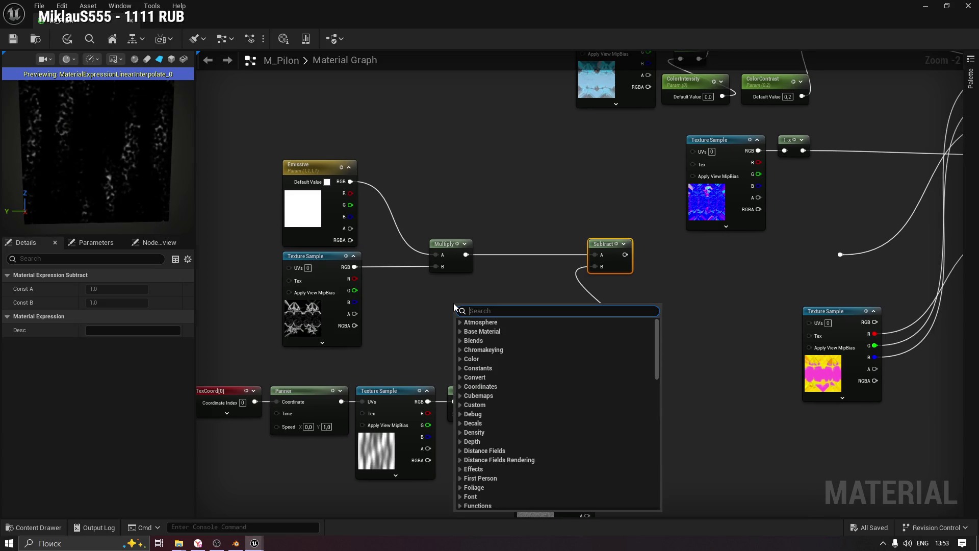
# Search the node list for 'mask' and close it without adding anything.
pyautogui.write('mask')
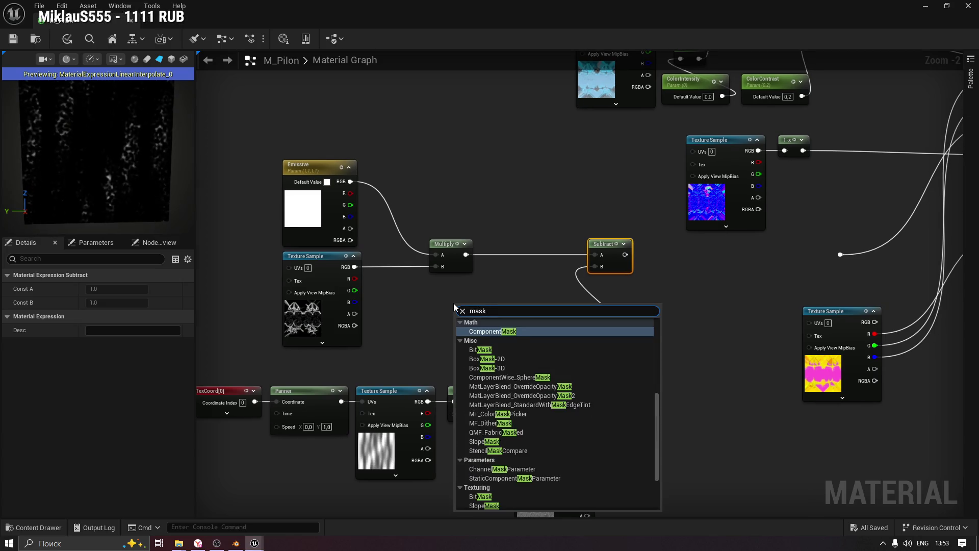
pyautogui.scroll(-2, 518, 427)
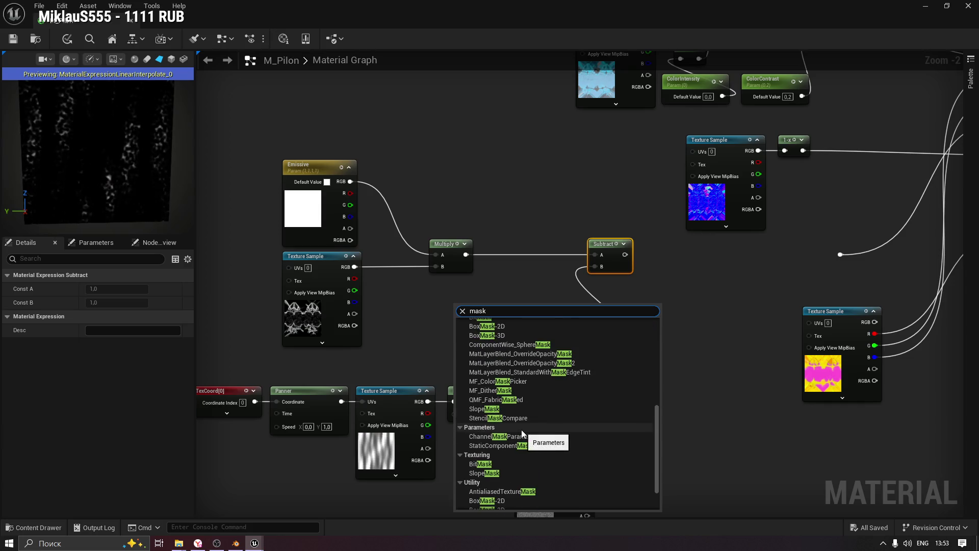
pyautogui.scroll(-1, 522, 430)
pyautogui.scroll(-2, 500, 437)
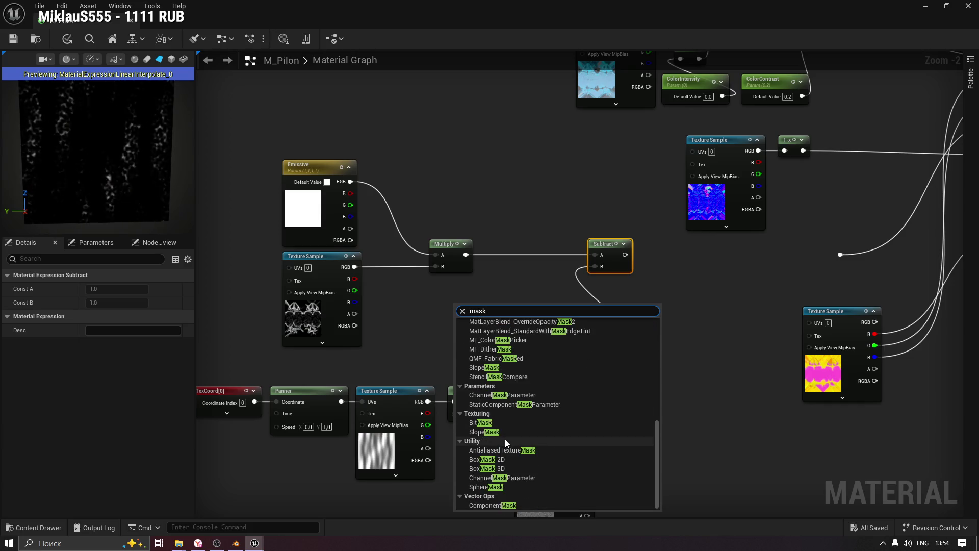
pyautogui.scroll(2, 509, 489)
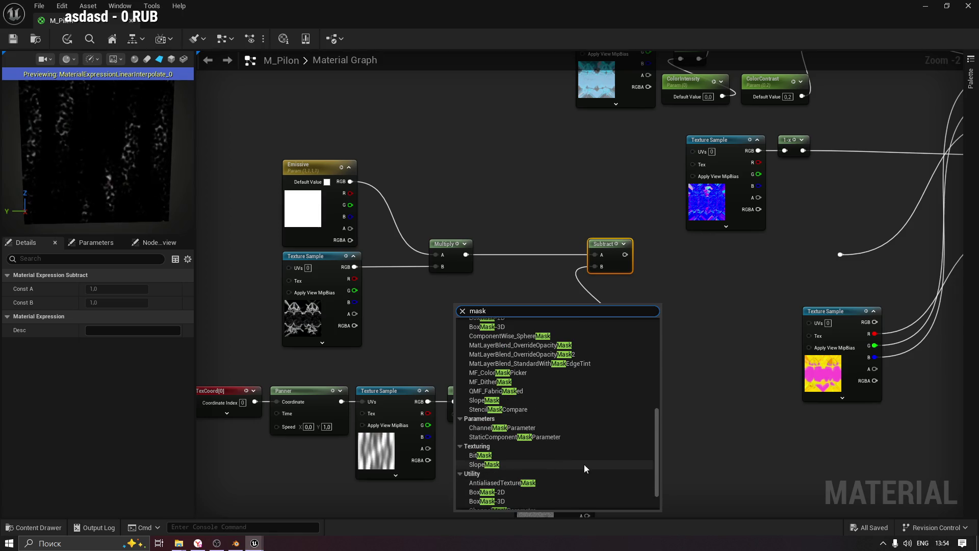
pyautogui.click(634, 258)
# Add a BitMask node from Subtract's output, then delete it.
pyautogui.moveTo(634, 256); pyautogui.dragTo(672, 280)
pyautogui.write('mask')
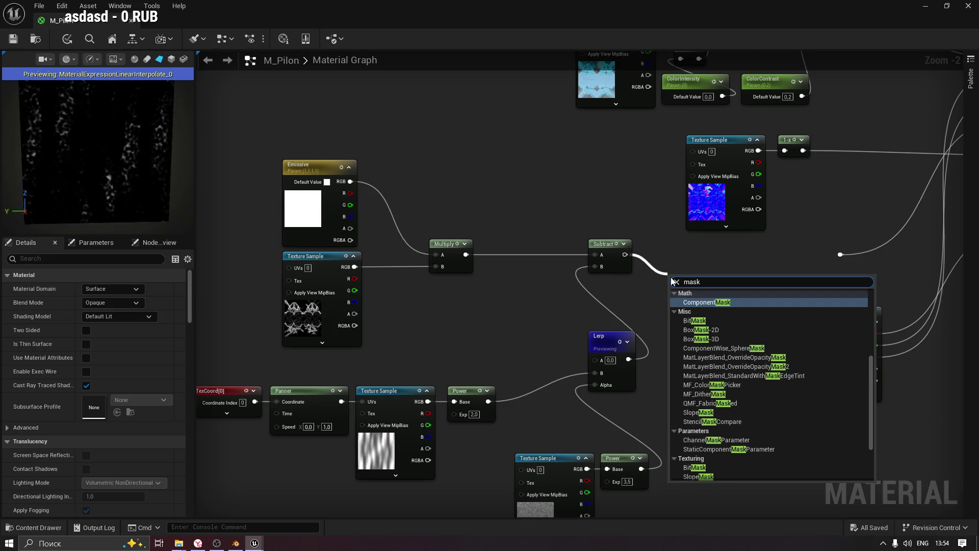
pyautogui.click(695, 320)
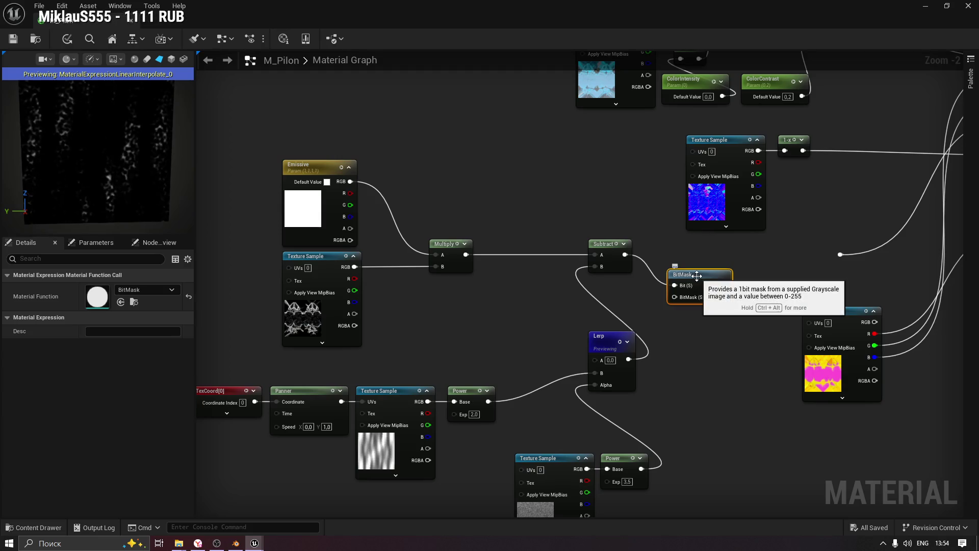
pyautogui.press('Delete')
pyautogui.moveTo(520, 291); pyautogui.dragTo(583, 280)
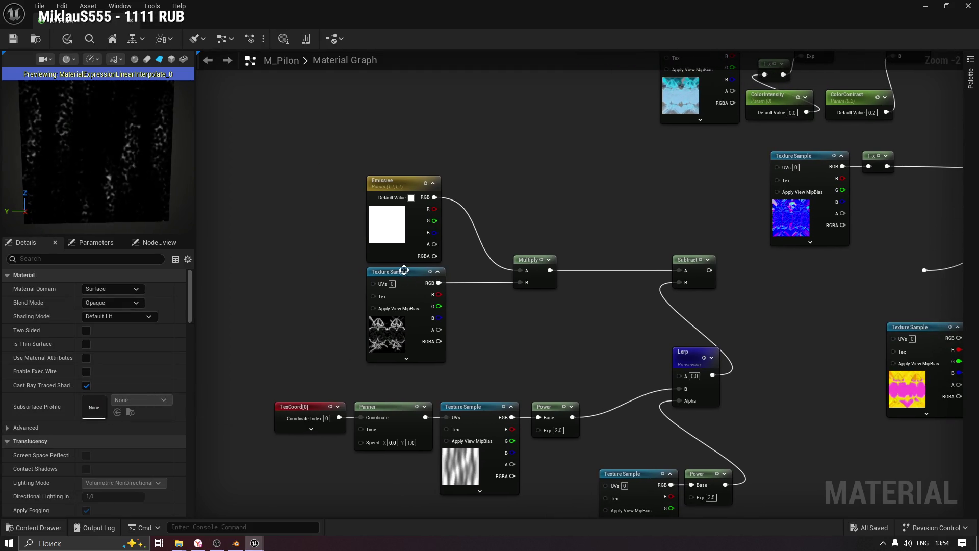
# Add a Saturate node from the lower Power output and place it beside the Power node.
pyautogui.moveTo(530, 261)
pyautogui.mouseDown()
pyautogui.moveTo(493, 228)
pyautogui.moveTo(527, 228)
pyautogui.mouseUp()
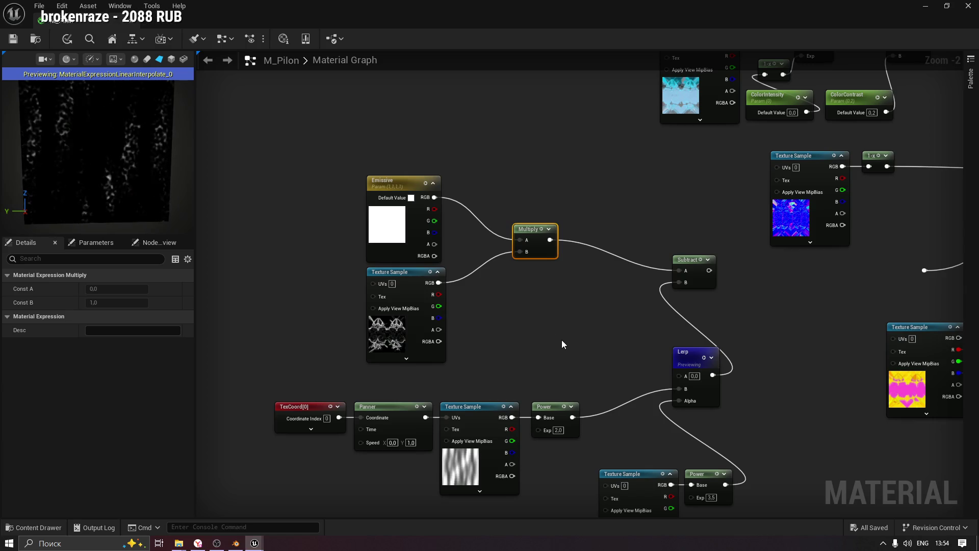
pyautogui.moveTo(672, 402)
pyautogui.mouseDown()
pyautogui.moveTo(663, 362)
pyautogui.moveTo(614, 323)
pyautogui.moveTo(638, 357)
pyautogui.moveTo(620, 348)
pyautogui.mouseUp()
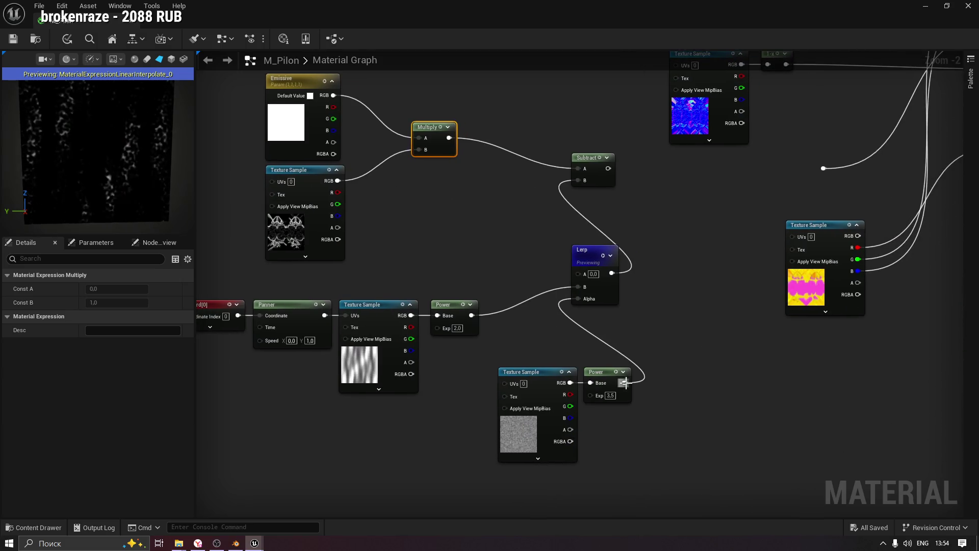
pyautogui.moveTo(624, 383); pyautogui.dragTo(671, 382)
pyautogui.write('satur')
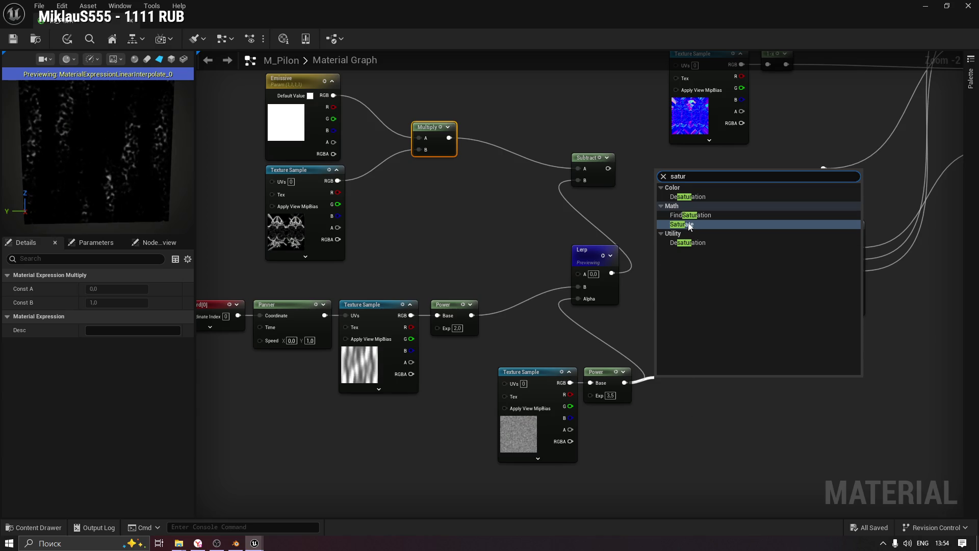
pyautogui.click(690, 226)
pyautogui.moveTo(665, 375)
pyautogui.mouseDown()
pyautogui.moveTo(652, 340)
pyautogui.moveTo(611, 327)
pyautogui.moveTo(578, 299)
pyautogui.mouseUp()
pyautogui.moveTo(611, 329)
pyautogui.mouseDown()
pyautogui.moveTo(601, 347)
pyautogui.moveTo(659, 373)
pyautogui.moveTo(648, 372)
pyautogui.mouseUp()
pyautogui.click(595, 342)
# Move the noise texture, Power and Saturate nodes left together and select Saturate.
pyautogui.moveTo(505, 351)
pyautogui.mouseDown()
pyautogui.moveTo(653, 384)
pyautogui.moveTo(589, 375)
pyautogui.moveTo(644, 375)
pyautogui.mouseUp()
pyautogui.click(600, 357)
pyautogui.click(649, 374)
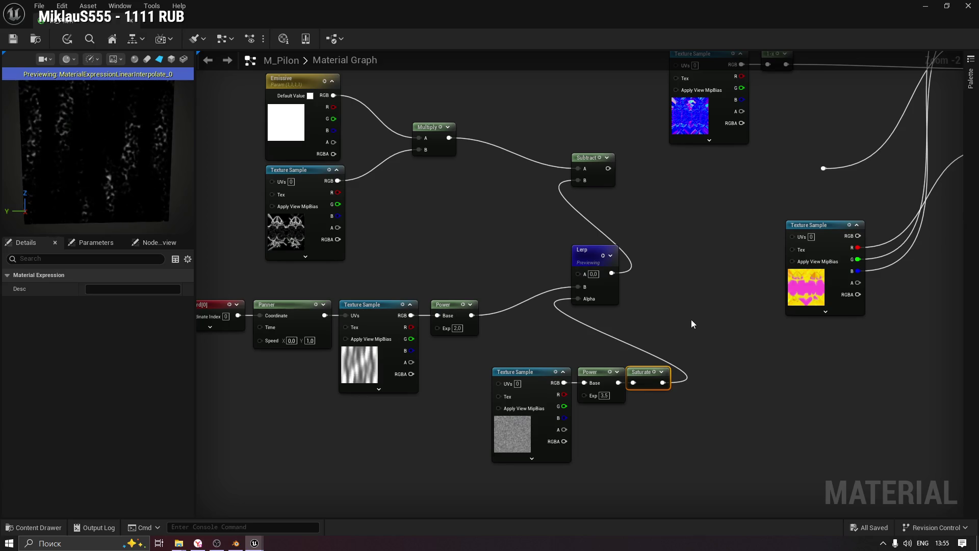
pyautogui.scroll(2, 648, 379)
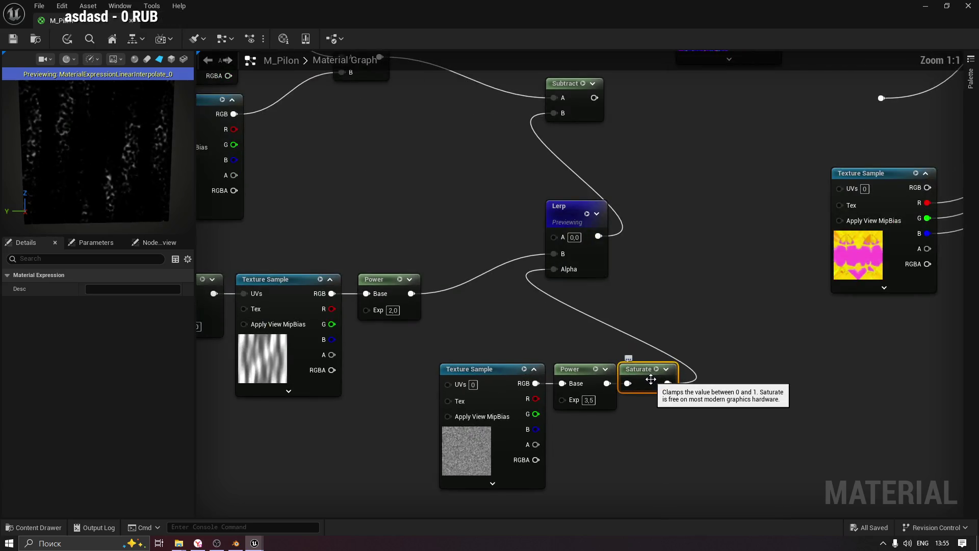
# Stop previewing the Lerp and preview the Subtract node's output instead.
pyautogui.click(517, 303)
pyautogui.moveTo(484, 302)
pyautogui.mouseDown()
pyautogui.moveTo(554, 305)
pyautogui.moveTo(528, 320)
pyautogui.mouseUp()
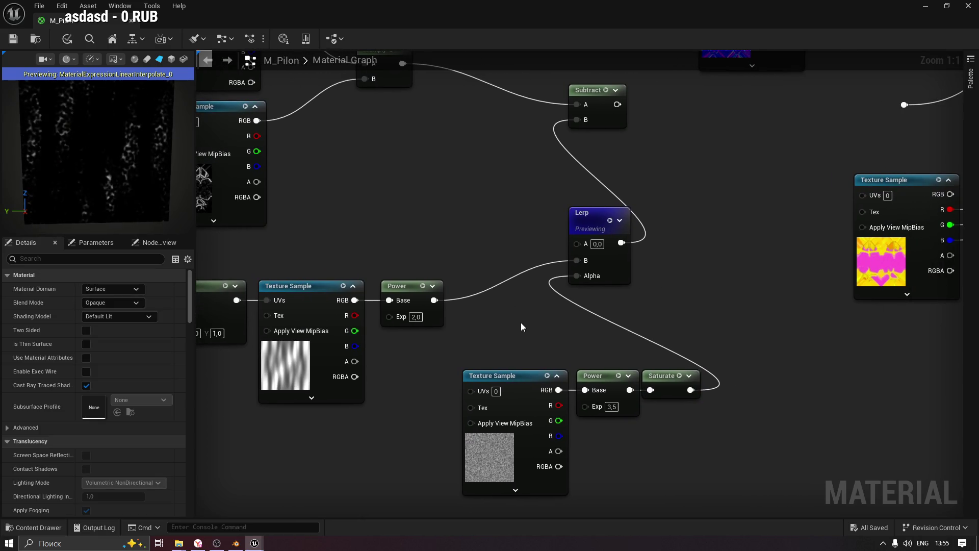
pyautogui.click(668, 384)
pyautogui.moveTo(537, 319)
pyautogui.mouseDown()
pyautogui.moveTo(611, 343)
pyautogui.moveTo(585, 289)
pyautogui.moveTo(527, 314)
pyautogui.mouseUp()
pyautogui.click(594, 346)
pyautogui.moveTo(481, 291); pyautogui.dragTo(551, 326)
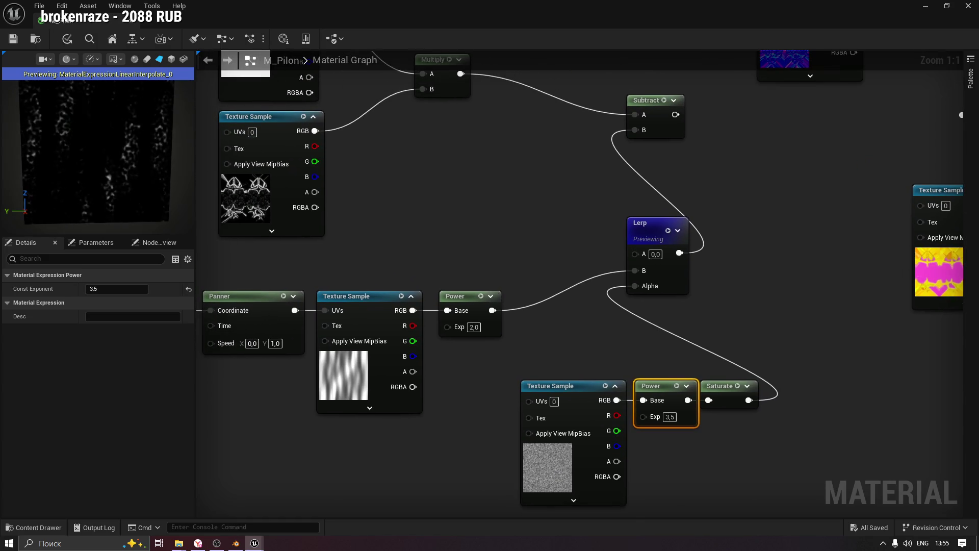
pyautogui.moveTo(497, 235); pyautogui.dragTo(505, 309)
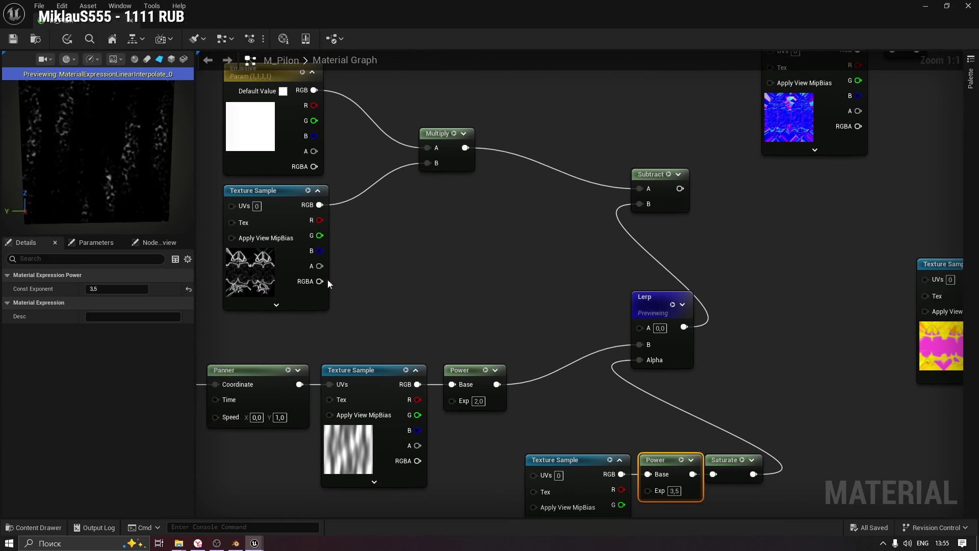
pyautogui.click(280, 193)
pyautogui.moveTo(608, 278); pyautogui.dragTo(520, 279)
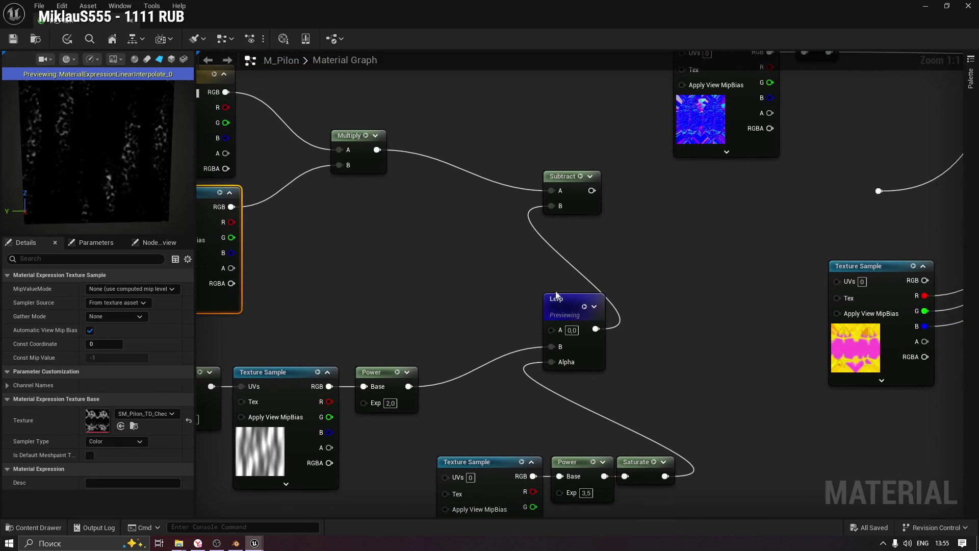
pyautogui.click(584, 306)
pyautogui.moveTo(426, 261); pyautogui.dragTo(465, 293)
pyautogui.press('space')
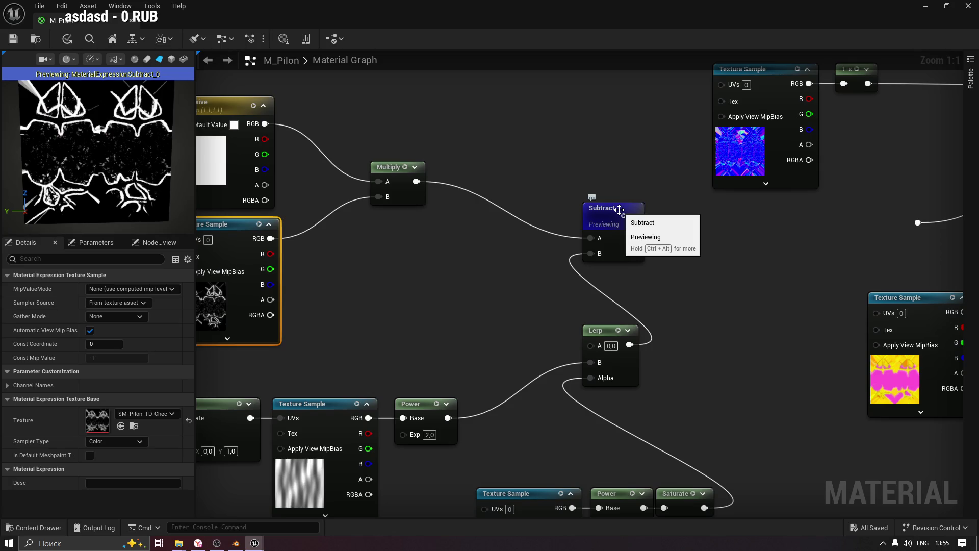
# Wire the Multiply output into Lerp A and connect Subtract's output to the downstream node.
pyautogui.moveTo(454, 270)
pyautogui.mouseDown()
pyautogui.moveTo(416, 262)
pyautogui.moveTo(276, 279)
pyautogui.mouseUp()
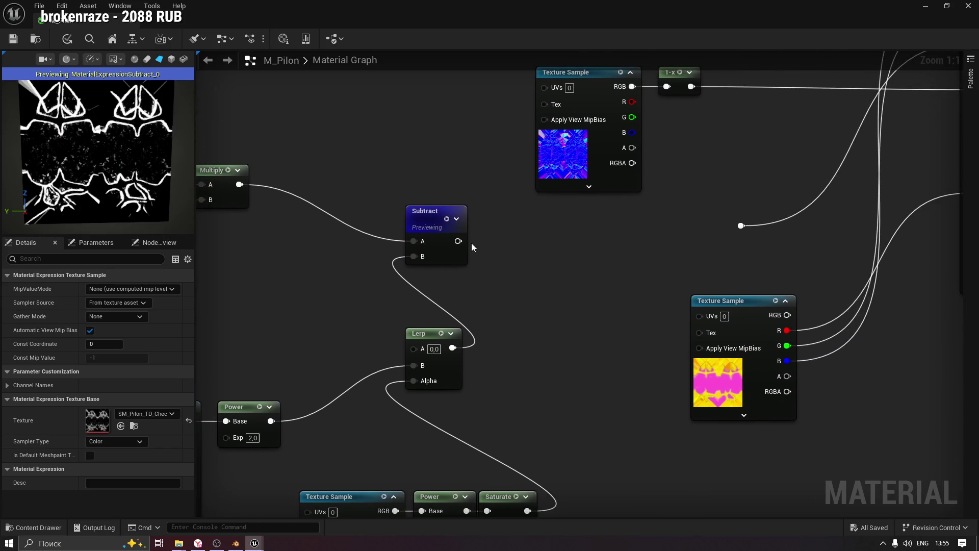
pyautogui.moveTo(371, 286)
pyautogui.mouseDown()
pyautogui.moveTo(464, 258)
pyautogui.moveTo(556, 294)
pyautogui.moveTo(509, 291)
pyautogui.mouseUp()
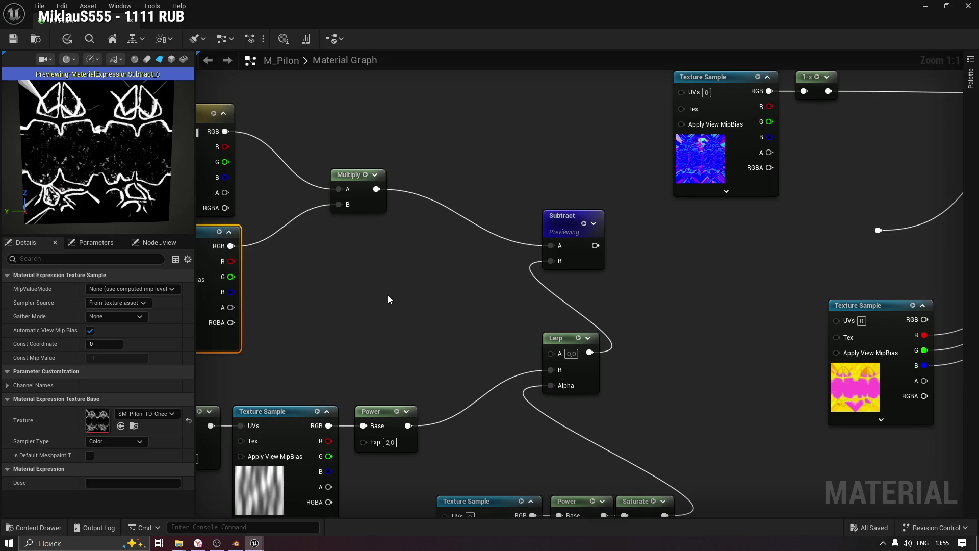
pyautogui.moveTo(380, 292); pyautogui.dragTo(430, 286)
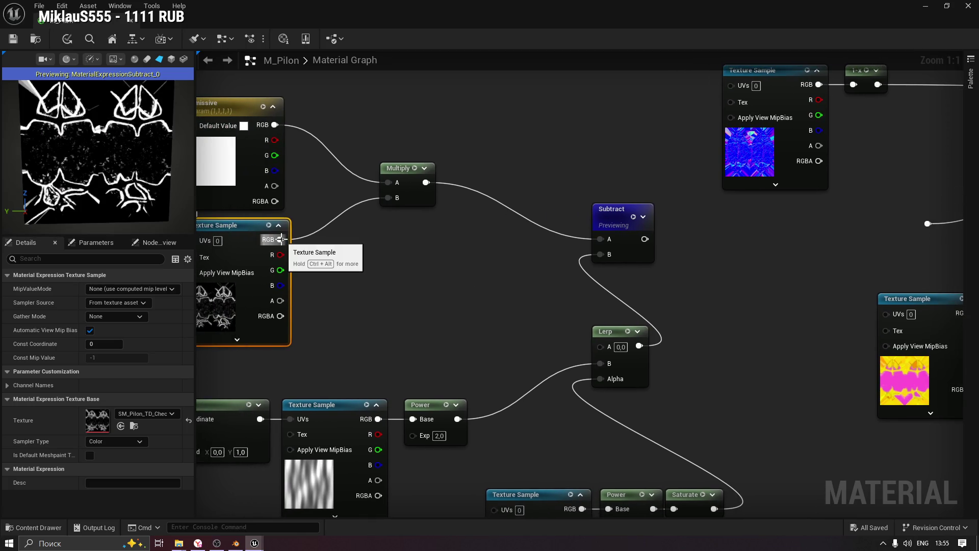
pyautogui.moveTo(426, 182)
pyautogui.mouseDown()
pyautogui.moveTo(538, 349)
pyautogui.moveTo(601, 347)
pyautogui.mouseUp()
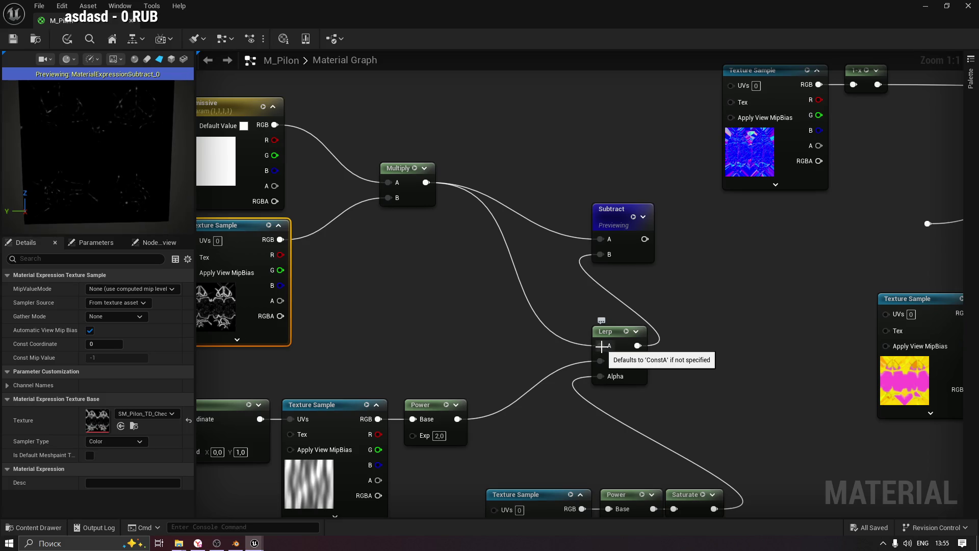
pyautogui.moveTo(702, 265); pyautogui.dragTo(540, 273)
pyautogui.moveTo(484, 247)
pyautogui.mouseDown()
pyautogui.moveTo(789, 234)
pyautogui.moveTo(766, 231)
pyautogui.mouseUp()
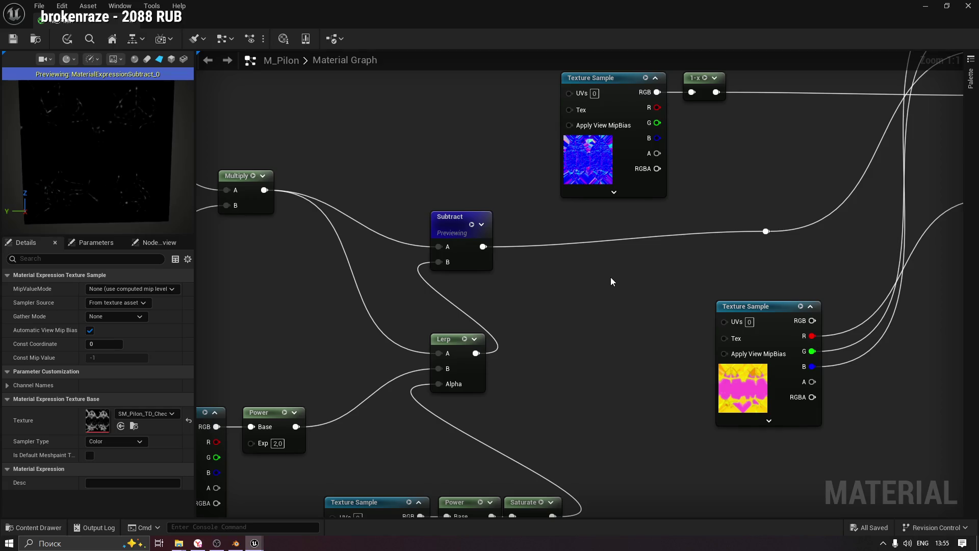
# Apply the M_Pilon changes, dismiss the missing preview mesh warning, and open the content browser.
pyautogui.click(13, 39)
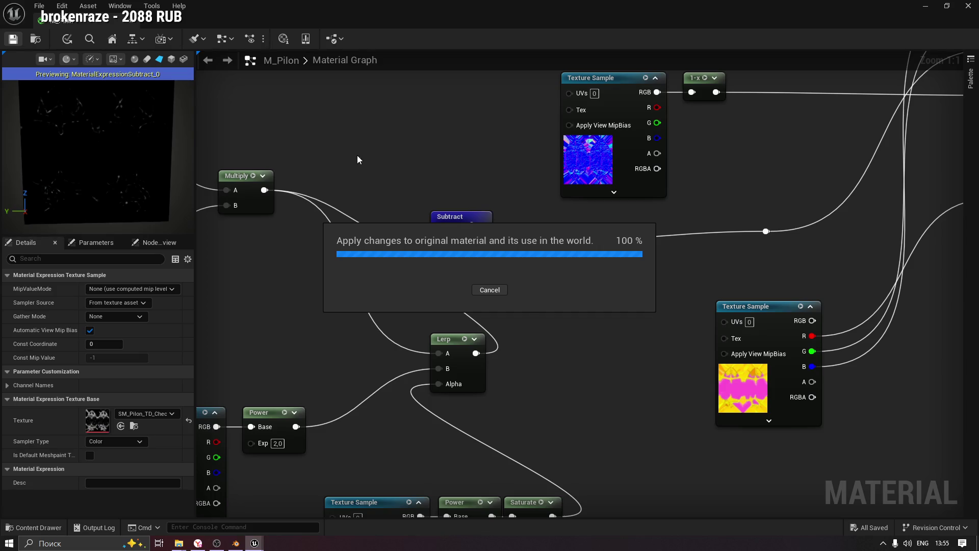
pyautogui.press('space')
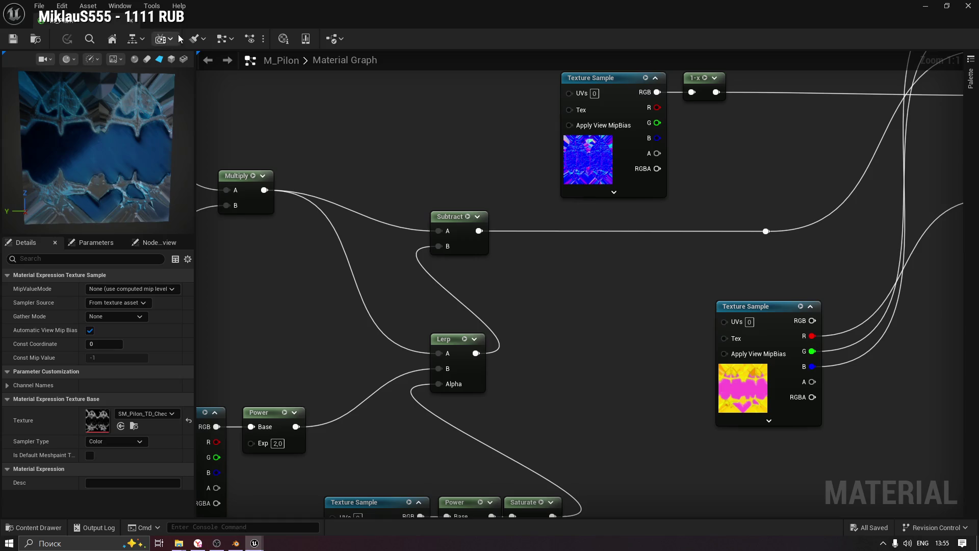
pyautogui.click(183, 62)
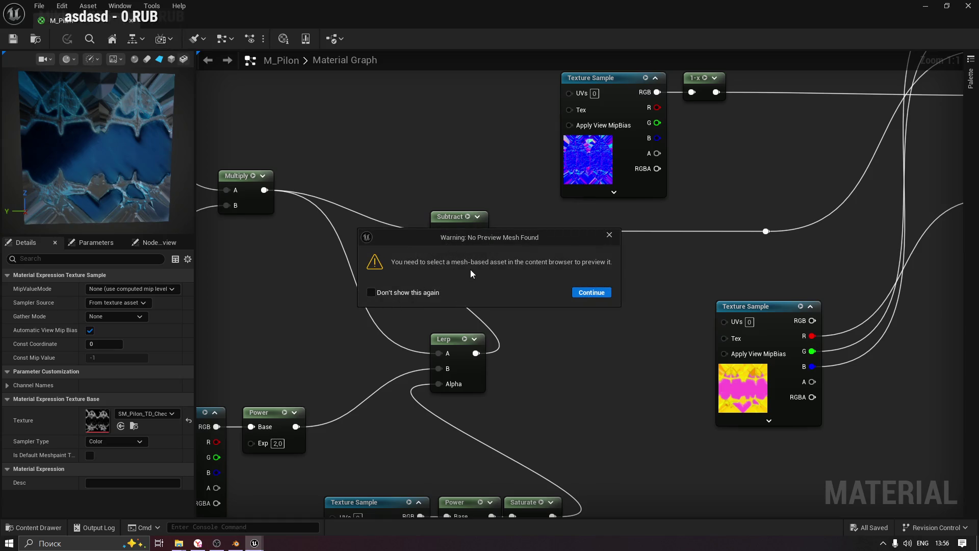
pyautogui.click(592, 292)
pyautogui.click(35, 527)
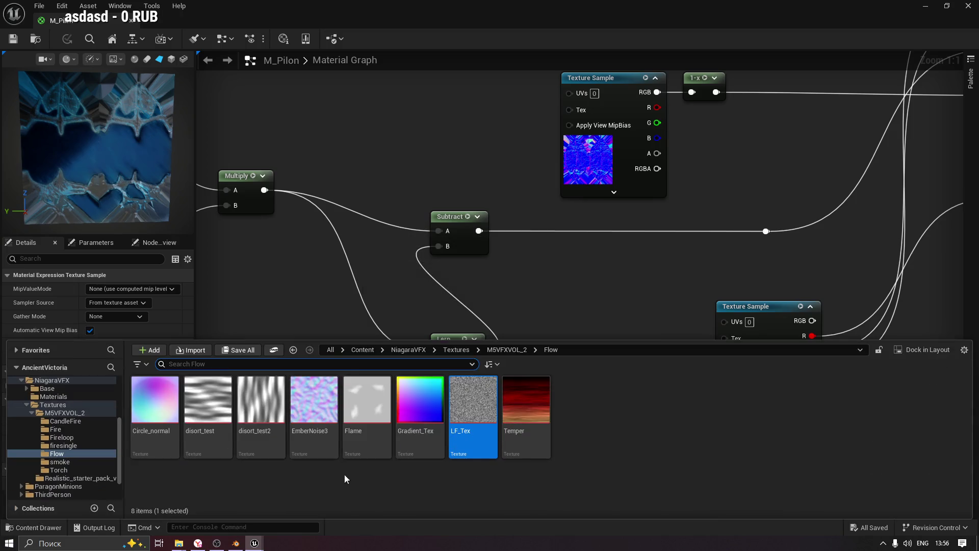
# Set the Pilon static mesh as the preview mesh and orbit around the glowing crystal.
pyautogui.scroll(5, 56, 429)
pyautogui.click(46, 415)
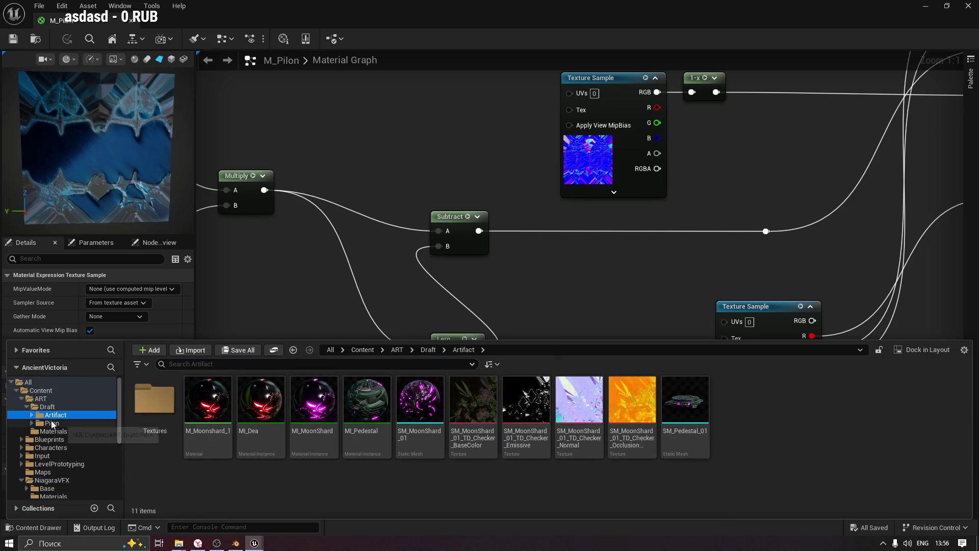
pyautogui.click(51, 423)
pyautogui.click(439, 406)
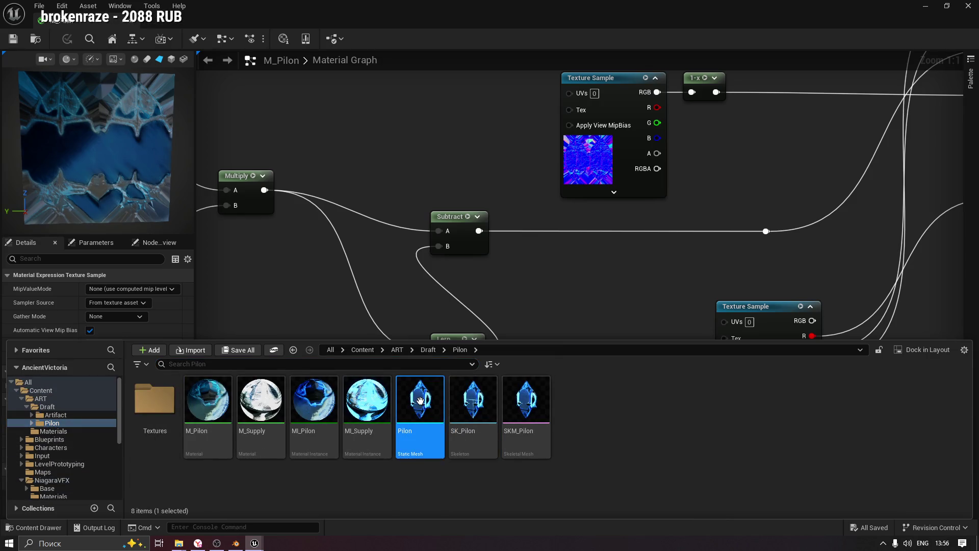
pyautogui.click(184, 59)
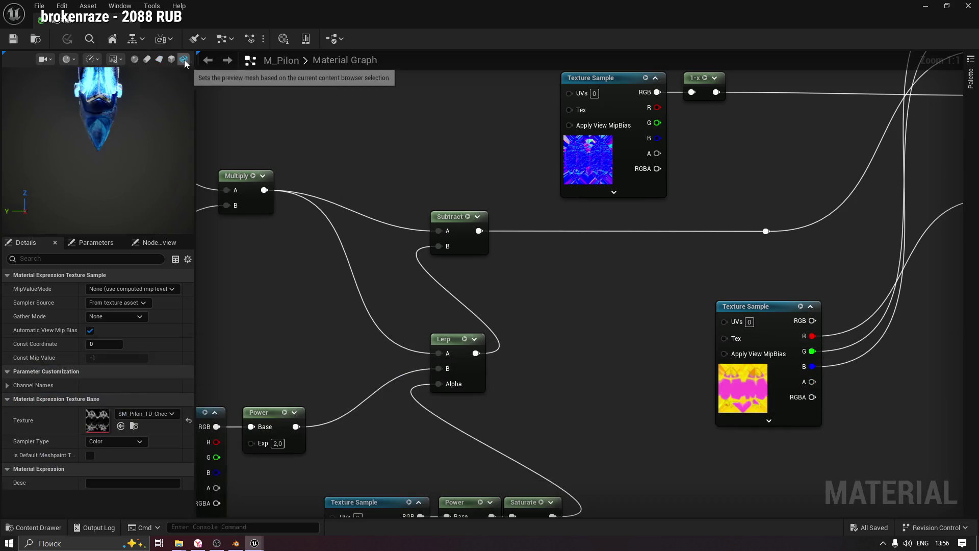
pyautogui.moveTo(154, 149); pyautogui.dragTo(209, 143)
pyautogui.moveTo(51, 132)
pyautogui.mouseDown()
pyautogui.moveTo(104, 127)
pyautogui.moveTo(156, 166)
pyautogui.moveTo(134, 165)
pyautogui.moveTo(156, 151)
pyautogui.mouseUp()
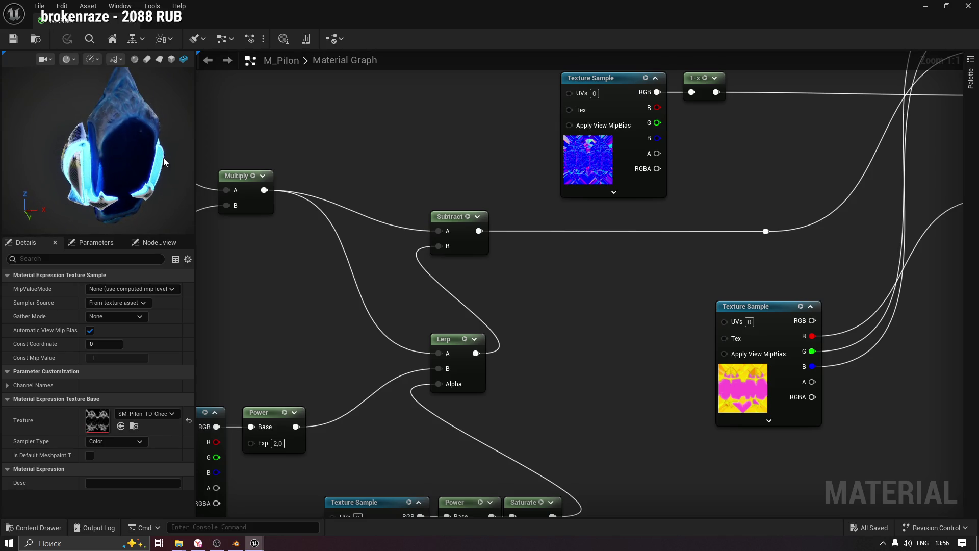
pyautogui.moveTo(529, 278)
pyautogui.mouseDown()
pyautogui.moveTo(645, 219)
pyautogui.moveTo(571, 253)
pyautogui.mouseUp()
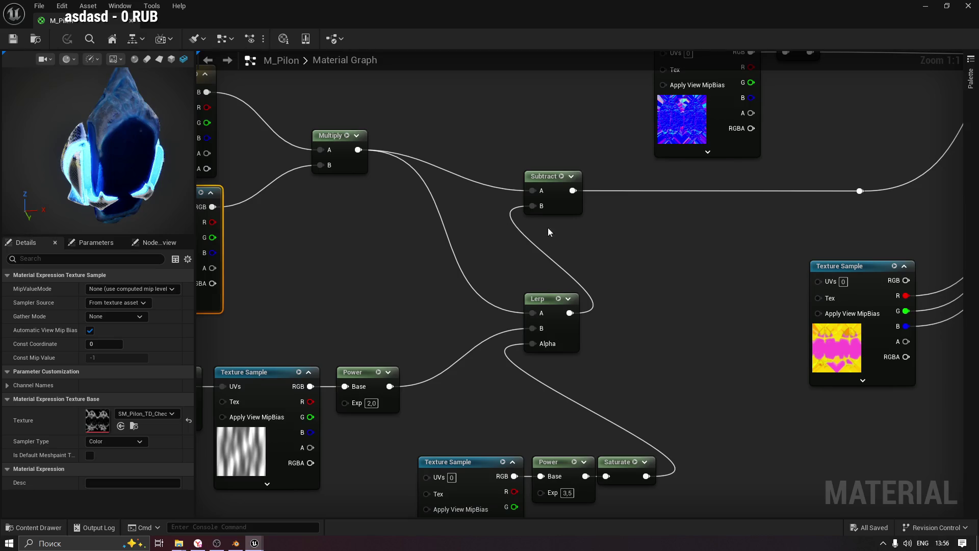
# Move the Subtract node further right, minimize the material editor, and frame BP_UnitSpawnArea_3.
pyautogui.moveTo(549, 179); pyautogui.dragTo(632, 181)
pyautogui.click(338, 136)
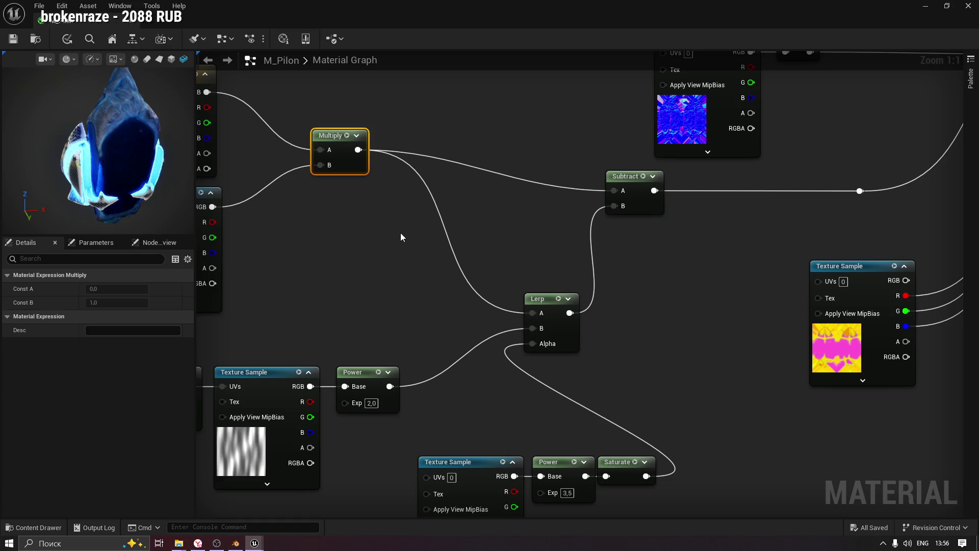
pyautogui.click(536, 218)
pyautogui.moveTo(536, 219)
pyautogui.mouseDown()
pyautogui.moveTo(525, 237)
pyautogui.moveTo(531, 266)
pyautogui.moveTo(539, 254)
pyautogui.moveTo(490, 135)
pyautogui.moveTo(476, 236)
pyautogui.moveTo(423, 255)
pyautogui.mouseUp()
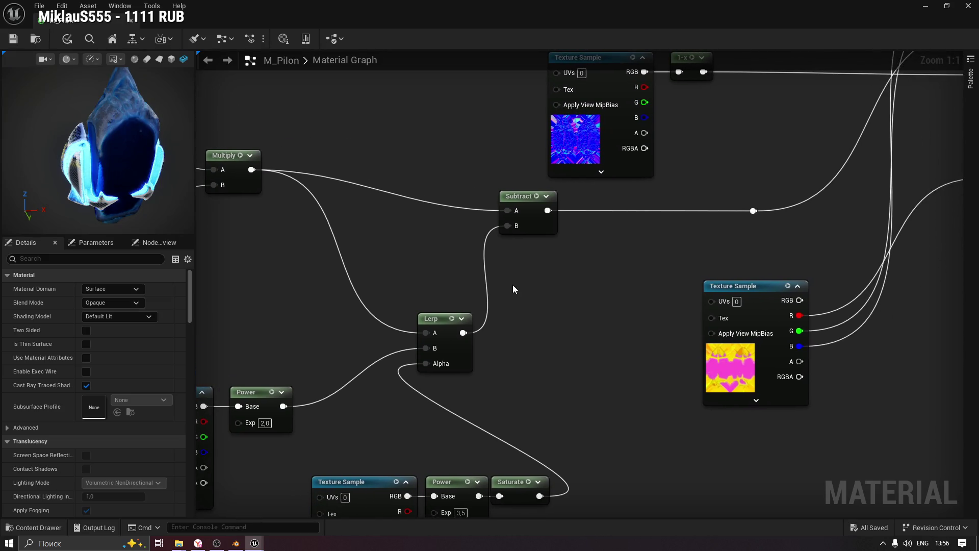
pyautogui.moveTo(357, 250)
pyautogui.mouseDown()
pyautogui.moveTo(520, 252)
pyautogui.moveTo(543, 266)
pyautogui.moveTo(526, 267)
pyautogui.mouseUp()
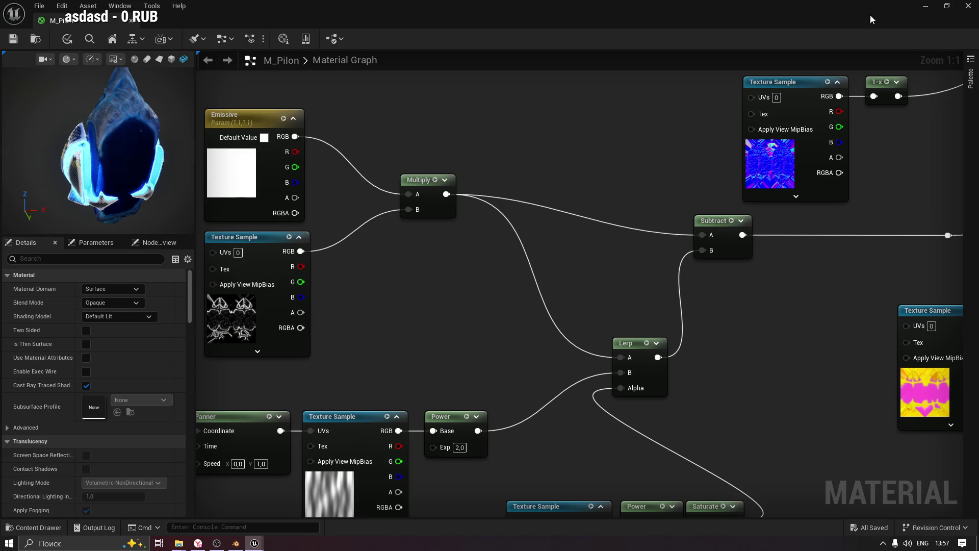
pyautogui.click(925, 6)
pyautogui.press('f')
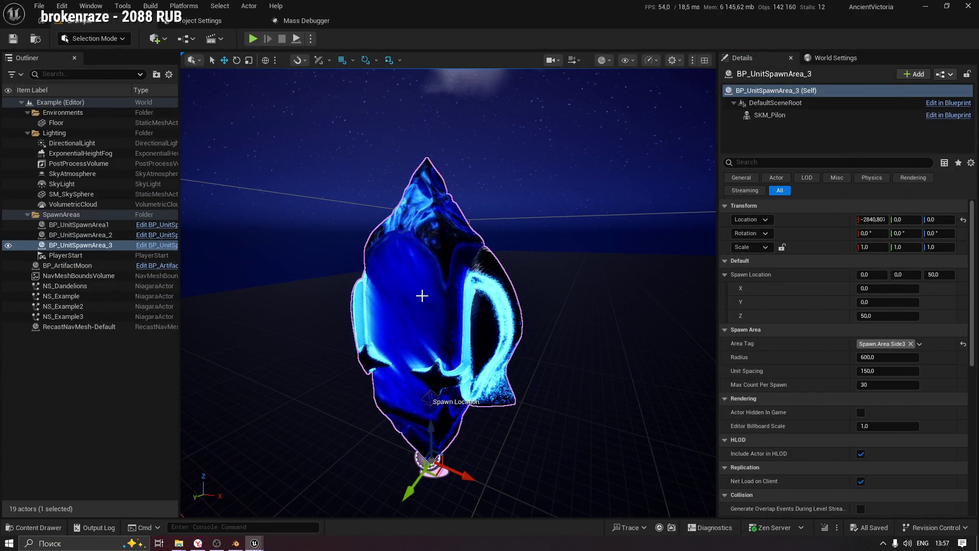
# Orbit around the glowing Pilon crystal, then open the Pilon folder and select MI_Pilon.
pyautogui.moveTo(449, 296); pyautogui.dragTo(449, 337)
pyautogui.moveTo(389, 306); pyautogui.dragTo(389, 268)
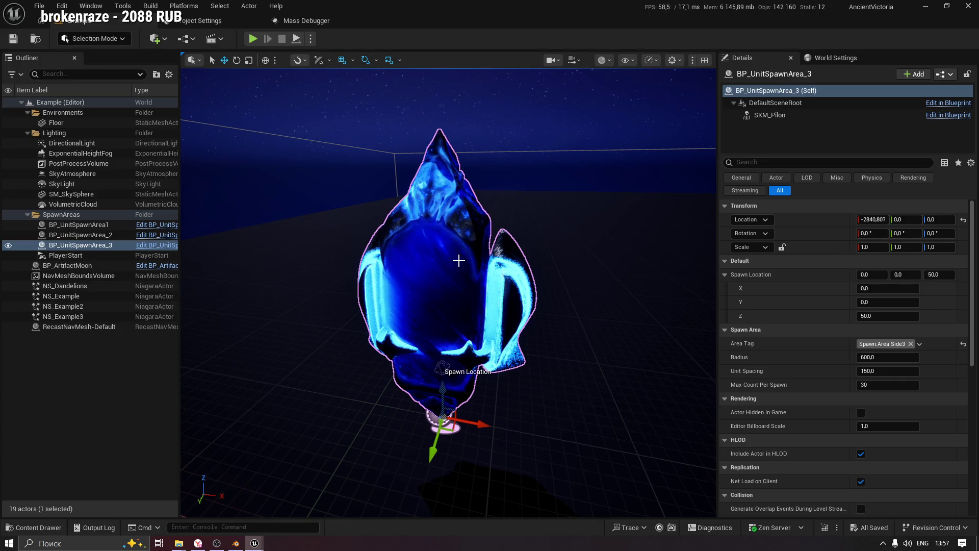
pyautogui.moveTo(536, 208); pyautogui.dragTo(449, 207)
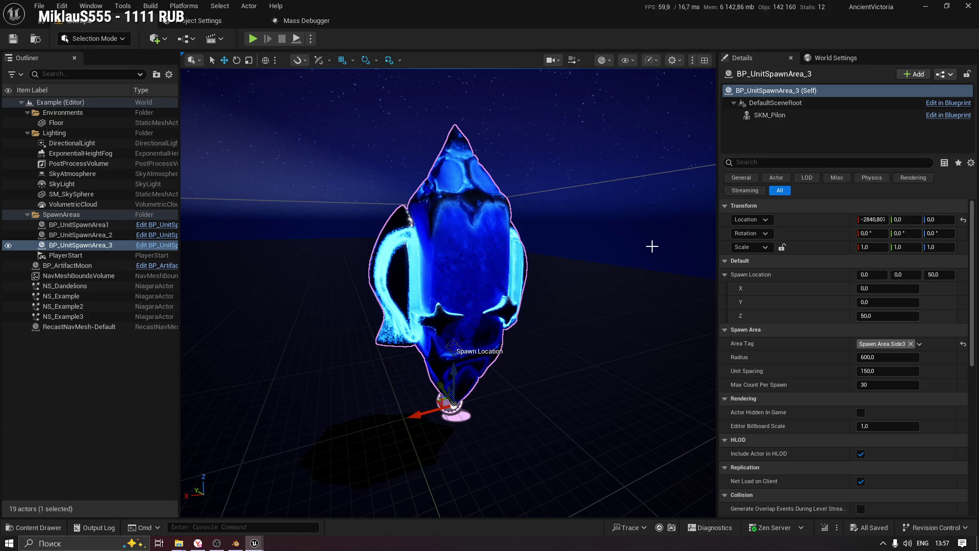
pyautogui.click(33, 528)
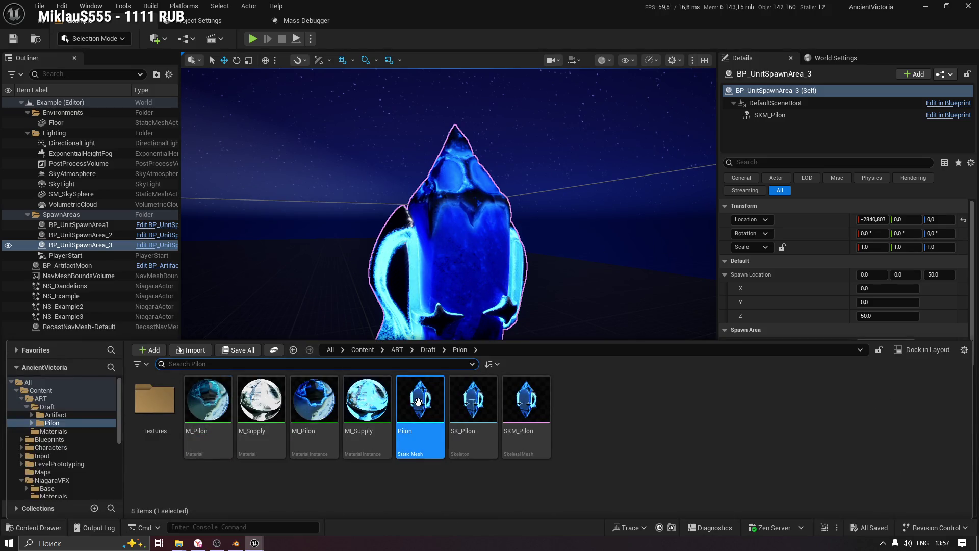
pyautogui.click(310, 397)
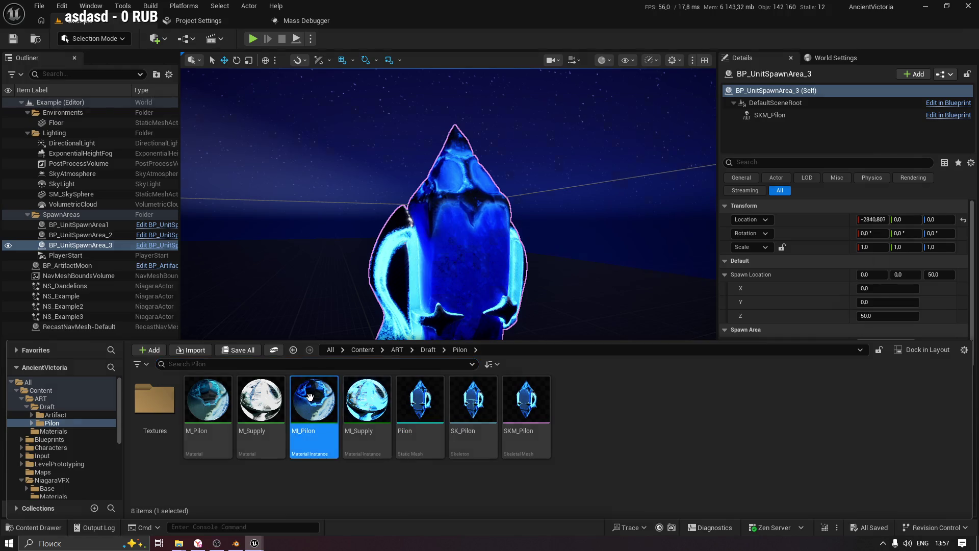
# Open MI_Pilon and set its Emissive colour to a bright cyan with value 3.0.
pyautogui.doubleClick(310, 397)
pyautogui.moveTo(191, 20)
pyautogui.mouseDown()
pyautogui.moveTo(598, 57)
pyautogui.moveTo(764, 39)
pyautogui.mouseUp()
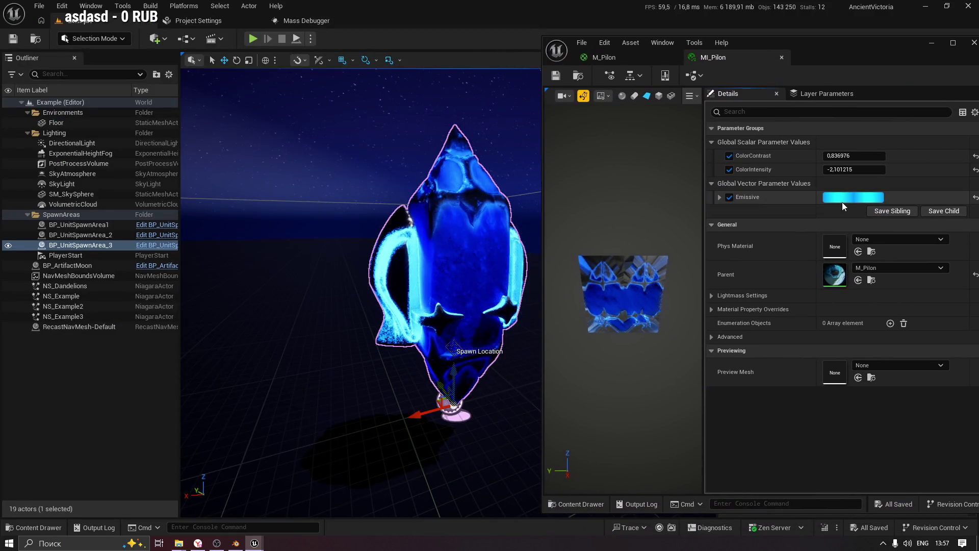
pyautogui.click(834, 198)
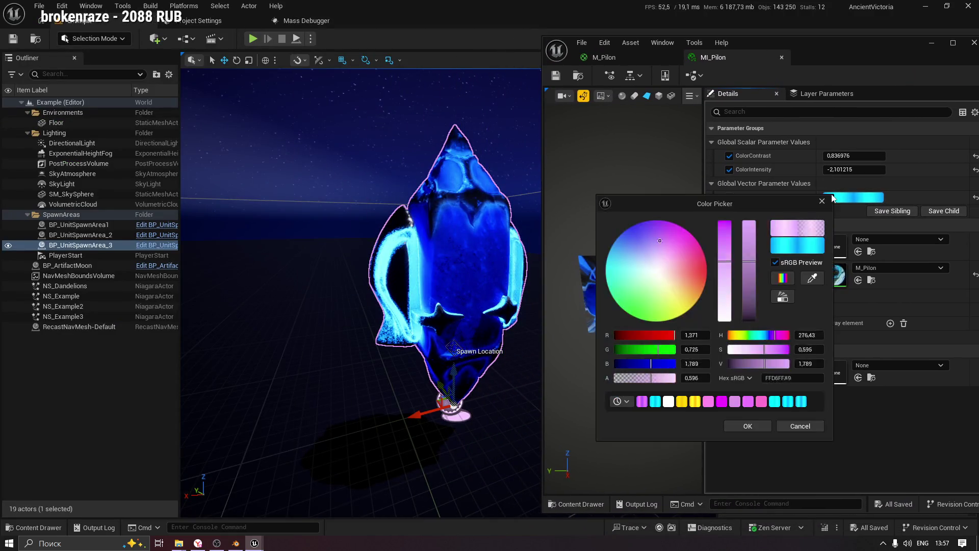
pyautogui.moveTo(696, 205)
pyautogui.mouseDown()
pyautogui.moveTo(829, 225)
pyautogui.moveTo(760, 215)
pyautogui.mouseUp()
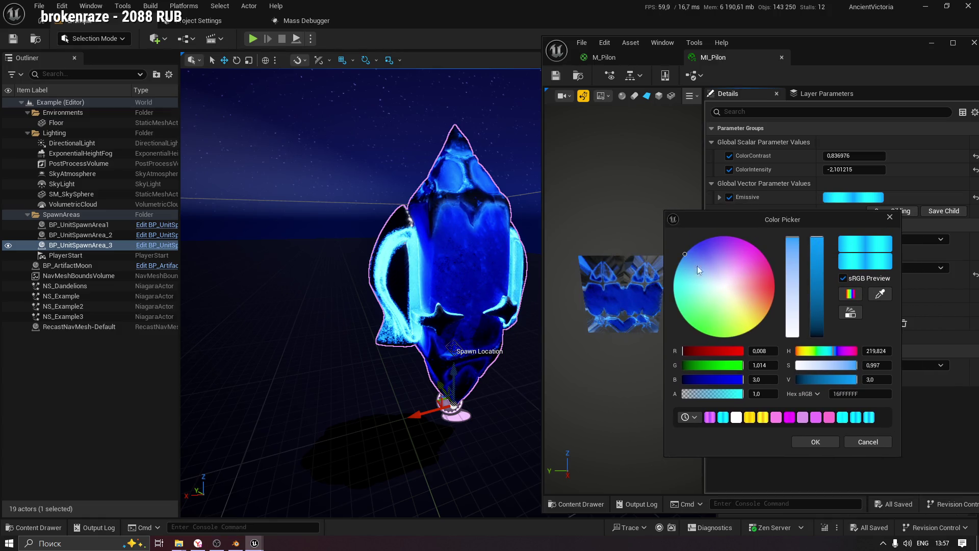
pyautogui.moveTo(686, 254)
pyautogui.mouseDown()
pyautogui.moveTo(673, 292)
pyautogui.moveTo(703, 250)
pyautogui.moveTo(681, 260)
pyautogui.mouseUp()
pyautogui.click(877, 380)
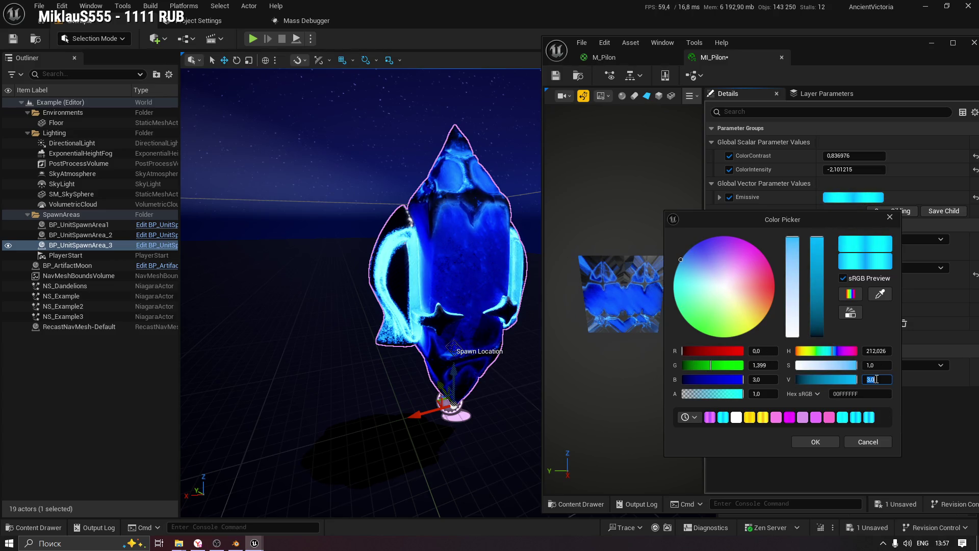
pyautogui.write('25')
pyautogui.press('Return')
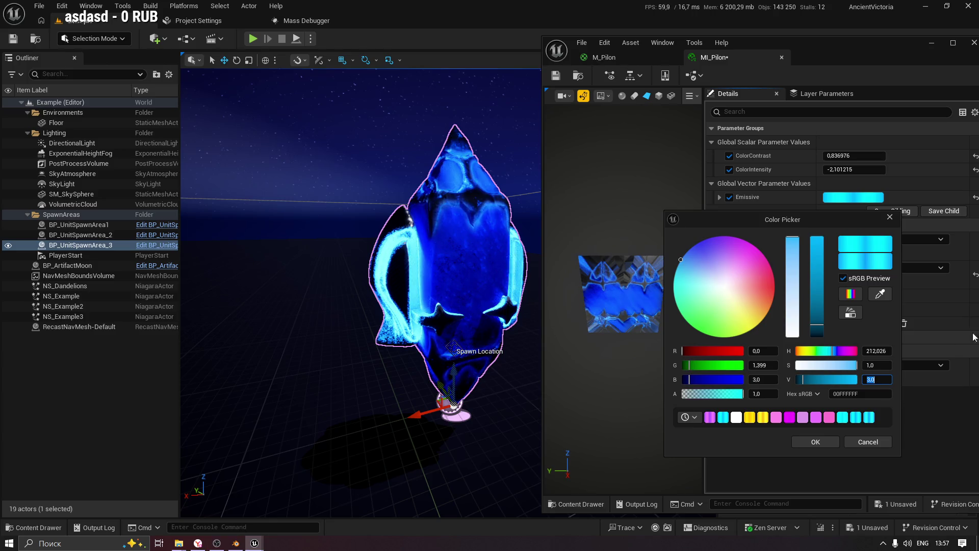
pyautogui.click(867, 442)
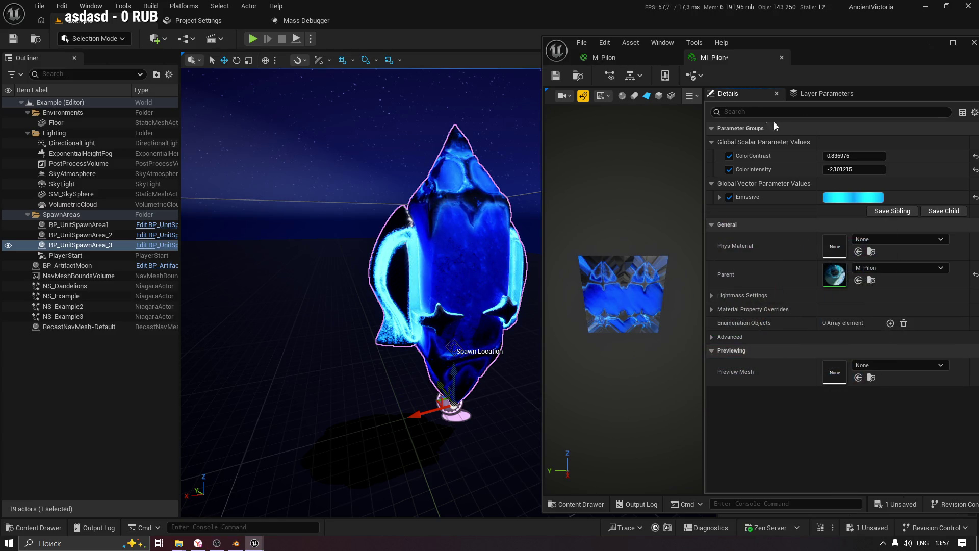
# Save MI_Pilon and maximize the M_Pilon material editor to full screen.
pyautogui.click(556, 75)
pyautogui.click(605, 58)
pyautogui.click(953, 42)
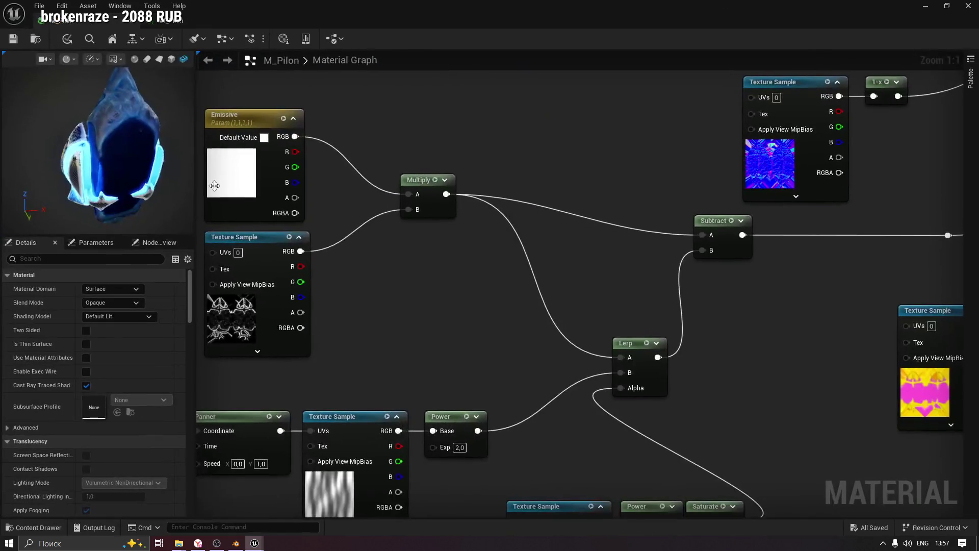
pyautogui.moveTo(154, 169); pyautogui.dragTo(112, 172)
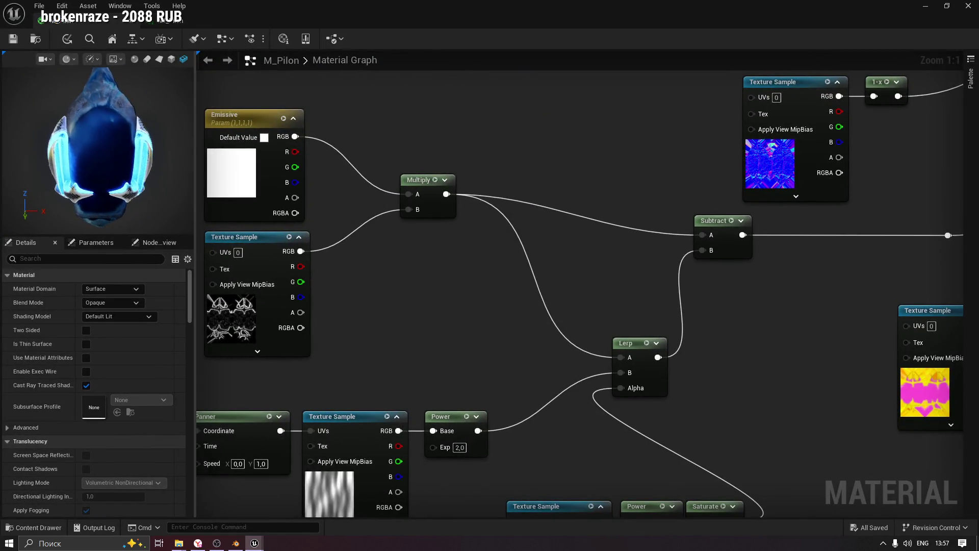
# Preview the exponent-2.0 Power node's streaky panning output on the Pilon mesh.
pyautogui.moveTo(757, 326); pyautogui.dragTo(670, 329)
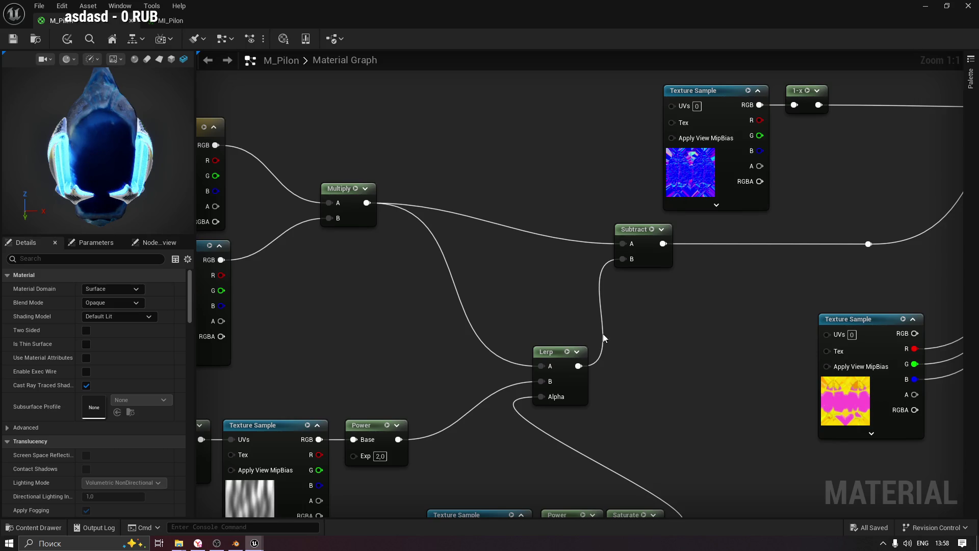
pyautogui.moveTo(673, 315)
pyautogui.mouseDown()
pyautogui.moveTo(525, 341)
pyautogui.moveTo(506, 358)
pyautogui.mouseUp()
pyautogui.moveTo(100, 176); pyautogui.dragTo(163, 176)
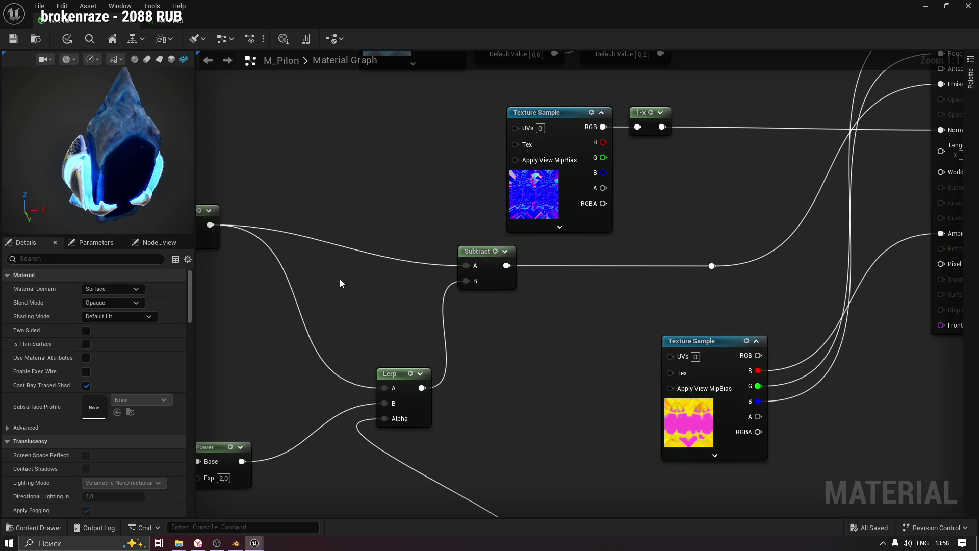
pyautogui.moveTo(325, 280); pyautogui.dragTo(406, 158)
pyautogui.moveTo(358, 360)
pyautogui.mouseDown()
pyautogui.moveTo(408, 278)
pyautogui.moveTo(458, 304)
pyautogui.moveTo(574, 299)
pyautogui.moveTo(550, 333)
pyautogui.mouseUp()
pyautogui.click(497, 296)
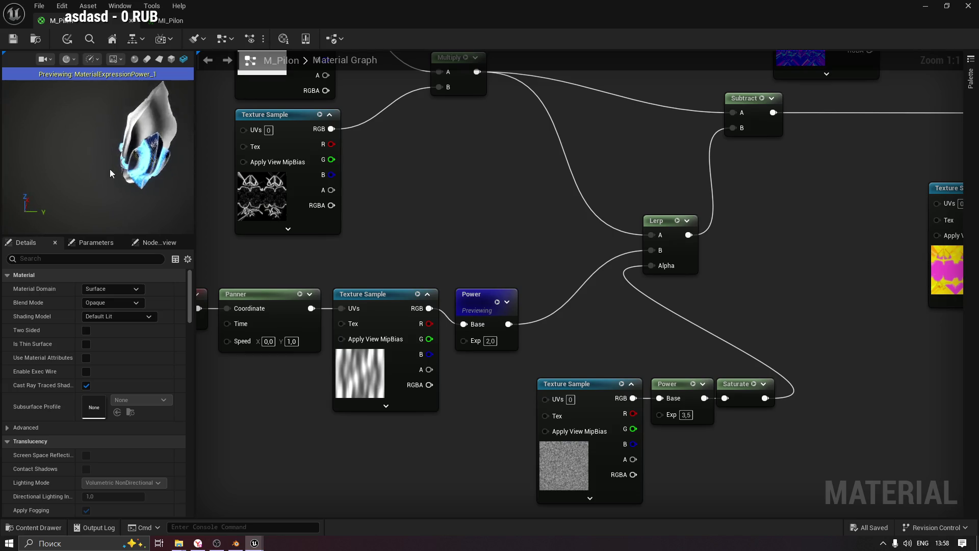
pyautogui.moveTo(298, 276); pyautogui.dragTo(440, 268)
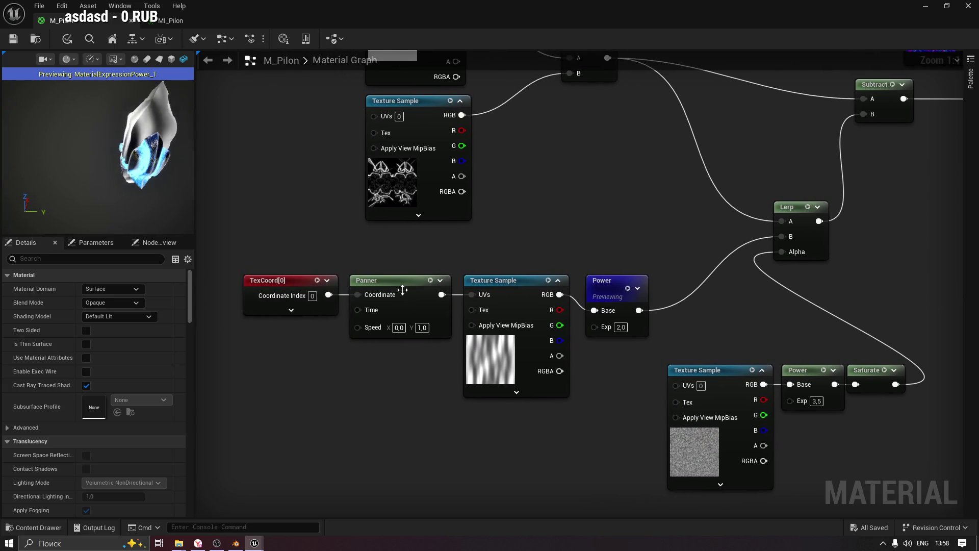
# Change the Panner's Speed Y from 1,0 to 0,3.
pyautogui.click(422, 327)
pyautogui.write('0,5')
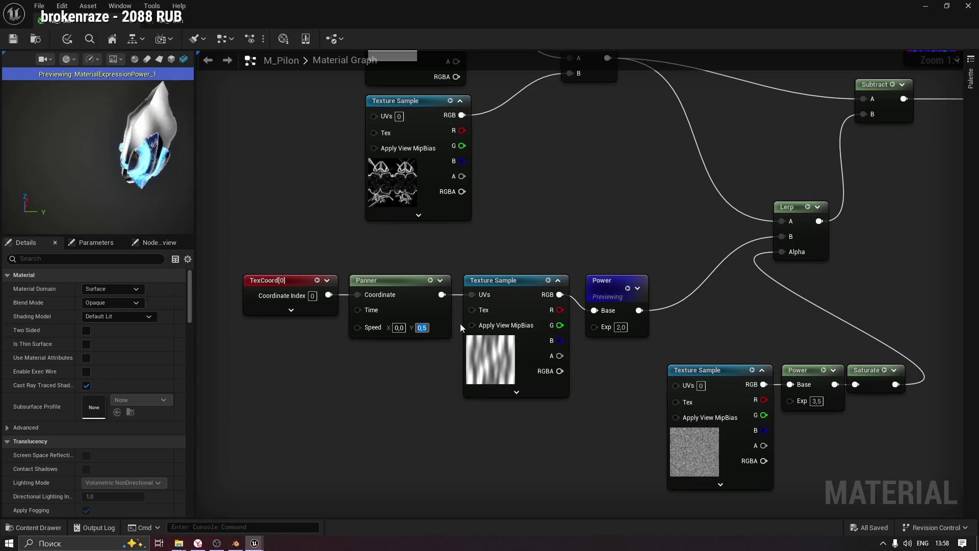
pyautogui.write('0,3')
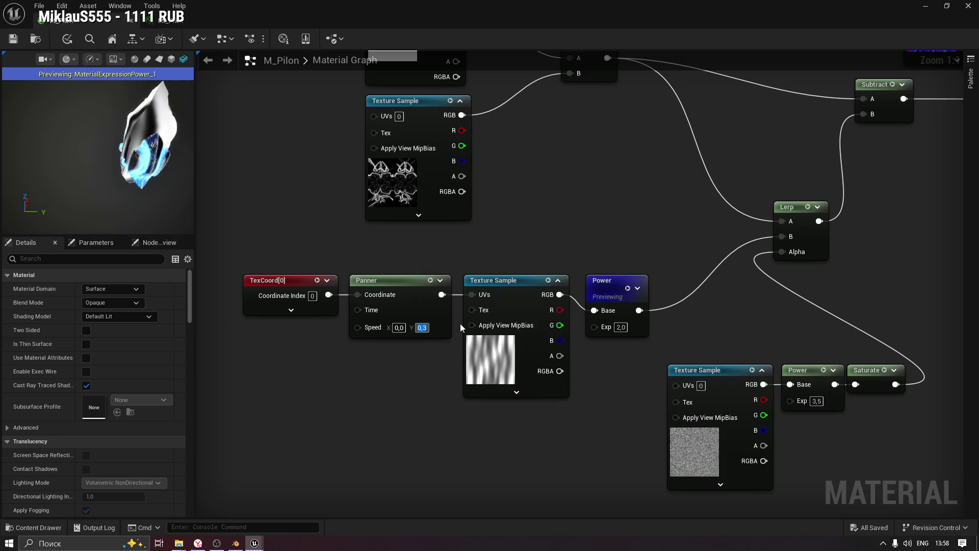
pyautogui.moveTo(88, 164); pyautogui.dragTo(157, 151)
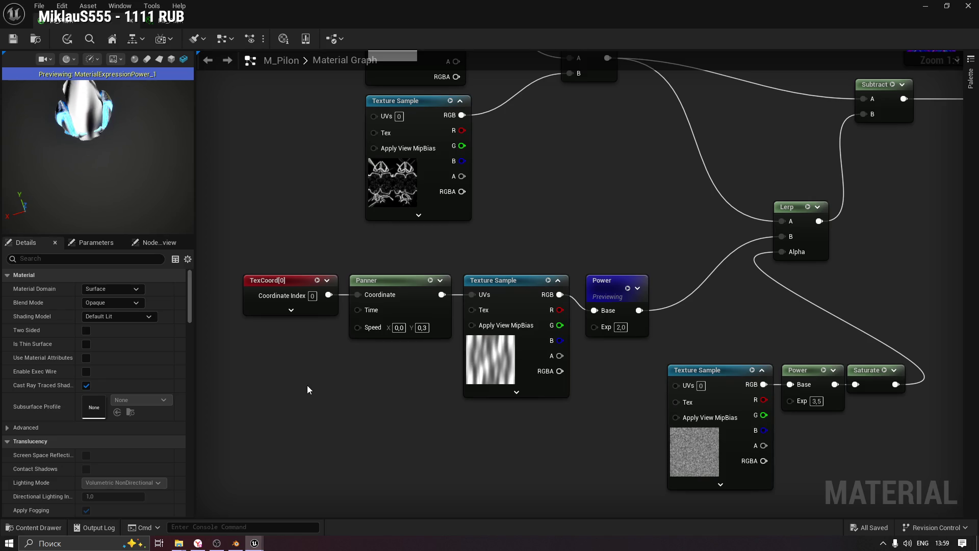
# Search the node list for 'uv' and 'tile', then cancel without adding a node.
pyautogui.rightClick(362, 383)
pyautogui.write('u')
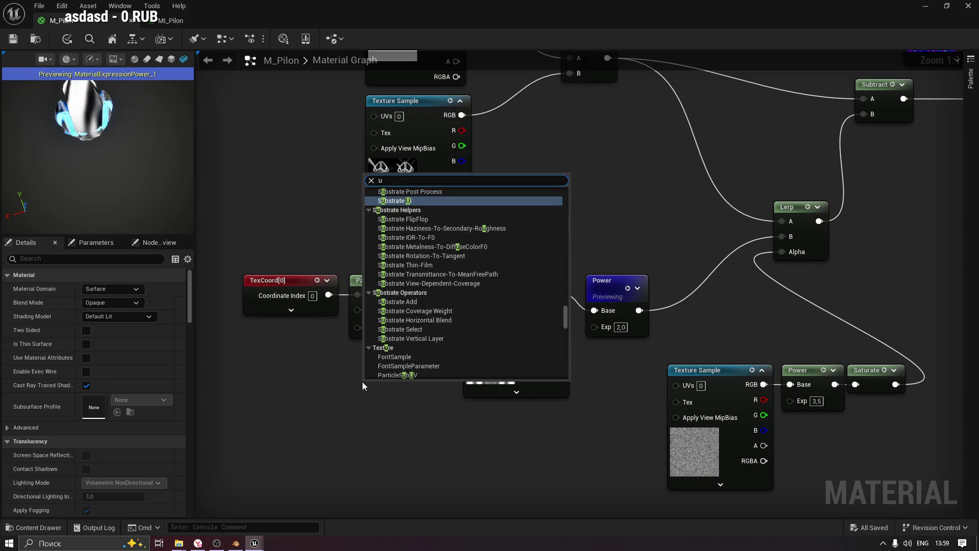
pyautogui.press('BackSpace')
pyautogui.write('tile')
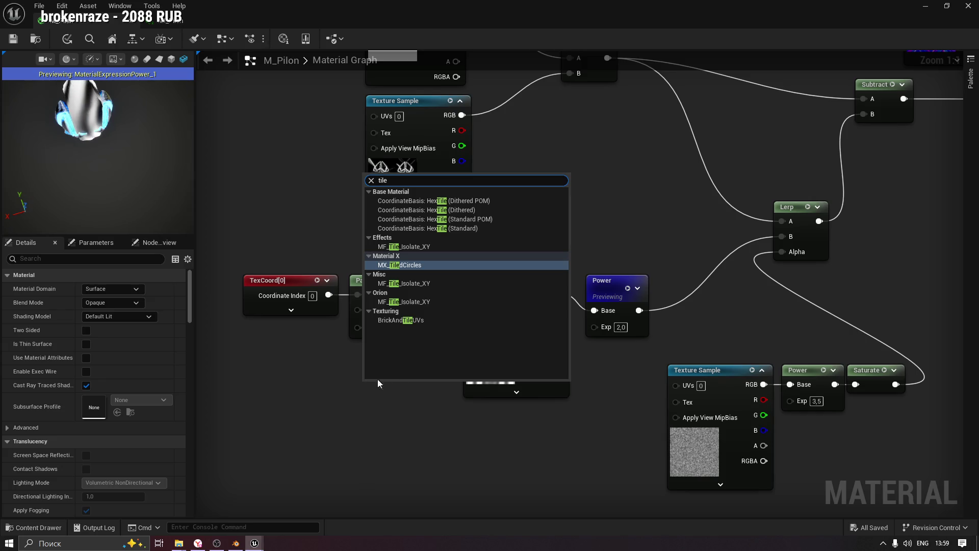
pyautogui.moveTo(393, 181); pyautogui.dragTo(371, 182)
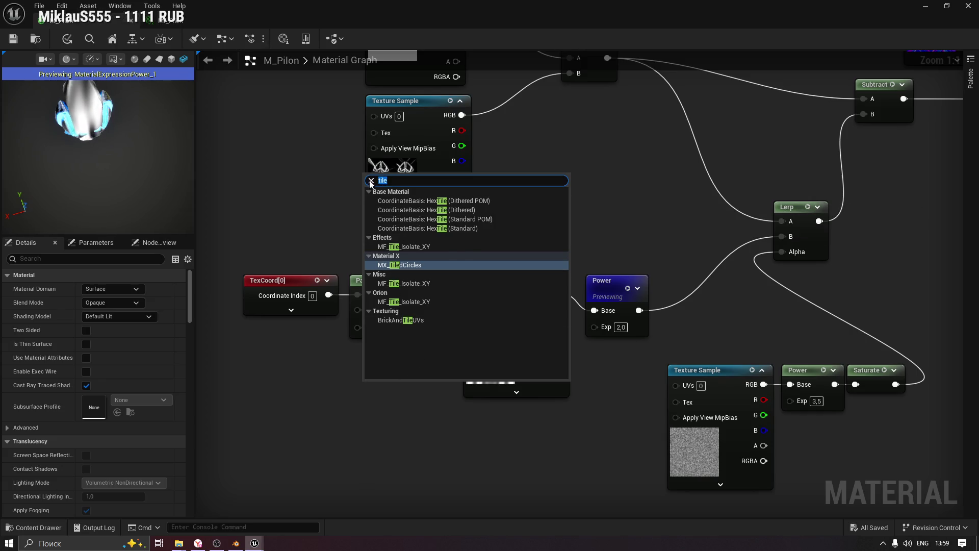
pyautogui.click(371, 181)
pyautogui.press('Escape')
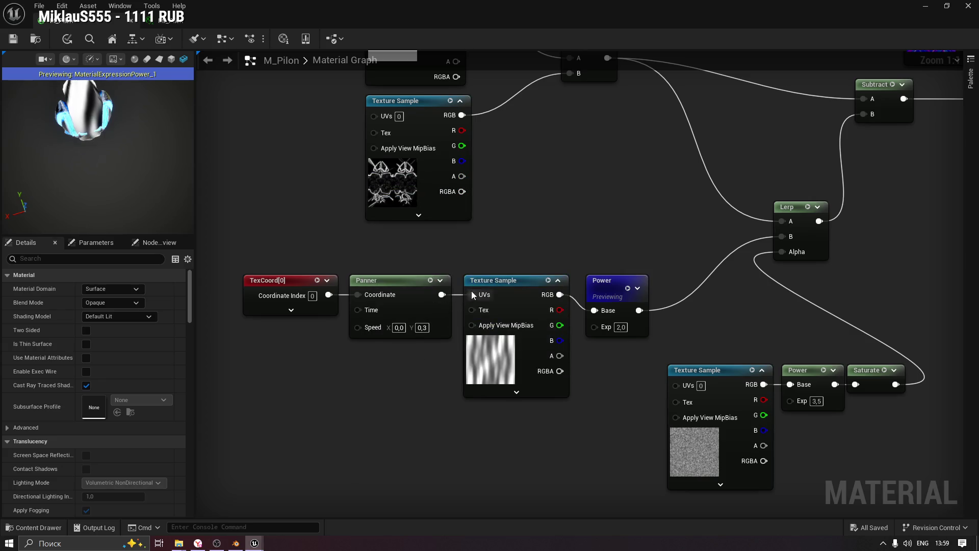
# Shift the TexCoord[0], Panner and panning Texture Sample nodes left to make room.
pyautogui.moveTo(398, 280); pyautogui.dragTo(304, 280)
pyautogui.moveTo(509, 282); pyautogui.dragTo(493, 282)
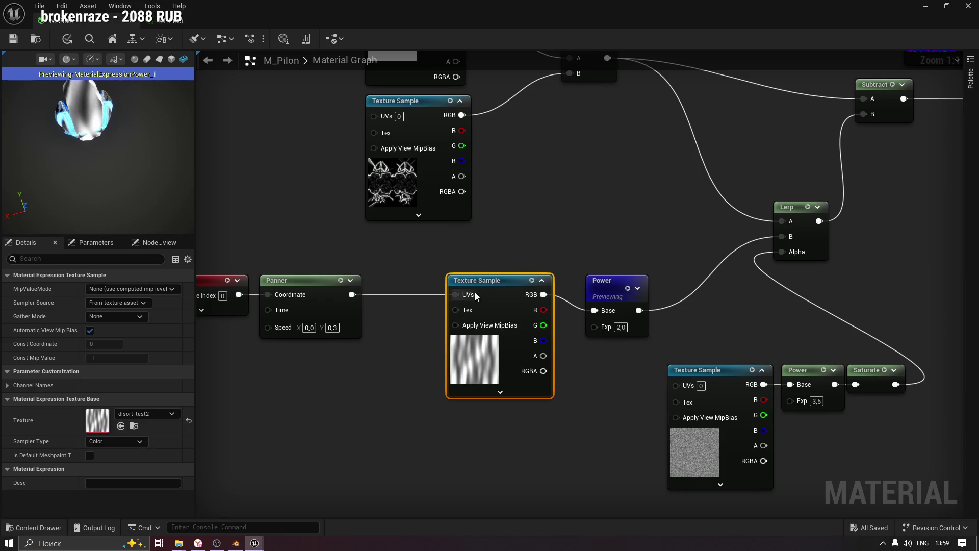
pyautogui.moveTo(491, 281)
pyautogui.mouseDown()
pyautogui.moveTo(438, 282)
pyautogui.moveTo(467, 280)
pyautogui.mouseUp()
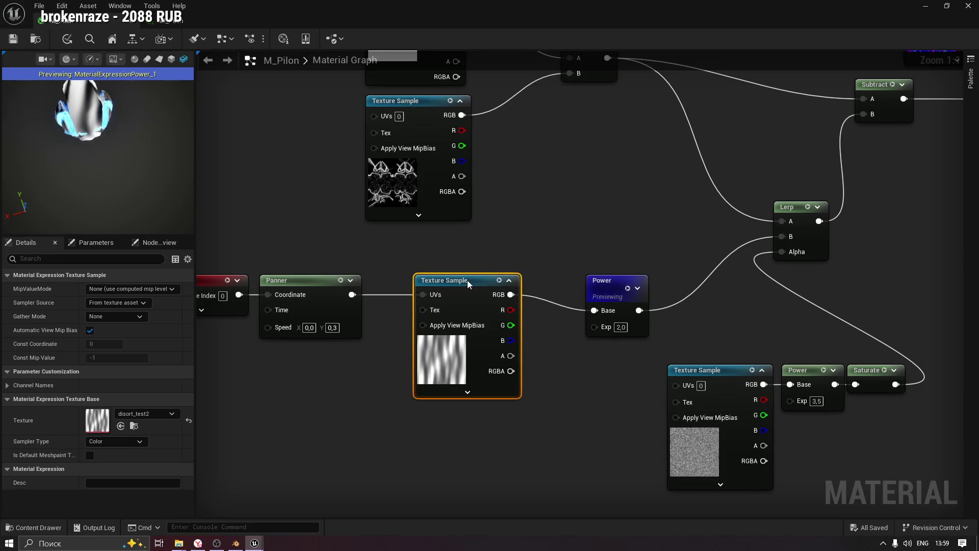
pyautogui.moveTo(263, 382); pyautogui.dragTo(420, 383)
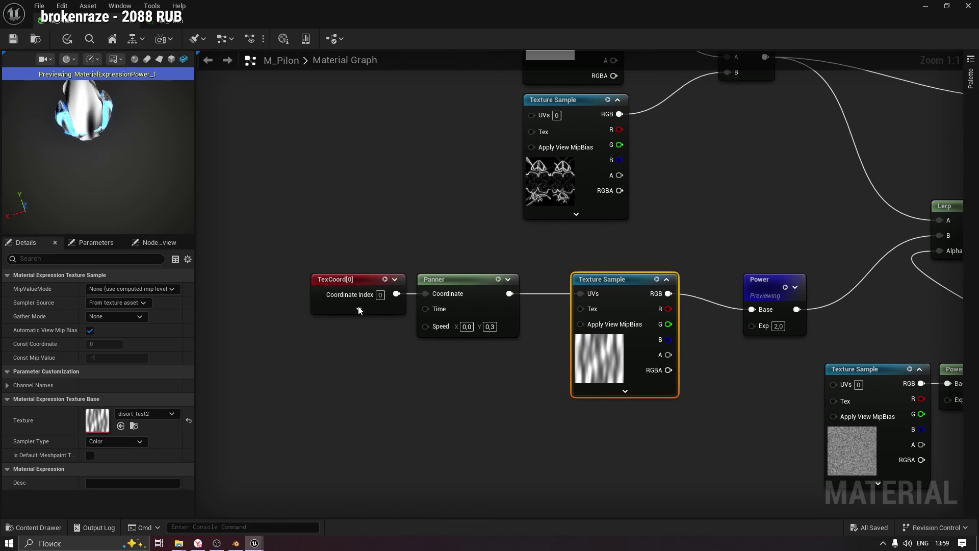
pyautogui.click(329, 280)
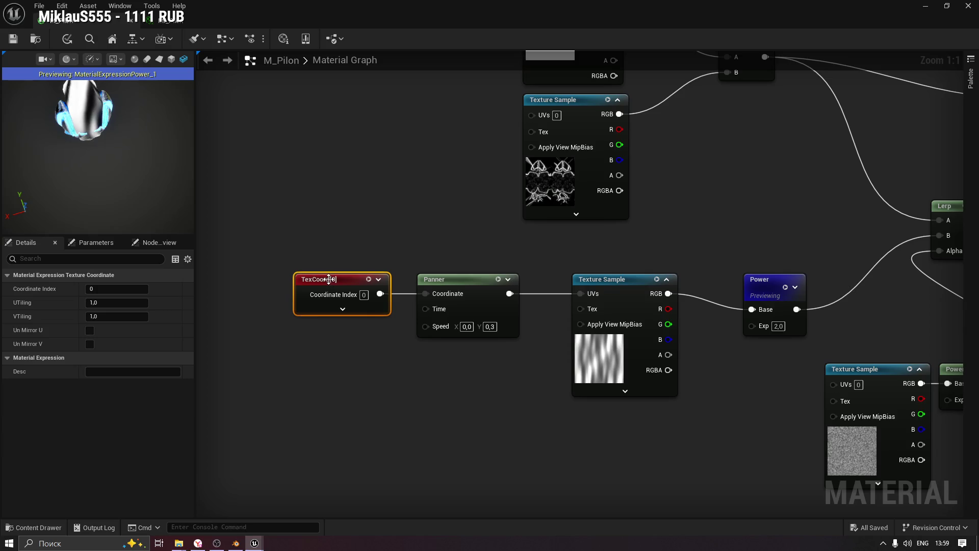
pyautogui.click(436, 317)
pyautogui.click(430, 396)
# Add a Multiply node fed by TexCoord[0] and set its B value to 2.
pyautogui.click(436, 389)
pyautogui.moveTo(449, 384)
pyautogui.mouseDown()
pyautogui.moveTo(525, 362)
pyautogui.moveTo(500, 362)
pyautogui.mouseUp()
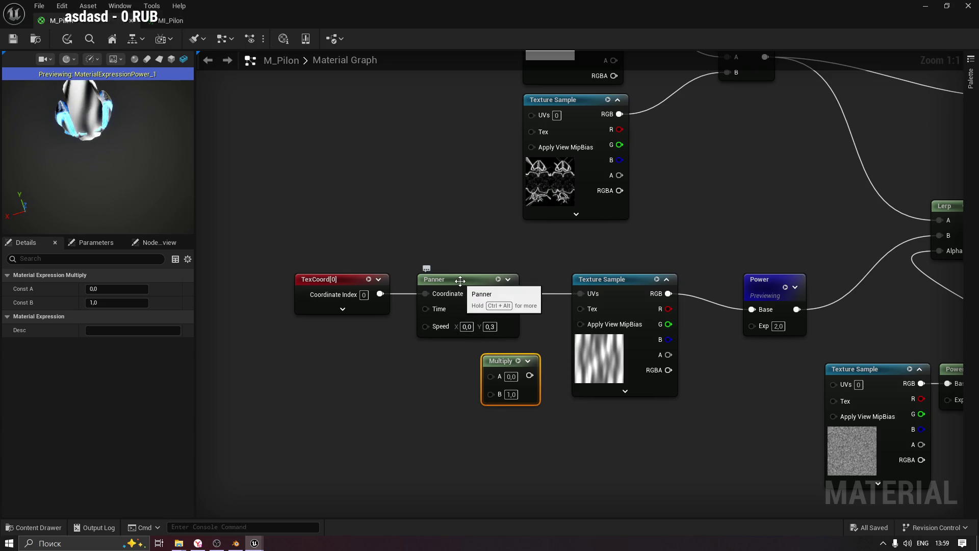
pyautogui.moveTo(344, 279); pyautogui.dragTo(279, 280)
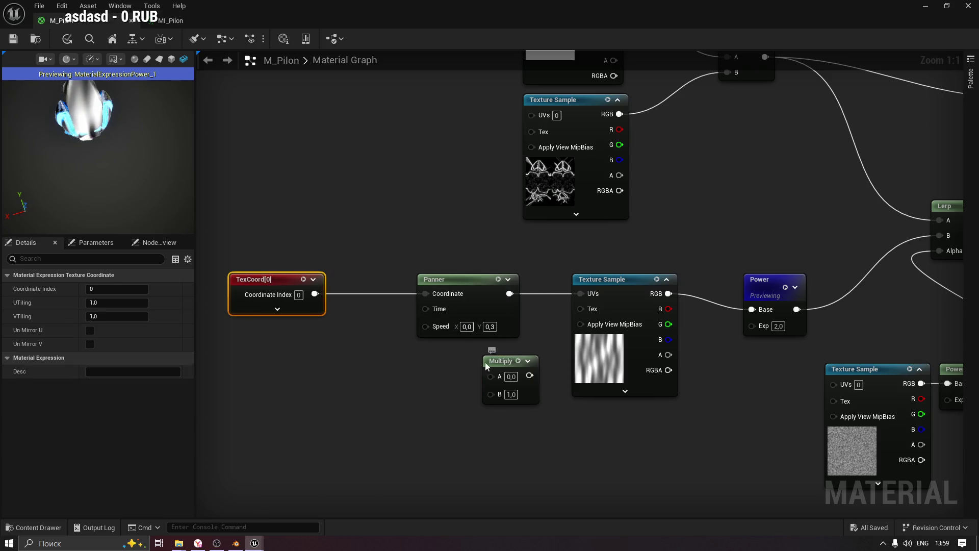
pyautogui.moveTo(503, 360); pyautogui.dragTo(323, 336)
pyautogui.moveTo(314, 294)
pyautogui.mouseDown()
pyautogui.moveTo(323, 352)
pyautogui.moveTo(359, 312)
pyautogui.moveTo(424, 293)
pyautogui.mouseUp()
pyautogui.moveTo(358, 311); pyautogui.dragTo(361, 287)
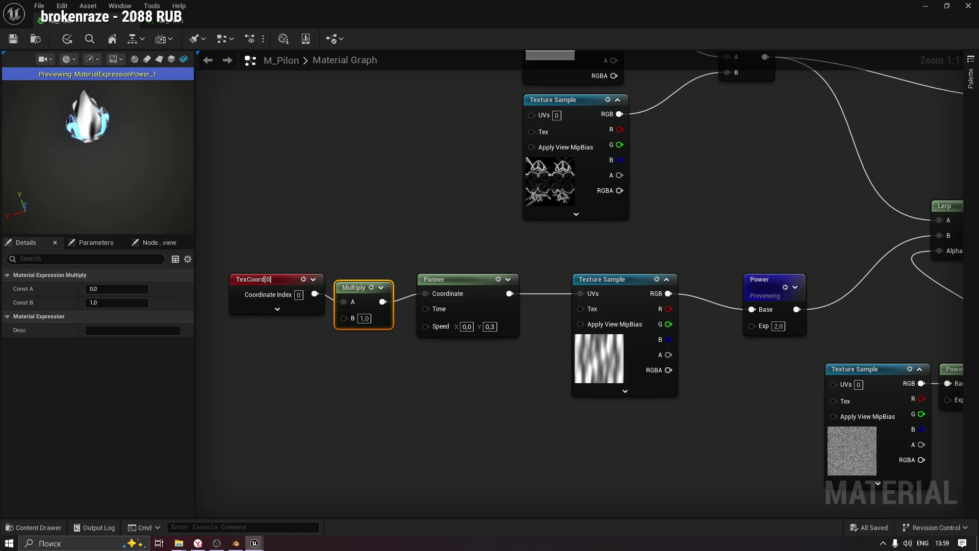
pyautogui.click(364, 318)
pyautogui.write('2')
pyautogui.click(369, 350)
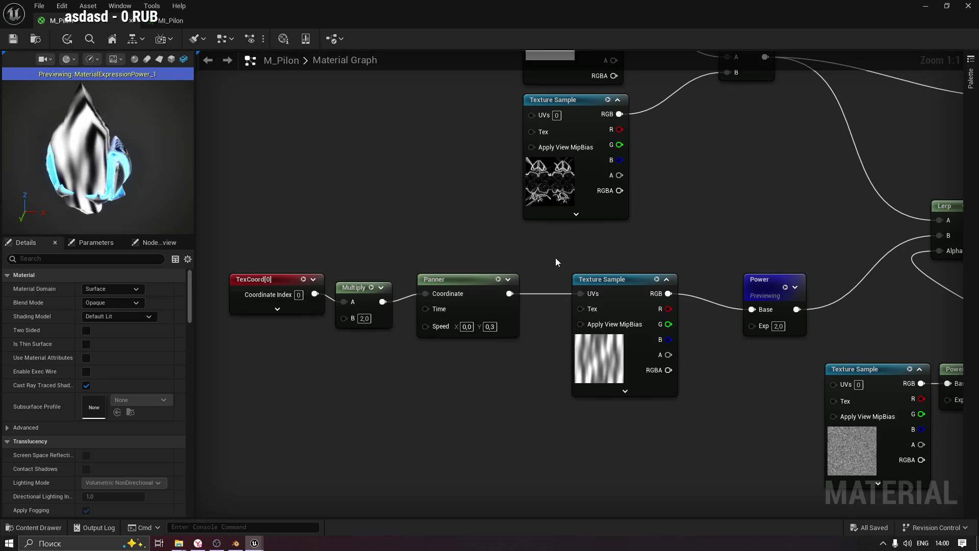
# Tidy the TexCoord[0], Multiply and Panner positions and select all three.
pyautogui.moveTo(555, 258); pyautogui.dragTo(449, 259)
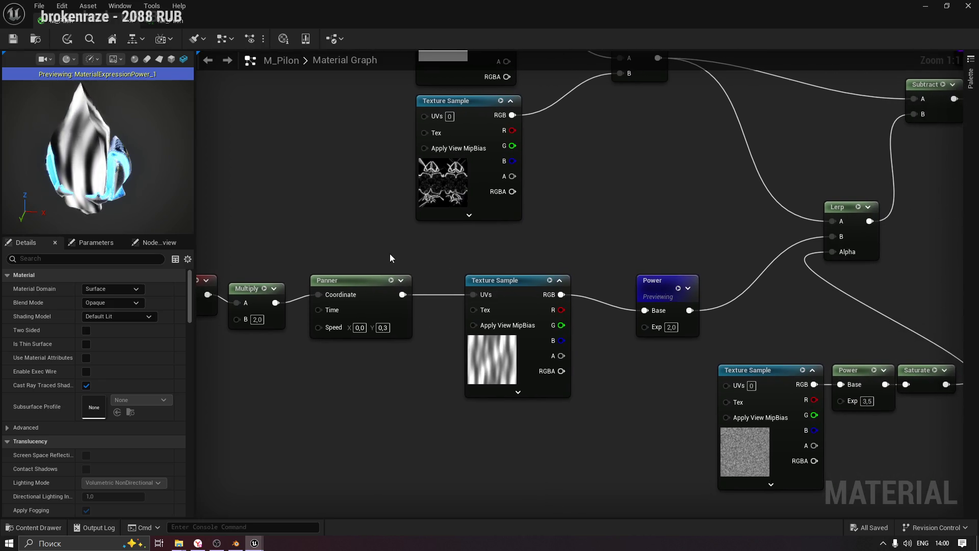
pyautogui.moveTo(369, 280); pyautogui.dragTo(456, 267)
pyautogui.moveTo(339, 278); pyautogui.dragTo(359, 268)
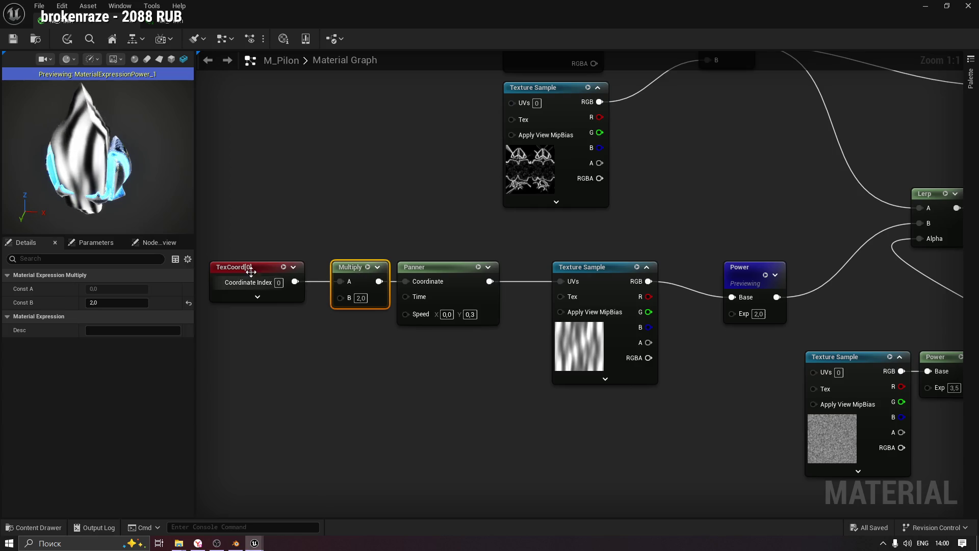
pyautogui.moveTo(250, 267); pyautogui.dragTo(264, 268)
pyautogui.moveTo(340, 287); pyautogui.dragTo(436, 329)
pyautogui.rightClick(431, 270)
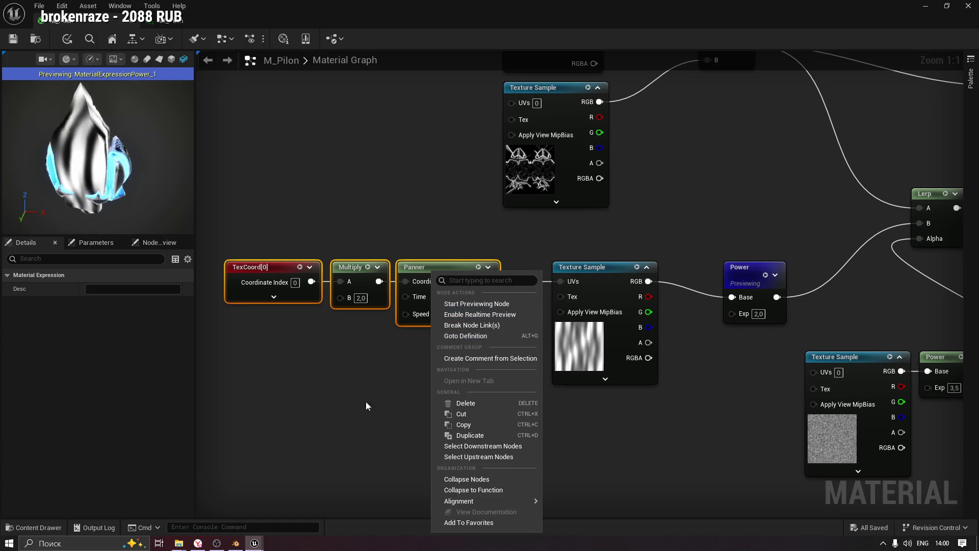
# Align TexCoord[0], Multiply and Panner along their top edges.
pyautogui.moveTo(488, 499)
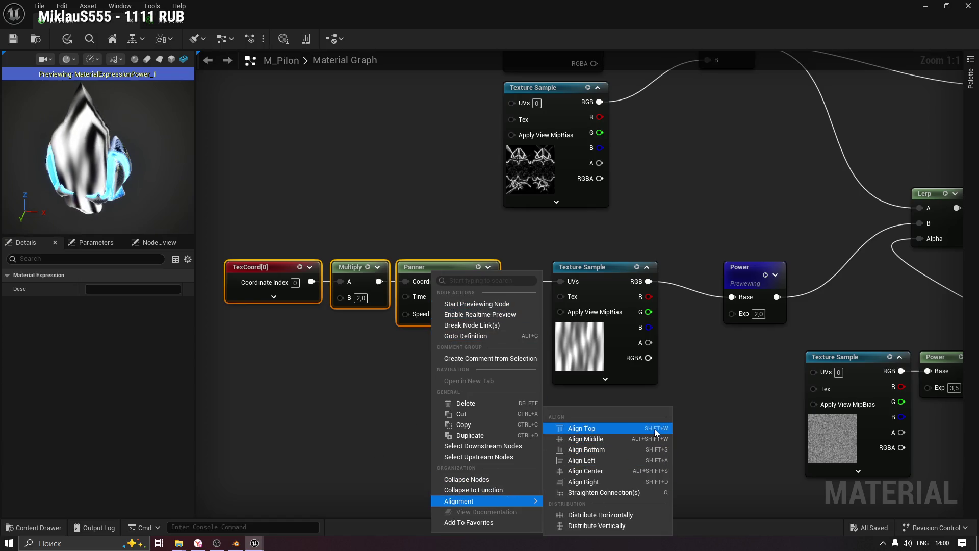
pyautogui.click(347, 362)
pyautogui.moveTo(380, 362); pyautogui.dragTo(221, 258)
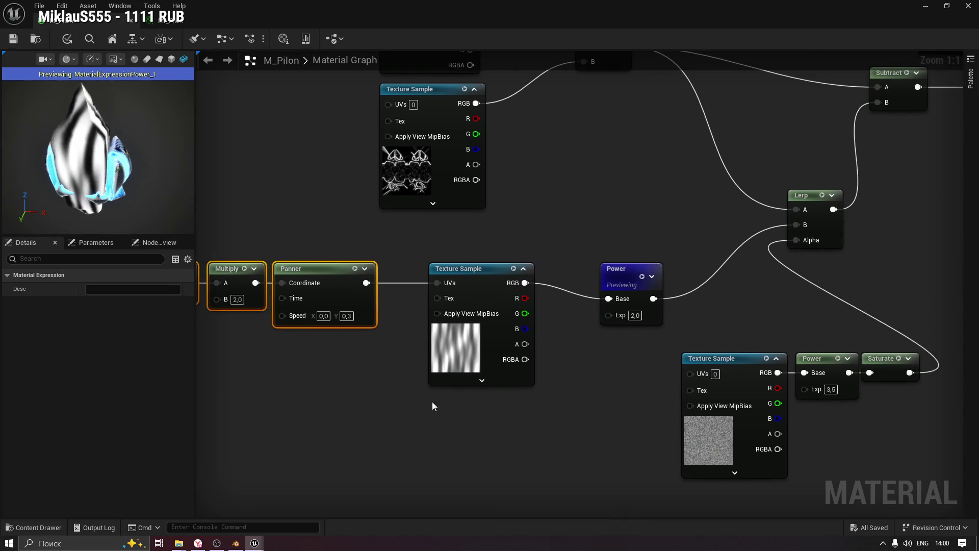
# Pan past the noise Texture Sample, Power and Saturate nodes to the Lerp and Subtract area.
pyautogui.moveTo(598, 375)
pyautogui.mouseDown()
pyautogui.moveTo(581, 340)
pyautogui.moveTo(473, 330)
pyautogui.mouseUp()
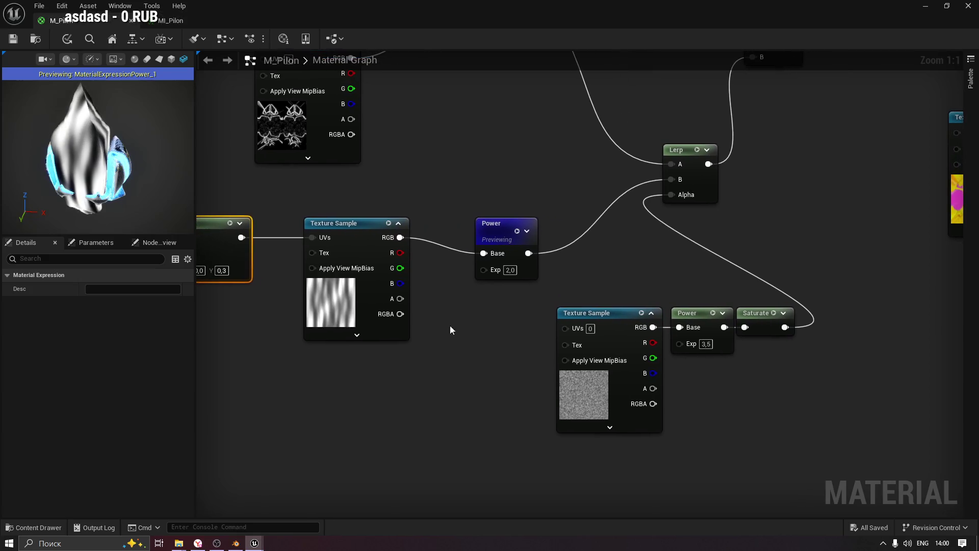
pyautogui.moveTo(432, 359); pyautogui.dragTo(855, 306)
pyautogui.click(490, 363)
pyautogui.moveTo(470, 341); pyautogui.dragTo(637, 365)
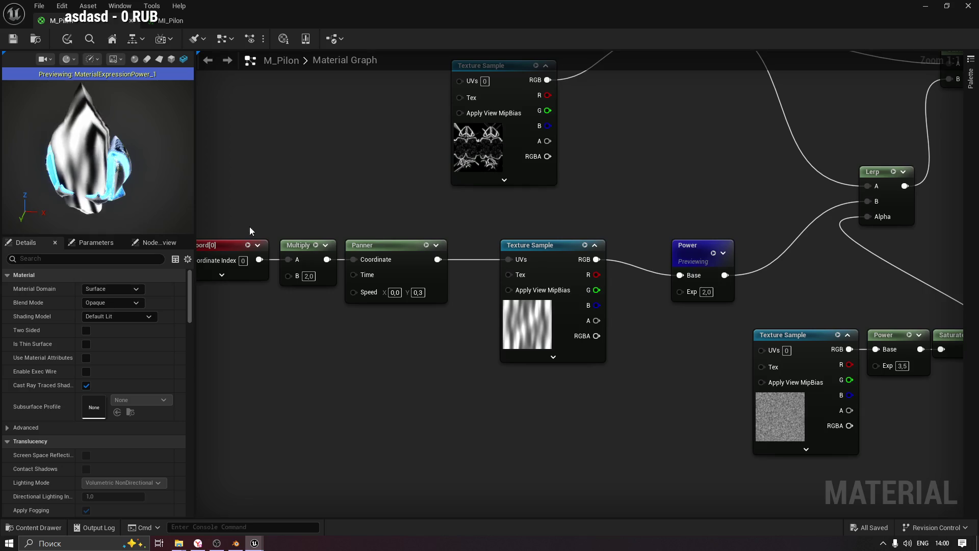
pyautogui.moveTo(327, 200)
pyautogui.mouseDown()
pyautogui.moveTo(390, 193)
pyautogui.moveTo(282, 196)
pyautogui.moveTo(527, 222)
pyautogui.moveTo(367, 252)
pyautogui.moveTo(575, 186)
pyautogui.moveTo(600, 163)
pyautogui.mouseUp()
# Preview the Subtract, Lerp and noise Power node outputs on the mesh.
pyautogui.press('space')
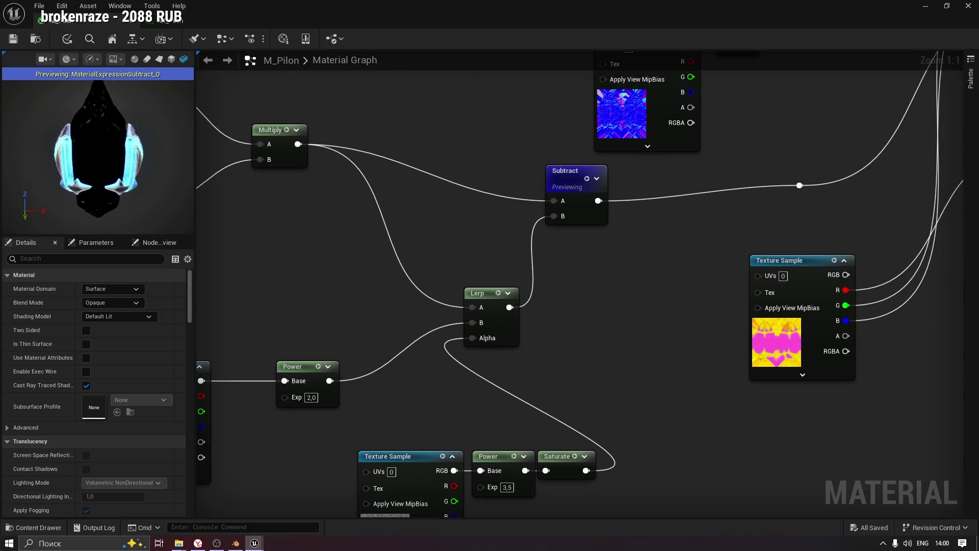
pyautogui.moveTo(109, 197); pyautogui.dragTo(108, 196)
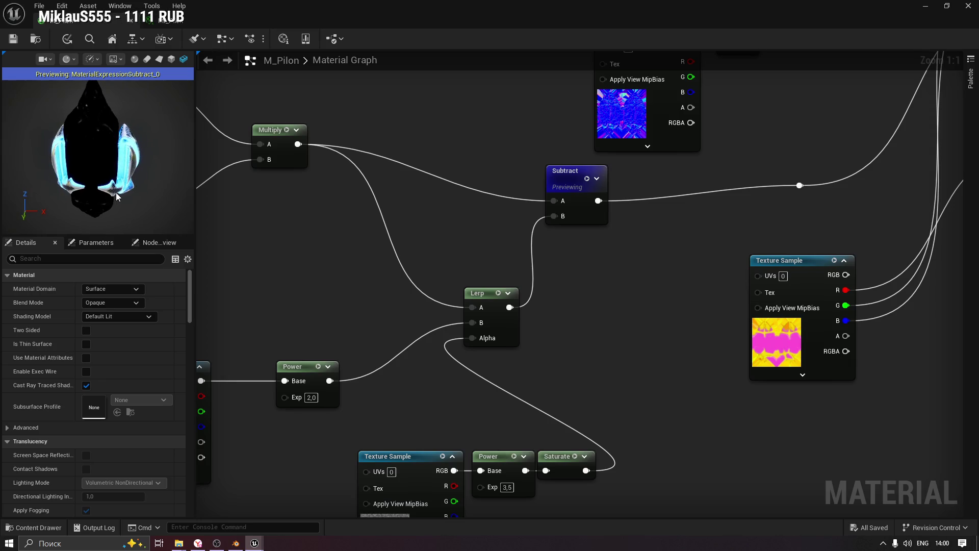
pyautogui.click(497, 296)
pyautogui.press('space')
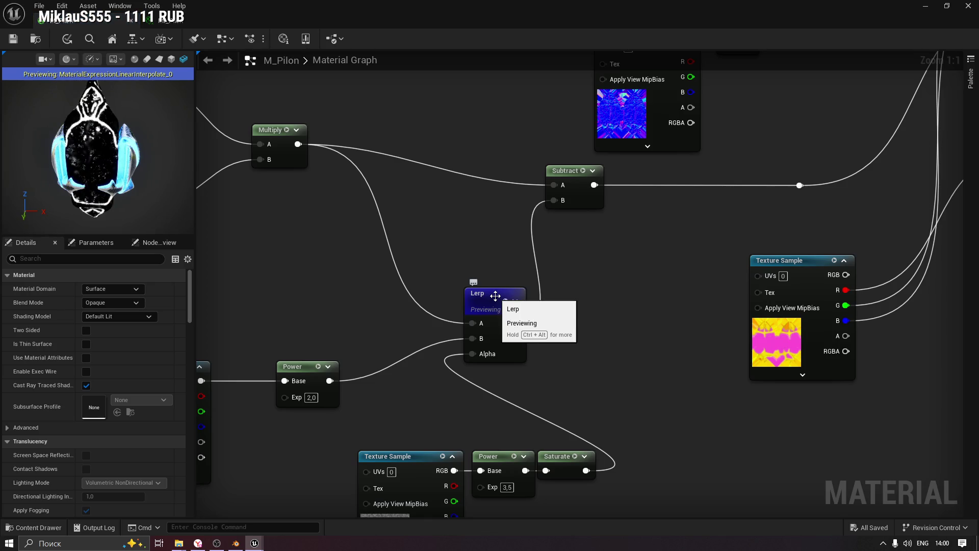
pyautogui.moveTo(512, 489)
pyautogui.mouseDown()
pyautogui.moveTo(500, 392)
pyautogui.moveTo(485, 381)
pyautogui.mouseUp()
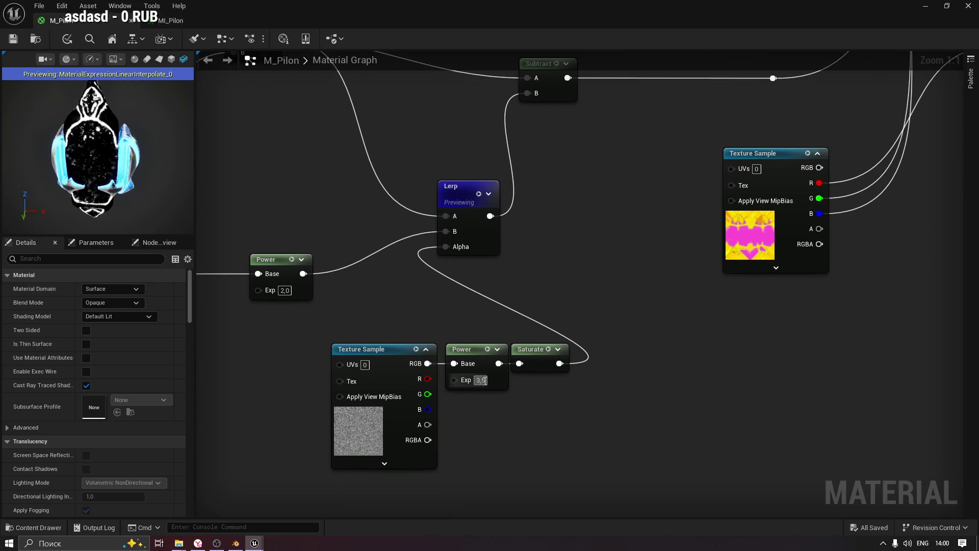
pyautogui.click(488, 350)
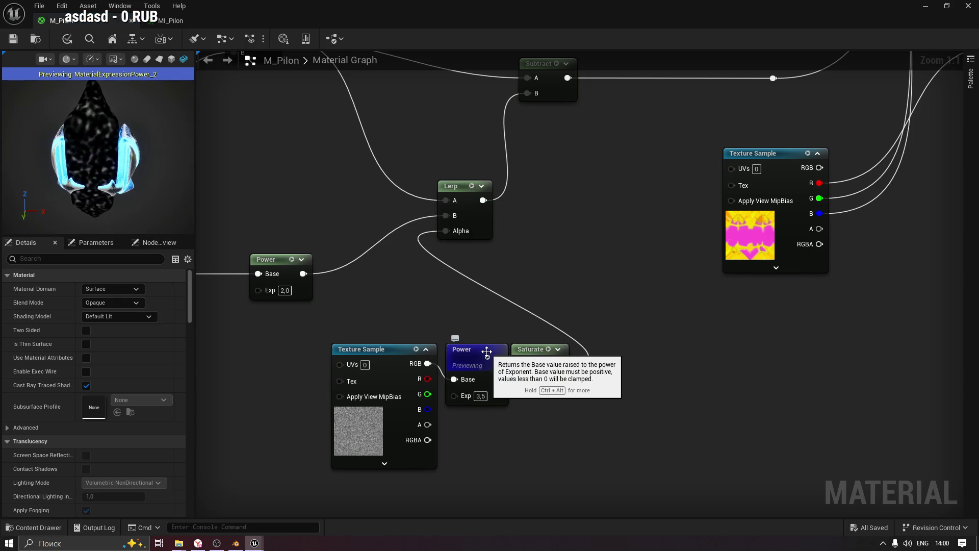
# Preview the first Power and Multiply nodes, then settle on the Subtract result.
pyautogui.moveTo(323, 206); pyautogui.dragTo(467, 275)
pyautogui.click(436, 329)
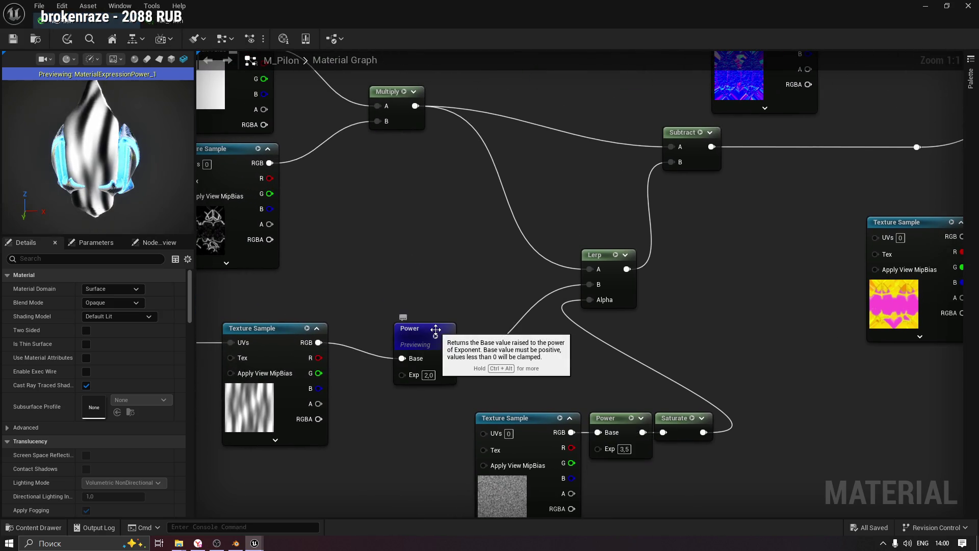
pyautogui.moveTo(436, 329); pyautogui.dragTo(438, 388)
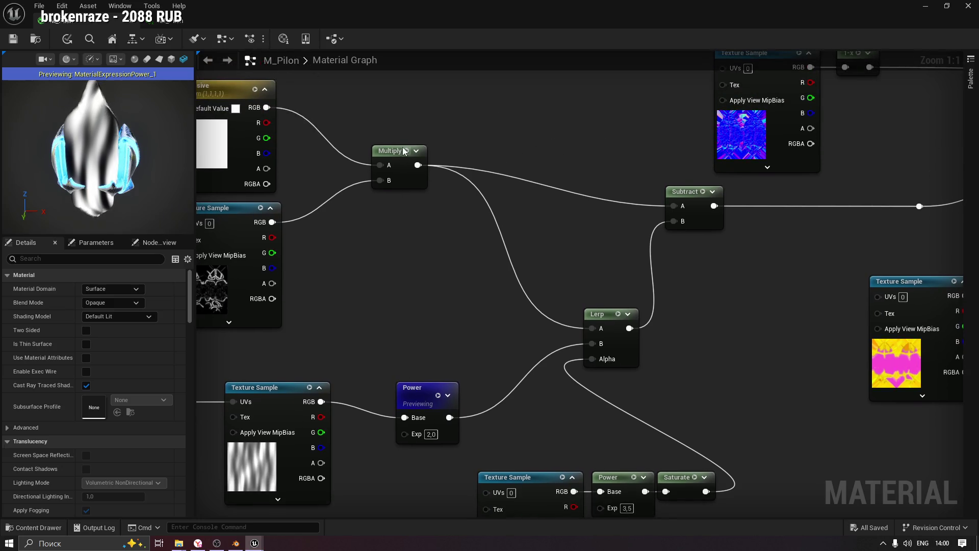
pyautogui.click(406, 150)
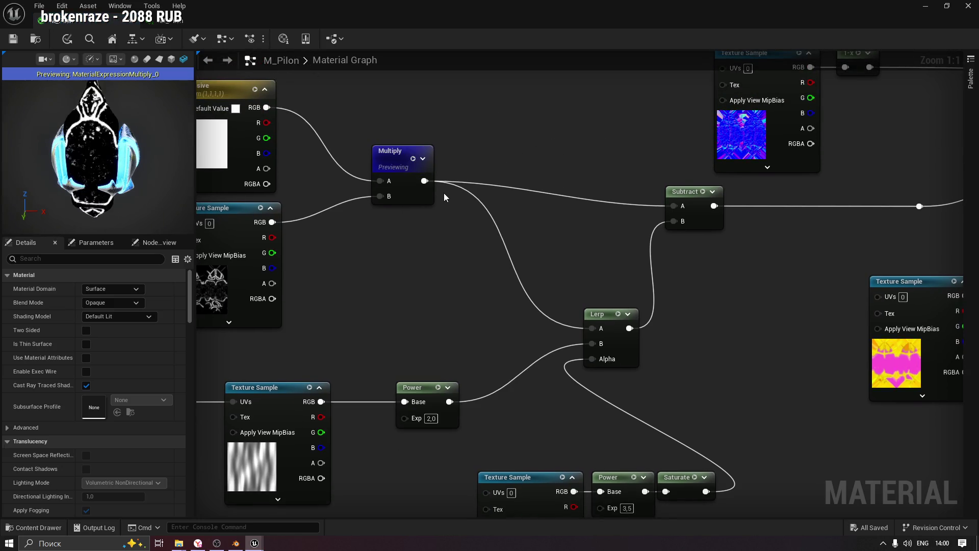
pyautogui.moveTo(597, 161); pyautogui.dragTo(482, 158)
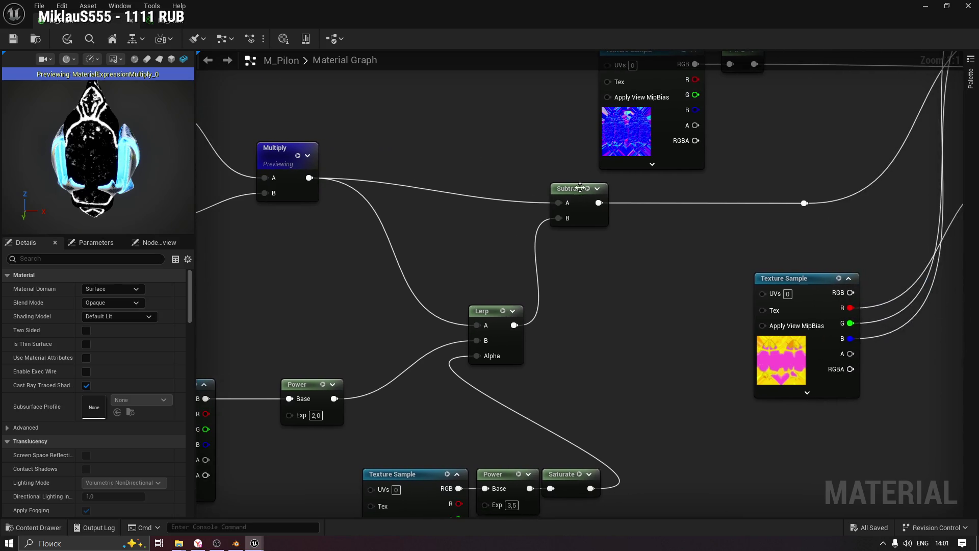
pyautogui.click(588, 187)
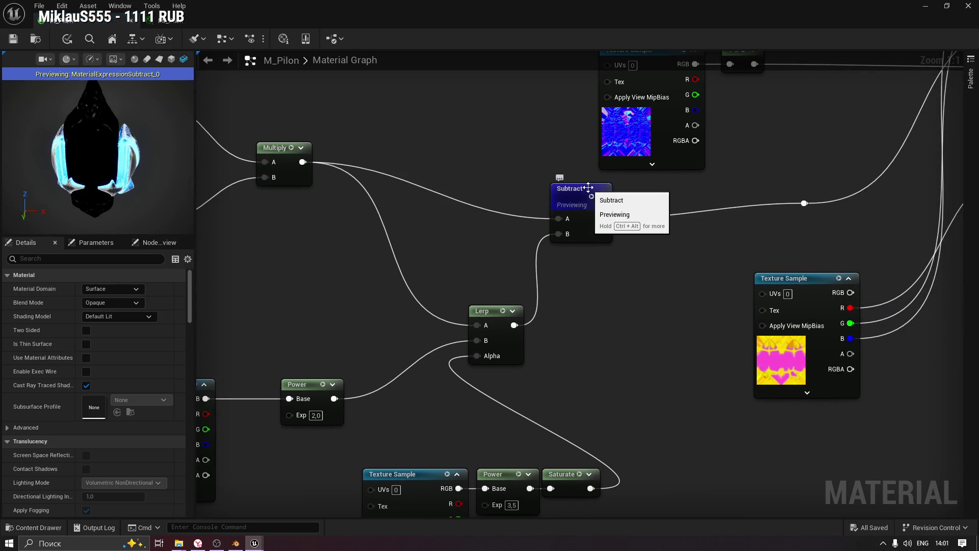
pyautogui.moveTo(127, 173); pyautogui.dragTo(76, 175)
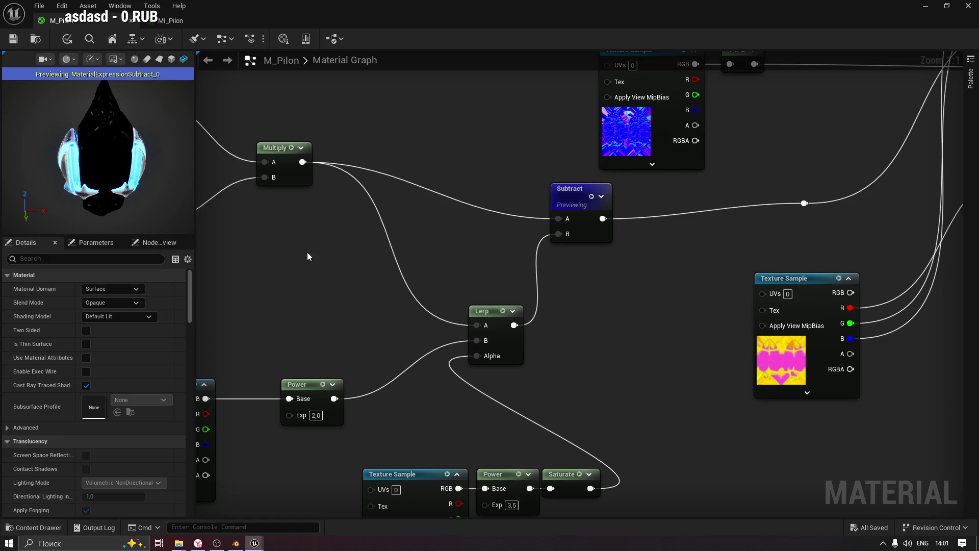
pyautogui.moveTo(463, 239)
pyautogui.mouseDown()
pyautogui.moveTo(350, 243)
pyautogui.moveTo(409, 273)
pyautogui.mouseUp()
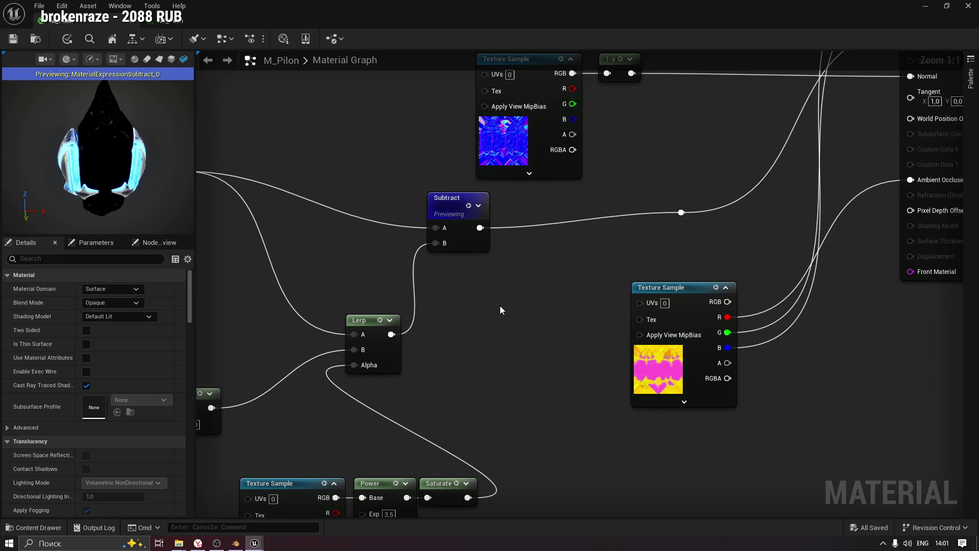
# Add a Multiply node fed by Subtract and set its B to 15, after trying 2 and 4.
pyautogui.moveTo(516, 283); pyautogui.dragTo(502, 290)
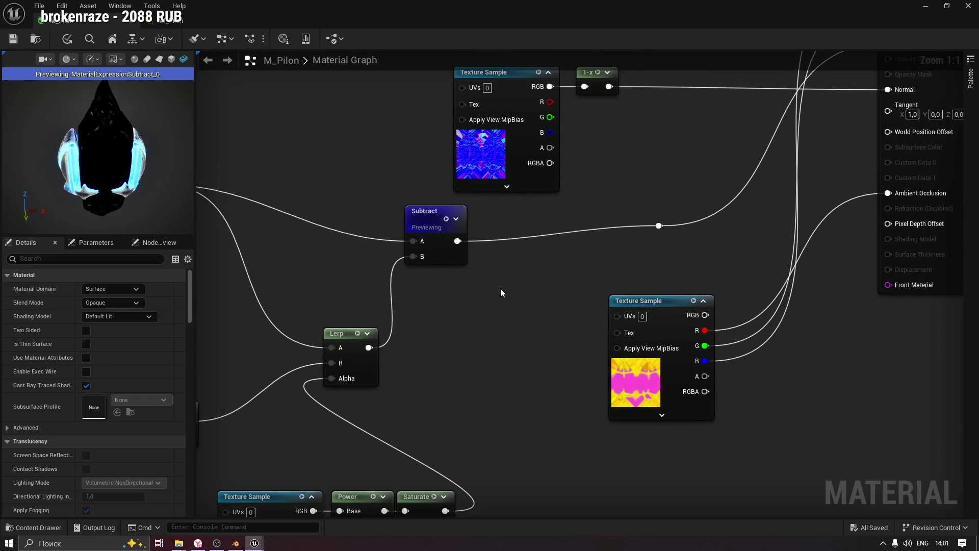
pyautogui.click(495, 254)
pyautogui.moveTo(519, 258); pyautogui.dragTo(533, 249)
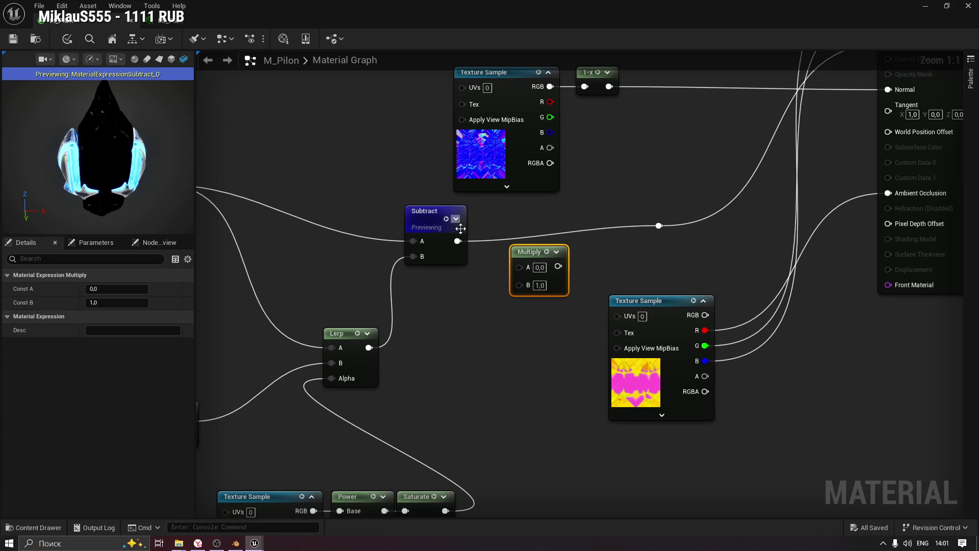
pyautogui.moveTo(457, 241)
pyautogui.mouseDown()
pyautogui.moveTo(519, 266)
pyautogui.moveTo(547, 248)
pyautogui.mouseUp()
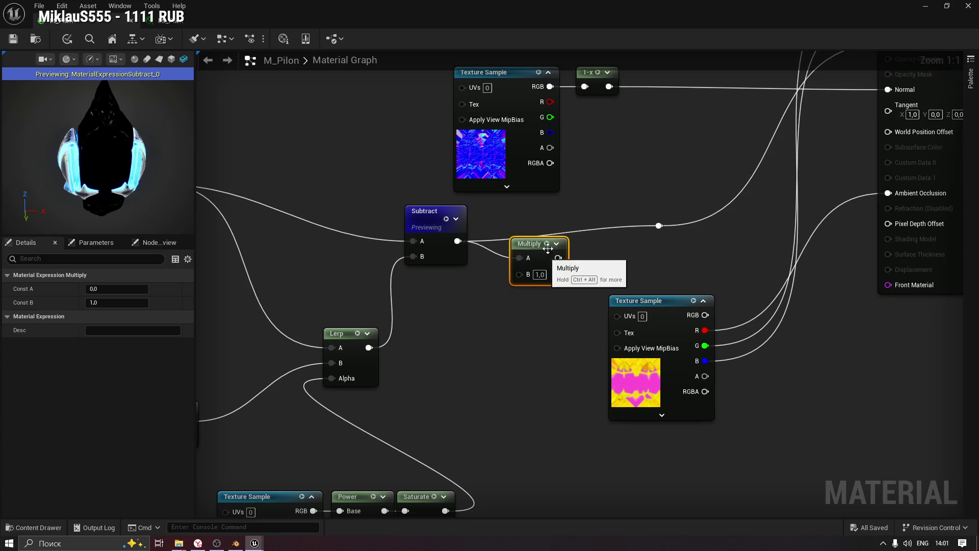
pyautogui.click(547, 244)
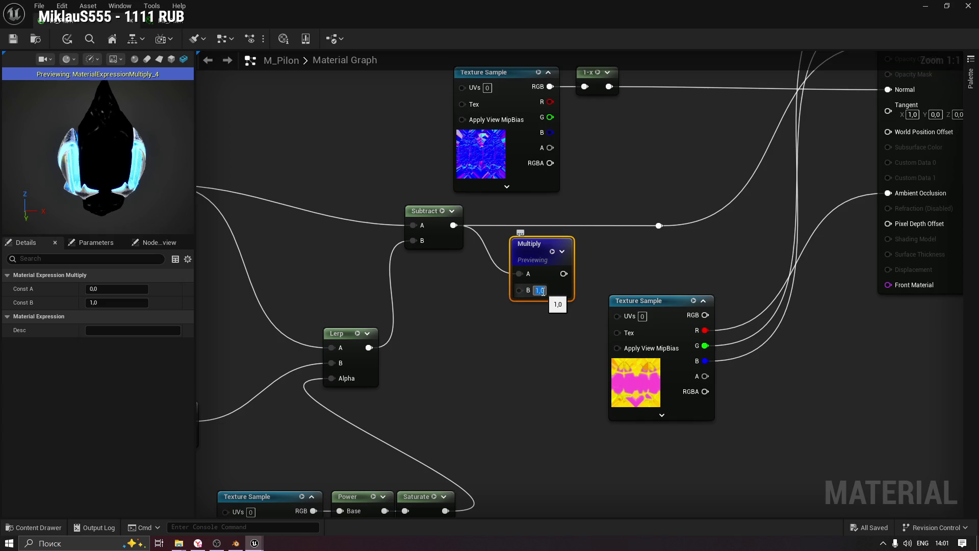
pyautogui.write('2')
pyautogui.press('Return')
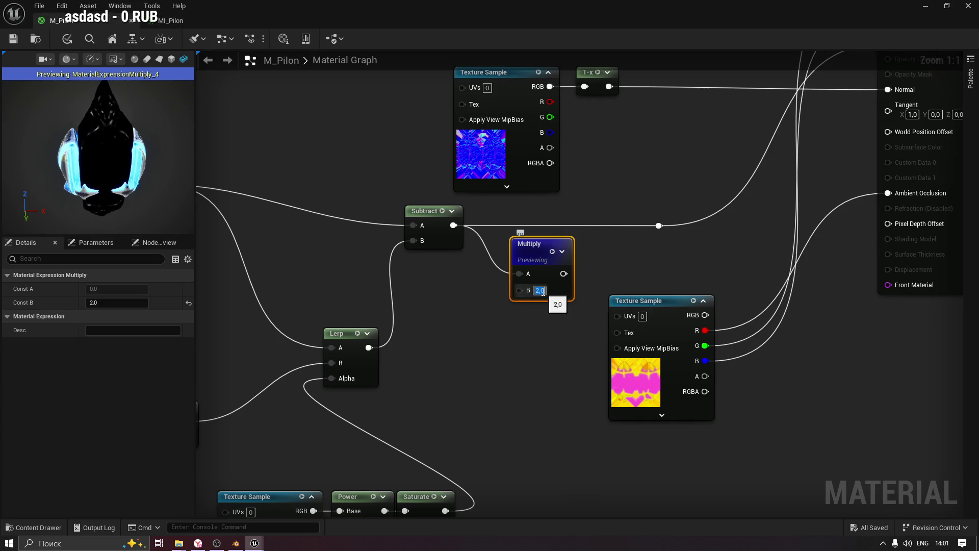
pyautogui.write('4')
pyautogui.press('Return')
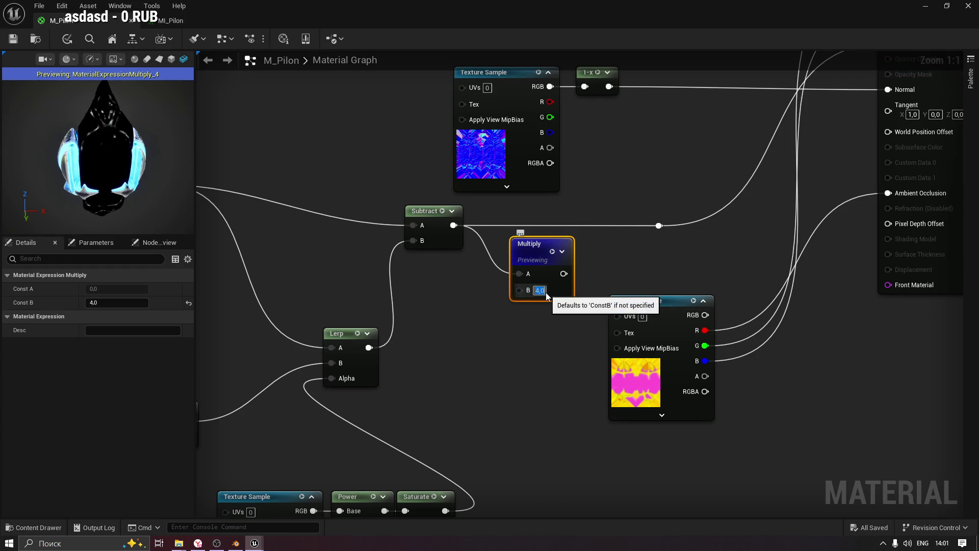
pyautogui.write('15')
pyautogui.press('Return')
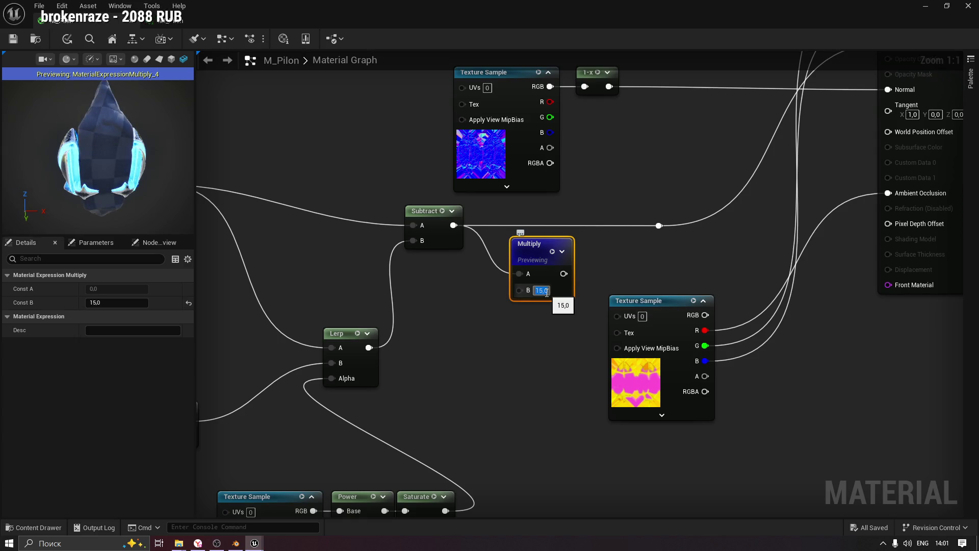
pyautogui.press('Return')
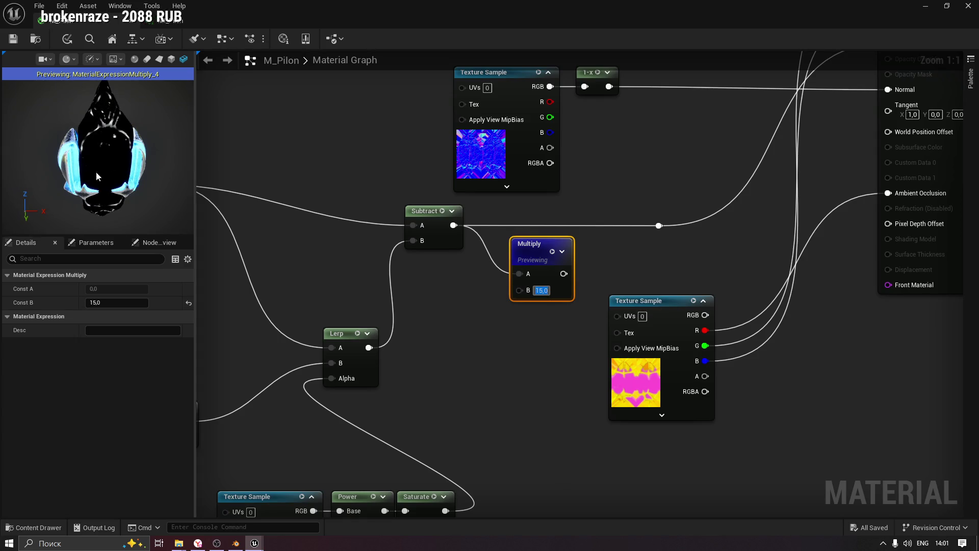
# Route the Multiply output into the reroute node and apply the M_Pilon changes.
pyautogui.moveTo(143, 153); pyautogui.dragTo(117, 148)
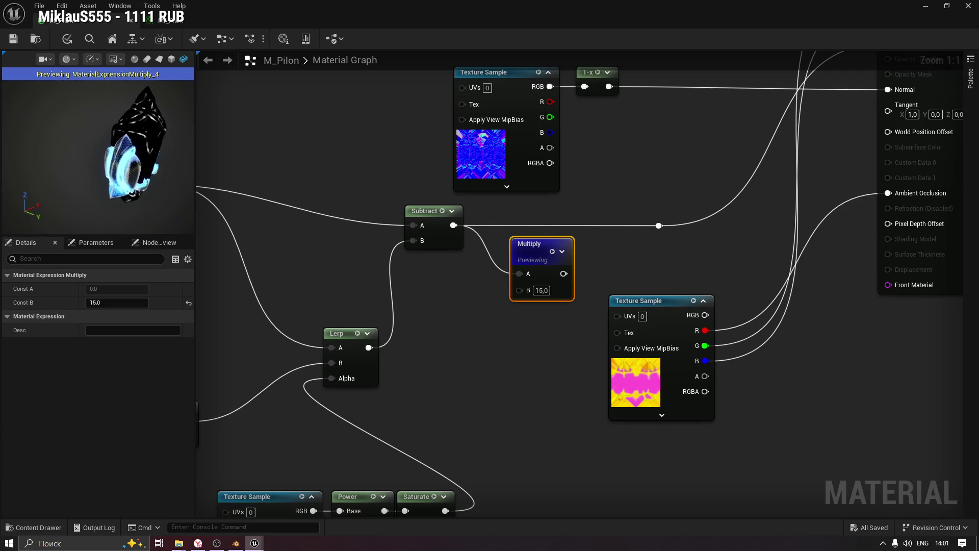
pyautogui.moveTo(76, 171); pyautogui.dragTo(77, 170)
pyautogui.moveTo(564, 274); pyautogui.dragTo(659, 226)
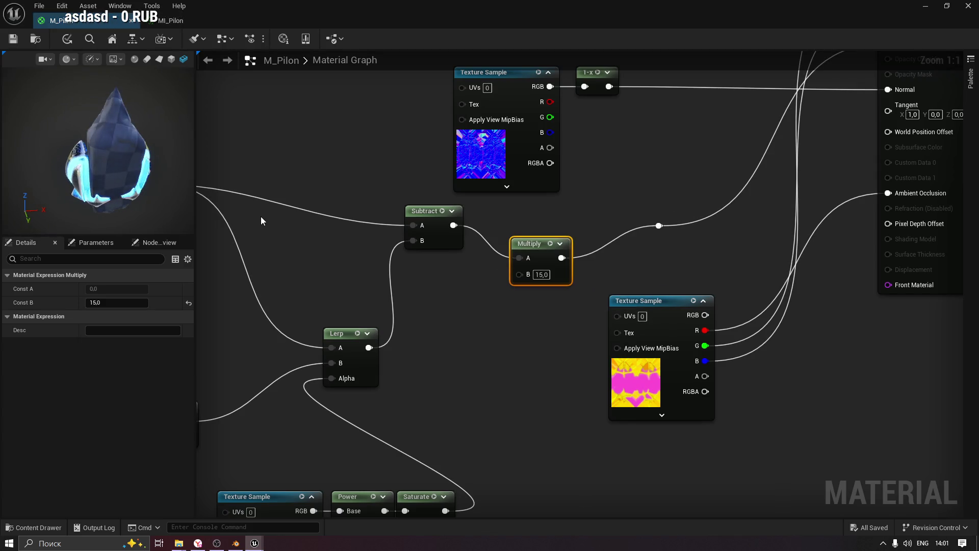
pyautogui.moveTo(156, 189)
pyautogui.mouseDown()
pyautogui.moveTo(112, 190)
pyautogui.moveTo(128, 169)
pyautogui.moveTo(10, 16)
pyautogui.mouseUp()
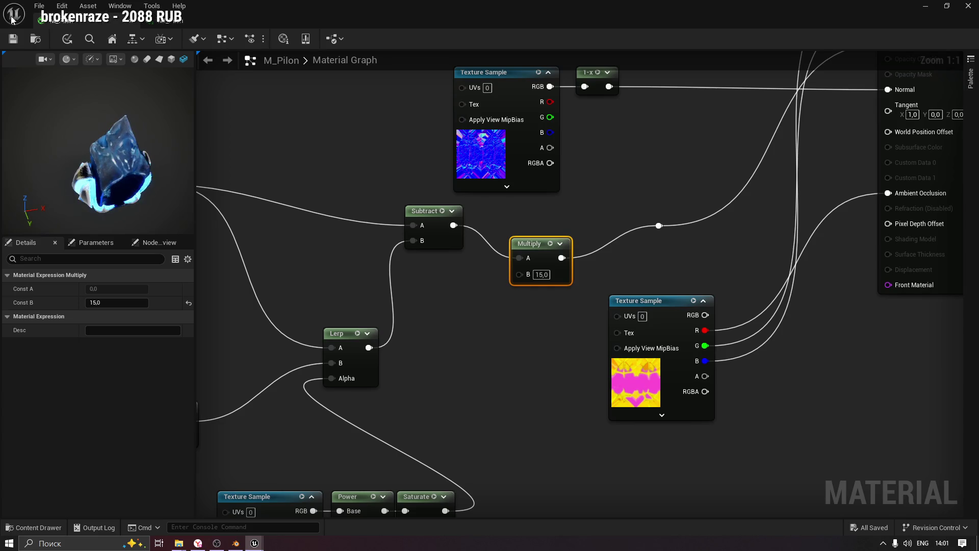
pyautogui.hotkey('ctrl', 's')
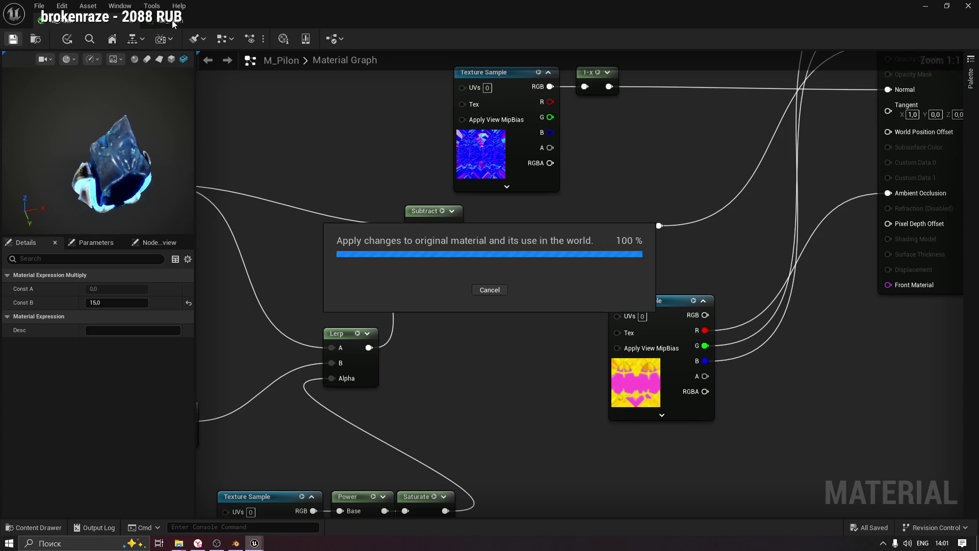
# Check the MI_Pilon preview and close its editor.
pyautogui.click(172, 21)
pyautogui.moveTo(193, 298)
pyautogui.mouseDown()
pyautogui.moveTo(179, 298)
pyautogui.moveTo(193, 298)
pyautogui.mouseUp()
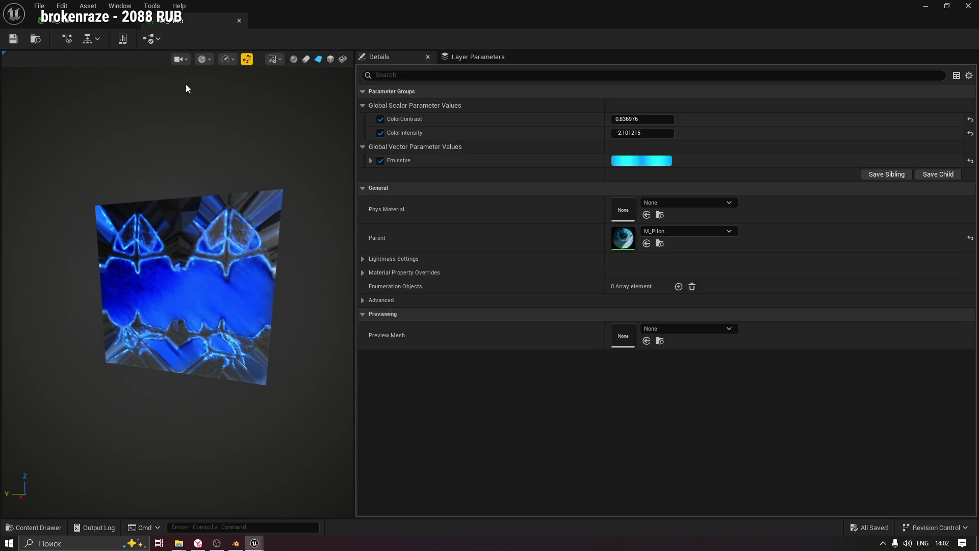
pyautogui.click(239, 21)
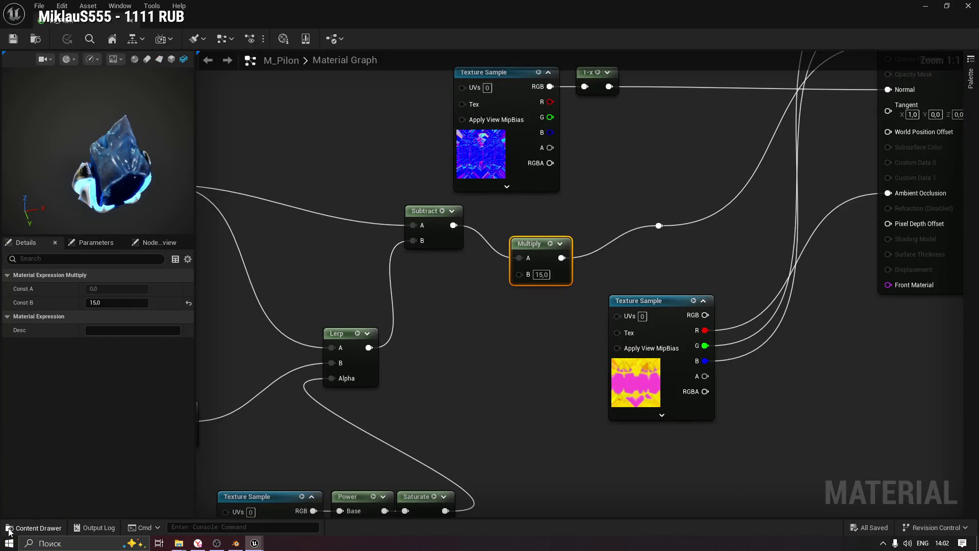
# In the content drawer, find MI_Pilon's parent M_Pilon and select the Pilon mesh.
pyautogui.click(8, 533)
pyautogui.click(336, 482)
pyautogui.click(312, 400)
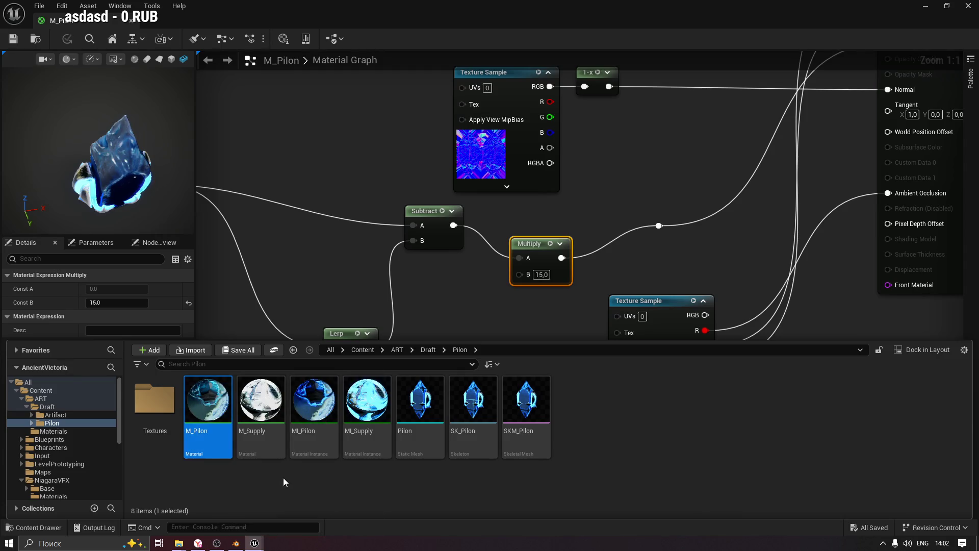
pyautogui.click(210, 405)
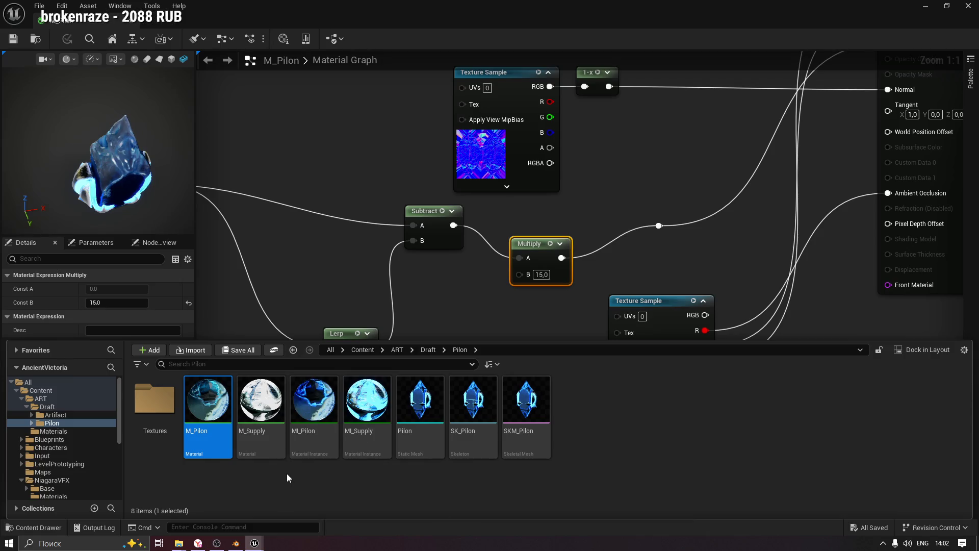
pyautogui.rightClick(311, 403)
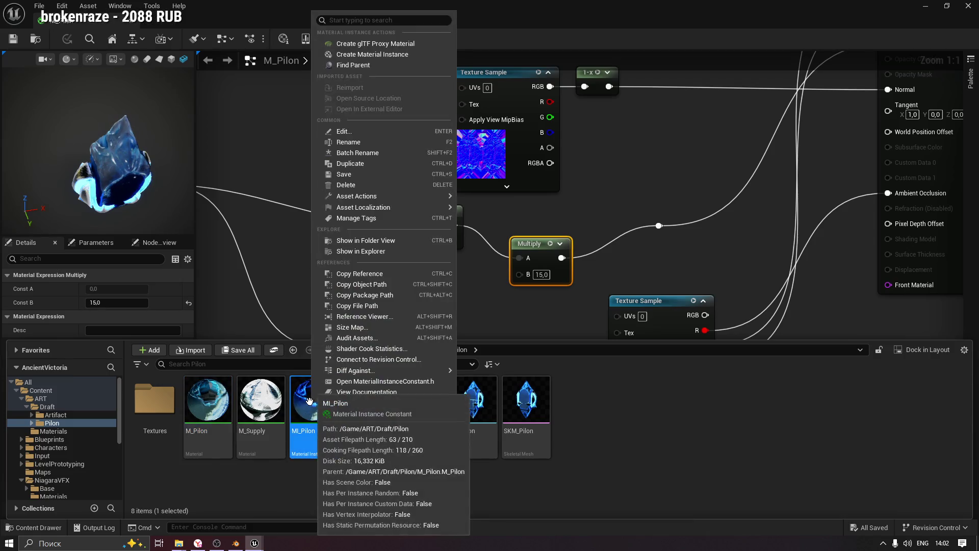
pyautogui.click(374, 64)
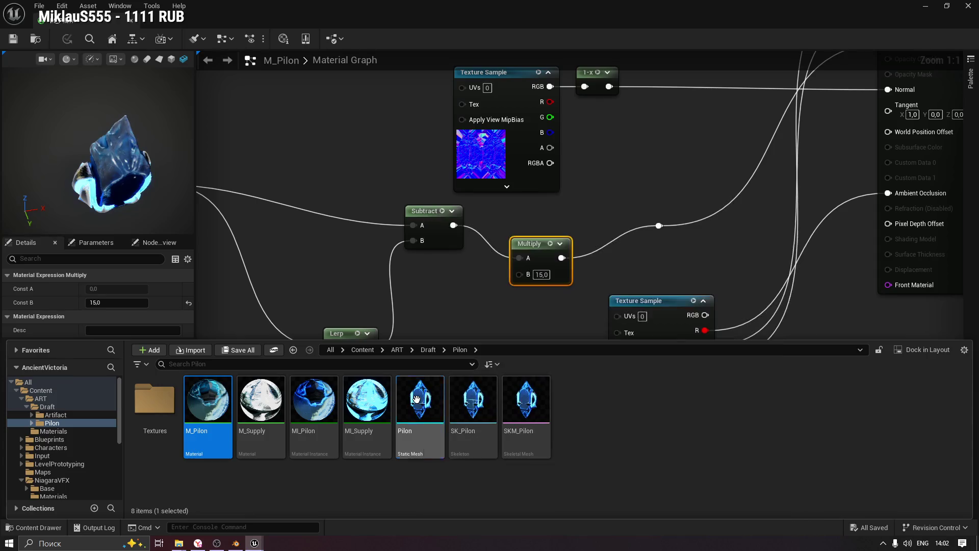
pyautogui.click(417, 398)
# Inspect the Pilon static mesh close up in its editor, then return to the M_Pilon graph.
pyautogui.doubleClick(418, 404)
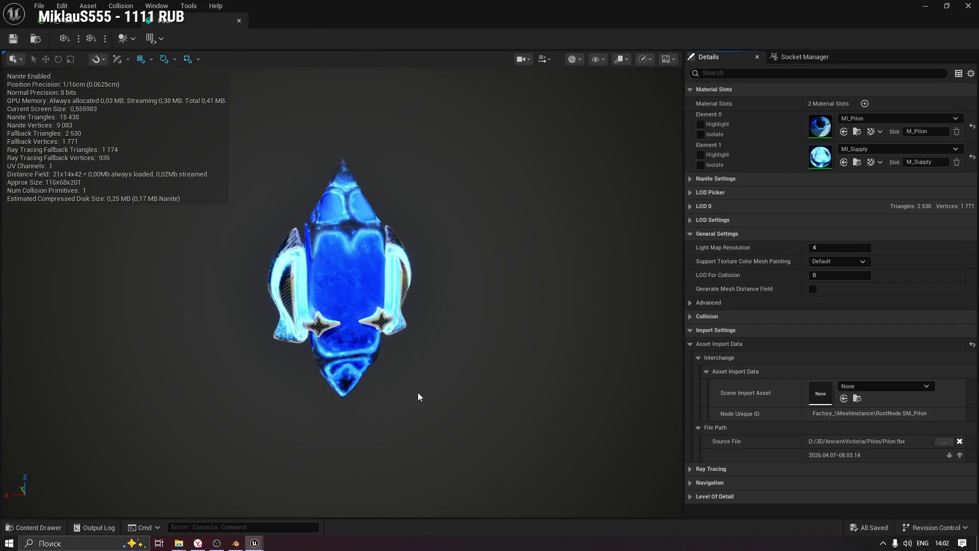
pyautogui.scroll(5, 341, 286)
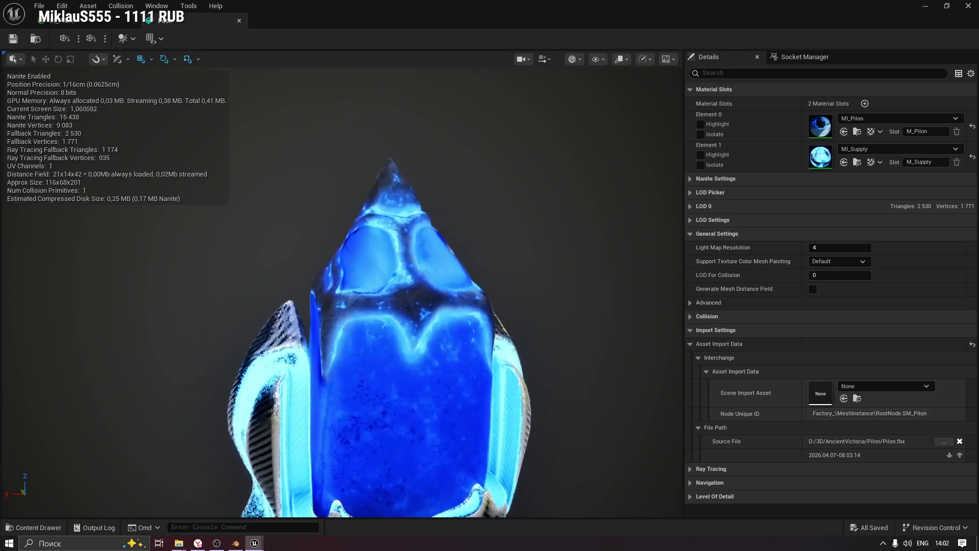
pyautogui.moveTo(433, 265)
pyautogui.mouseDown()
pyautogui.moveTo(520, 268)
pyautogui.moveTo(490, 267)
pyautogui.mouseUp()
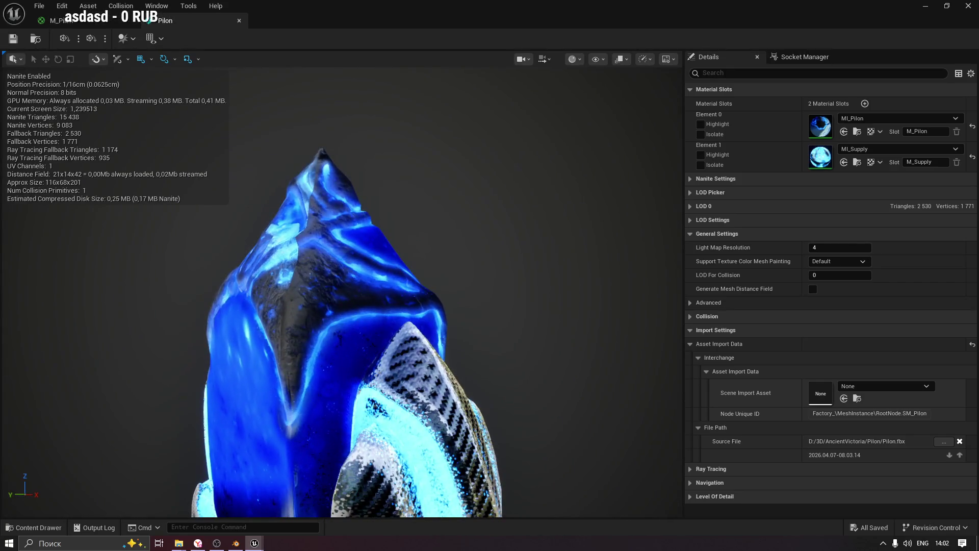
pyautogui.scroll(2, 342, 332)
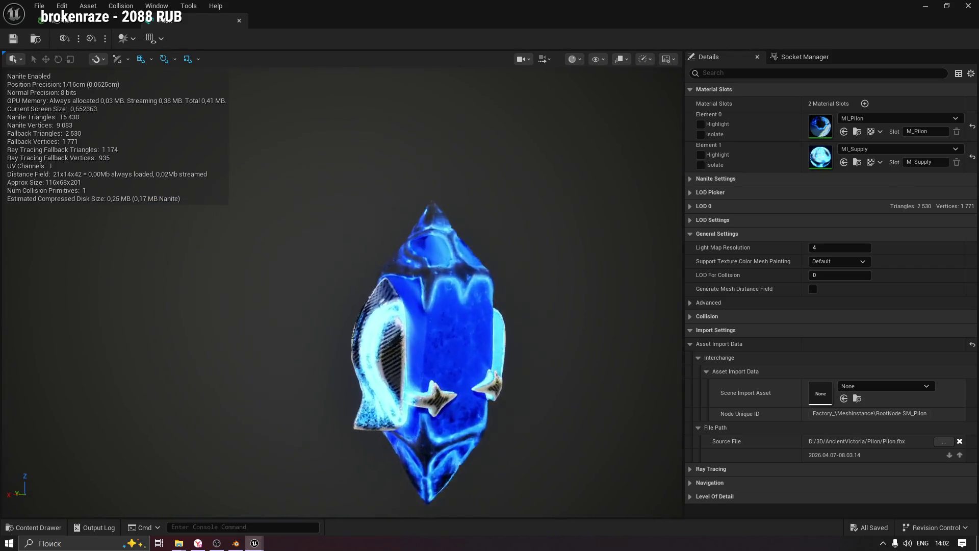
pyautogui.click(87, 24)
pyautogui.hscroll(3, 403, 236)
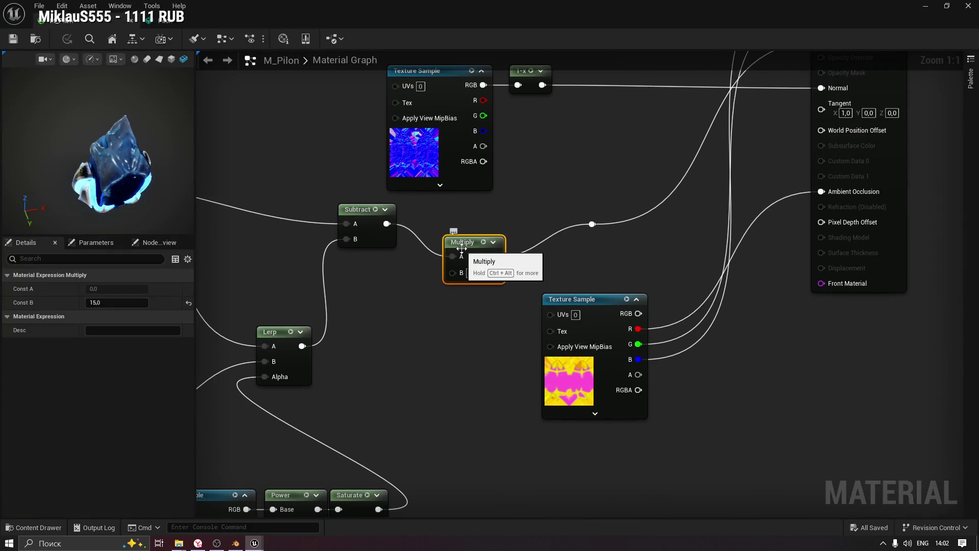
# Delete the Multiply node and wire the Subtract output into the reroute node.
pyautogui.press('Delete')
pyautogui.moveTo(387, 223)
pyautogui.mouseDown()
pyautogui.moveTo(632, 228)
pyautogui.moveTo(592, 225)
pyautogui.mouseUp()
pyautogui.moveTo(424, 265); pyautogui.dragTo(626, 203)
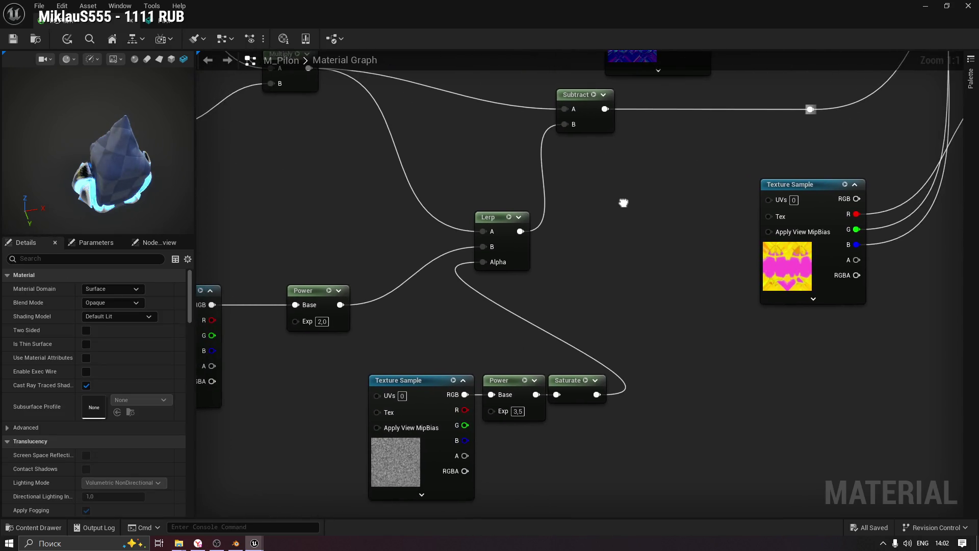
# Preview the noise Power node, try an exponent of 5,0, then settle on 2,0.
pyautogui.click(525, 424)
pyautogui.press('space')
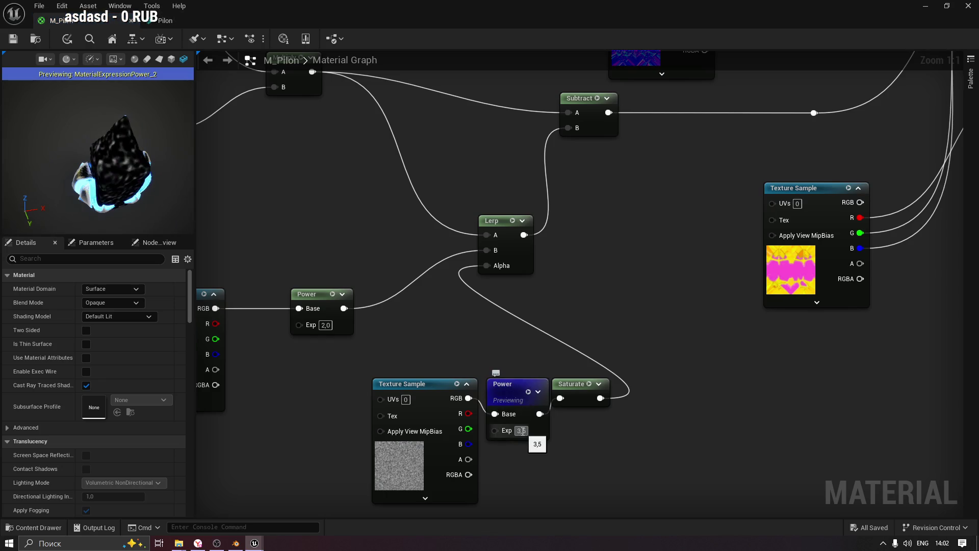
pyautogui.write('5')
pyautogui.press('Return')
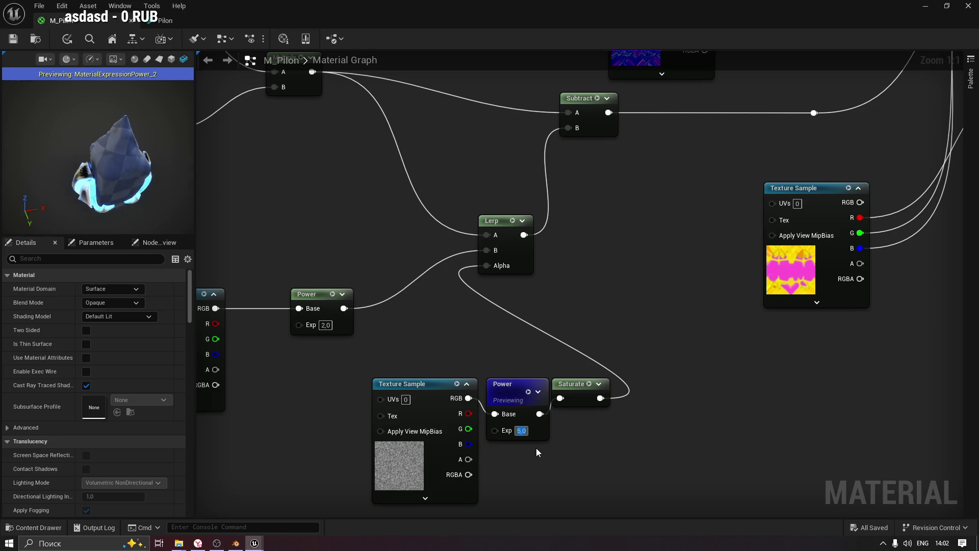
pyautogui.moveTo(150, 197)
pyautogui.mouseDown()
pyautogui.moveTo(102, 196)
pyautogui.moveTo(149, 194)
pyautogui.mouseUp()
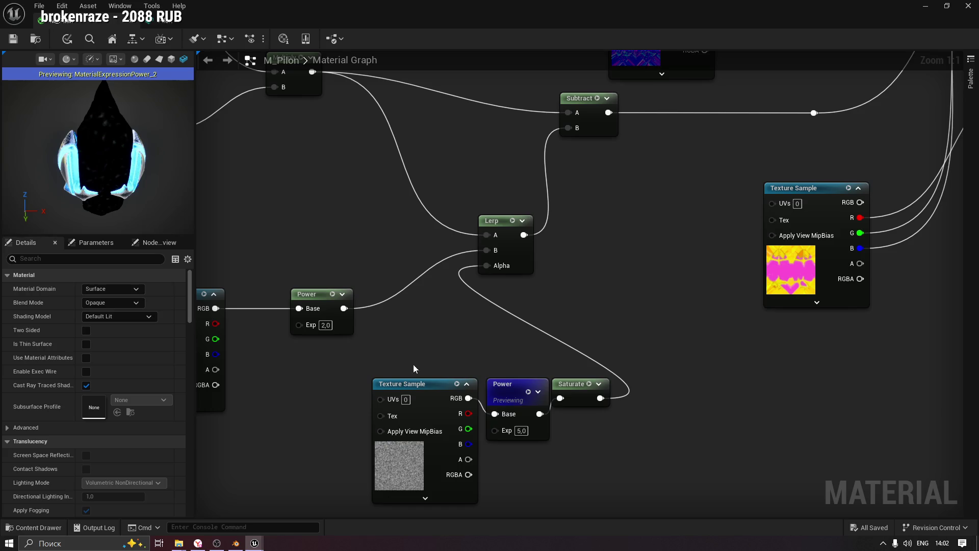
pyautogui.click(521, 431)
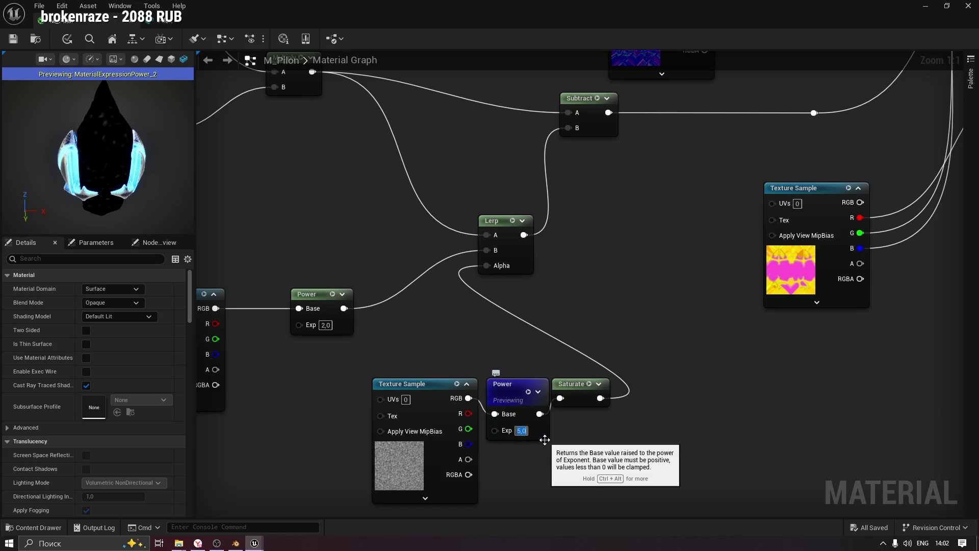
pyautogui.write('2')
pyautogui.press('Return')
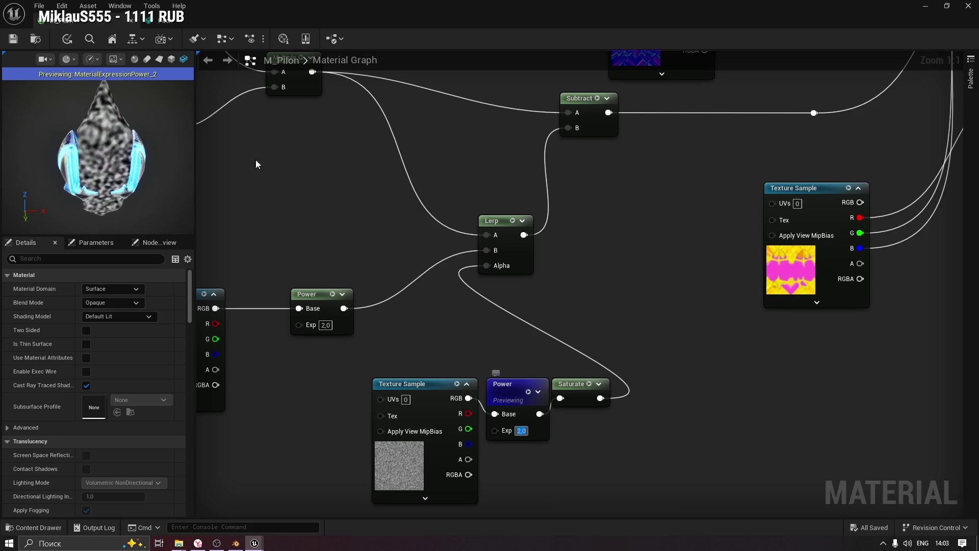
# Preview the Subtract node's result and apply the changes to M_Pilon.
pyautogui.click(597, 98)
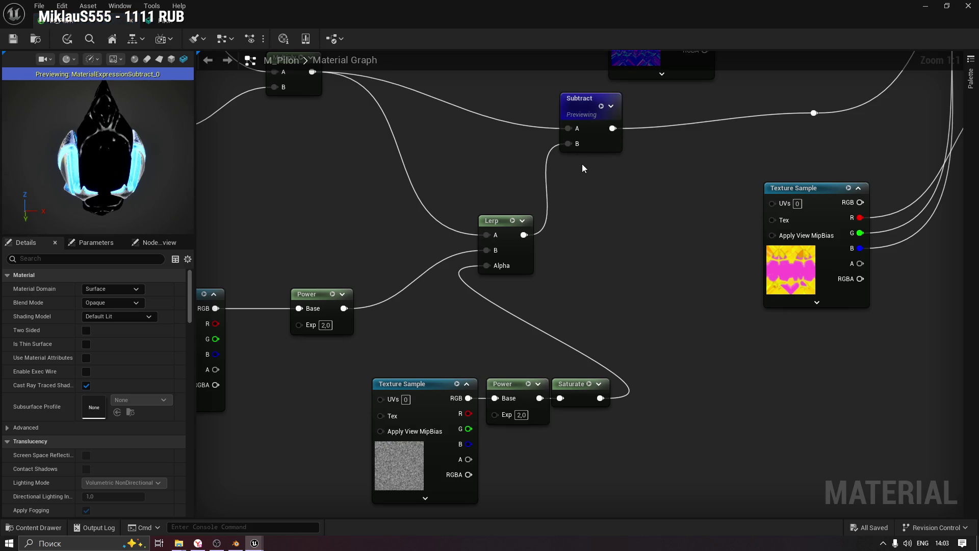
pyautogui.click(13, 41)
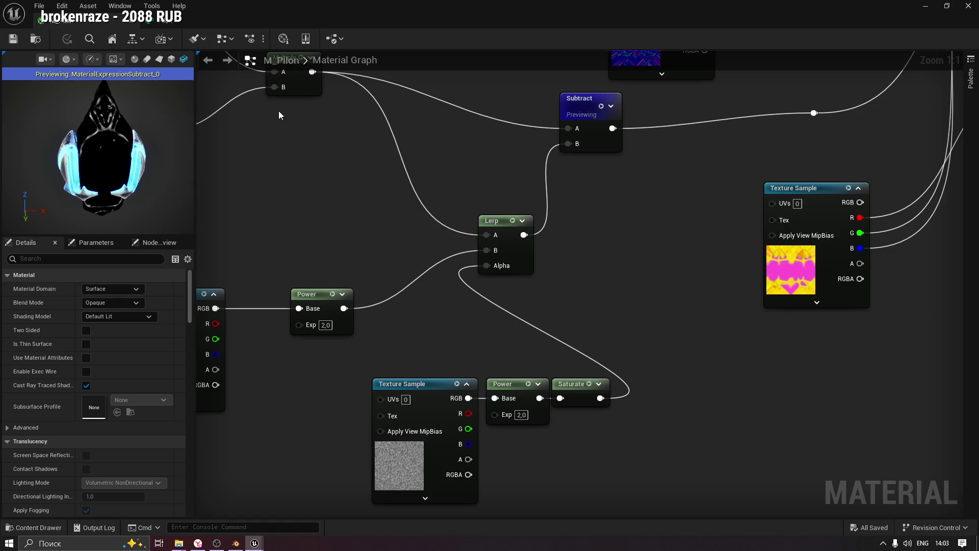
pyautogui.moveTo(366, 157); pyautogui.dragTo(446, 192)
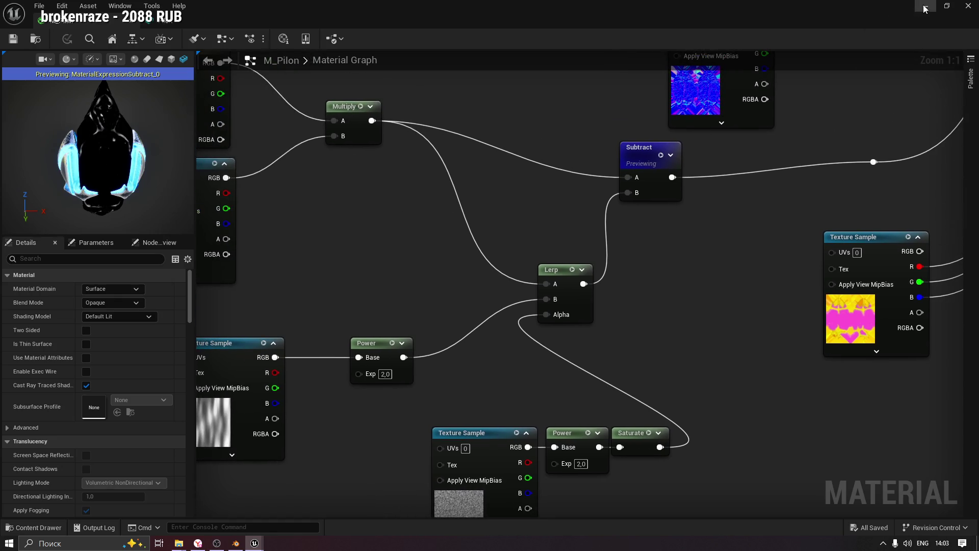
# View the glowing crystal in the level, then return to the M_Pilon material editor.
pyautogui.click(926, 9)
pyautogui.moveTo(519, 186)
pyautogui.mouseDown()
pyautogui.moveTo(500, 190)
pyautogui.moveTo(612, 193)
pyautogui.moveTo(517, 190)
pyautogui.moveTo(510, 183)
pyautogui.moveTo(520, 179)
pyautogui.moveTo(497, 181)
pyautogui.moveTo(500, 204)
pyautogui.moveTo(500, 184)
pyautogui.mouseUp()
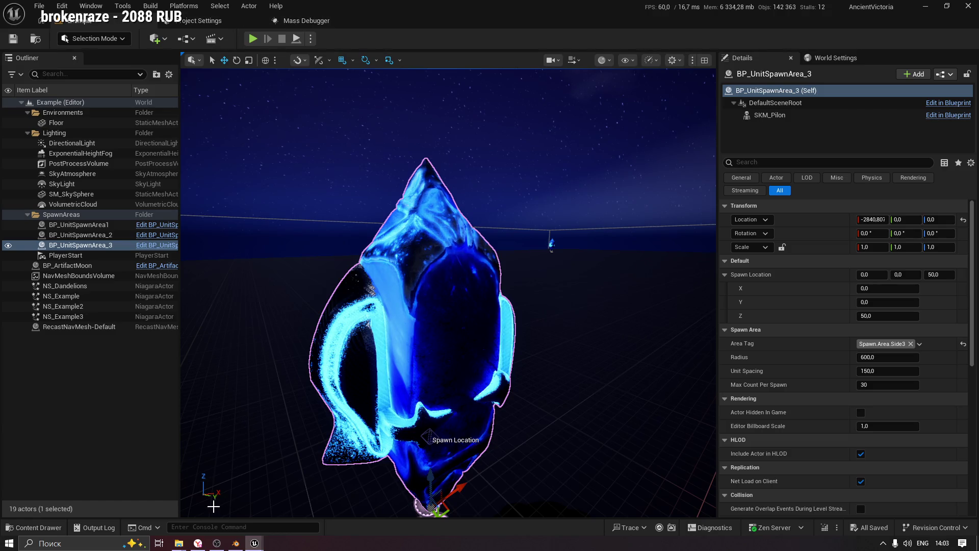
pyautogui.click(255, 543)
pyautogui.click(311, 495)
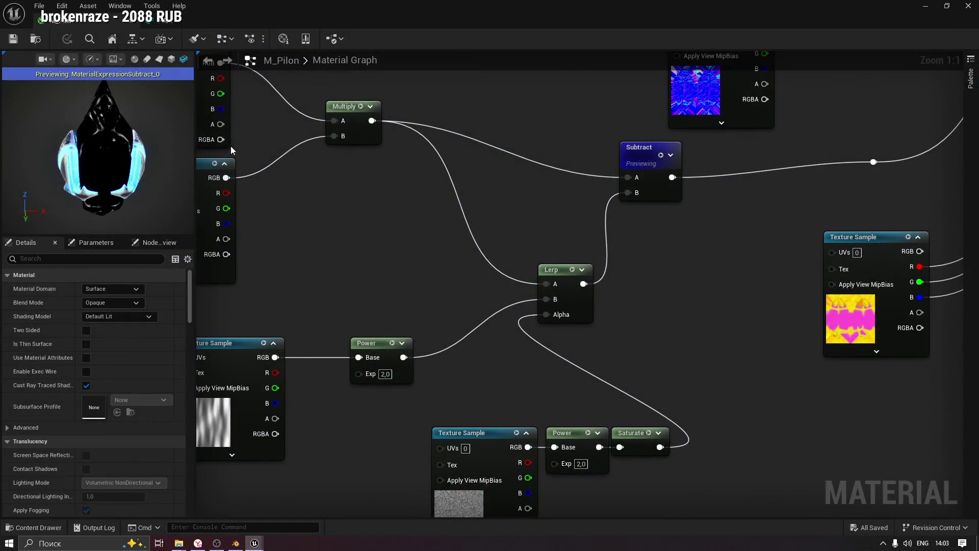
# End the Subtract preview and bring the Panner and its Power node into view.
pyautogui.click(667, 156)
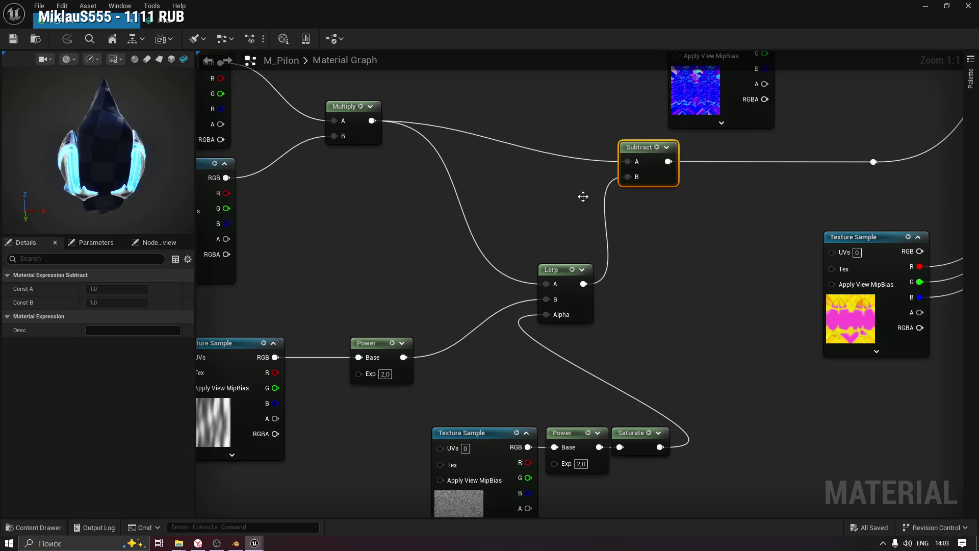
pyautogui.moveTo(479, 207); pyautogui.dragTo(568, 205)
pyautogui.moveTo(102, 153); pyautogui.dragTo(168, 153)
pyautogui.moveTo(428, 231)
pyautogui.mouseDown()
pyautogui.moveTo(421, 199)
pyautogui.moveTo(513, 164)
pyautogui.moveTo(609, 155)
pyautogui.moveTo(452, 162)
pyautogui.mouseUp()
pyautogui.moveTo(112, 153); pyautogui.dragTo(148, 153)
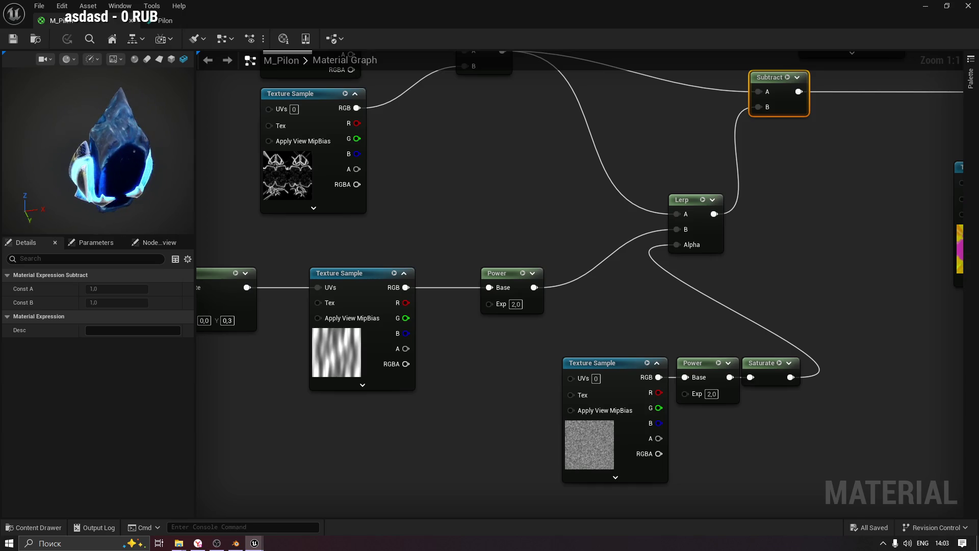
# Set the panning texture's Power exponent to 3,0 while previewing it on the crystal.
pyautogui.click(519, 305)
pyautogui.press('space')
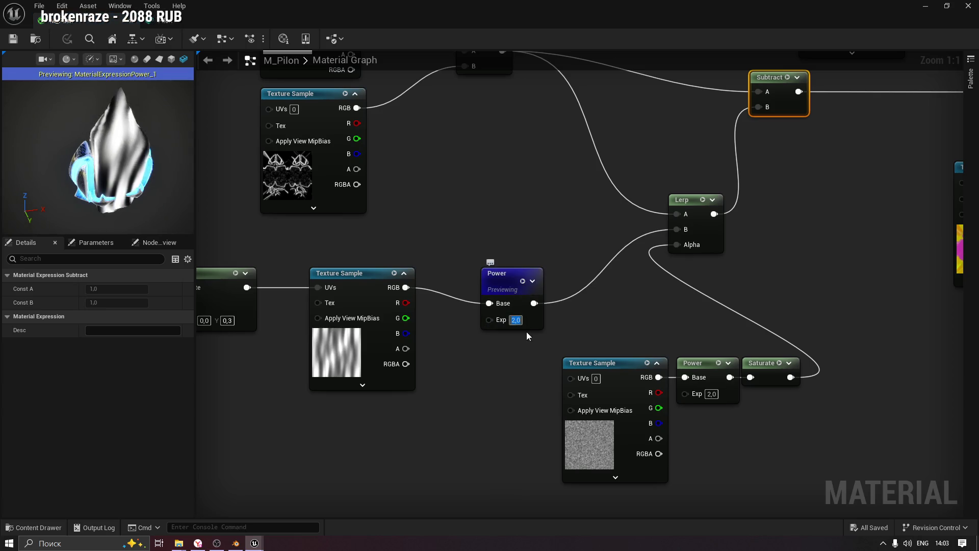
pyautogui.write('3')
pyautogui.press('Return')
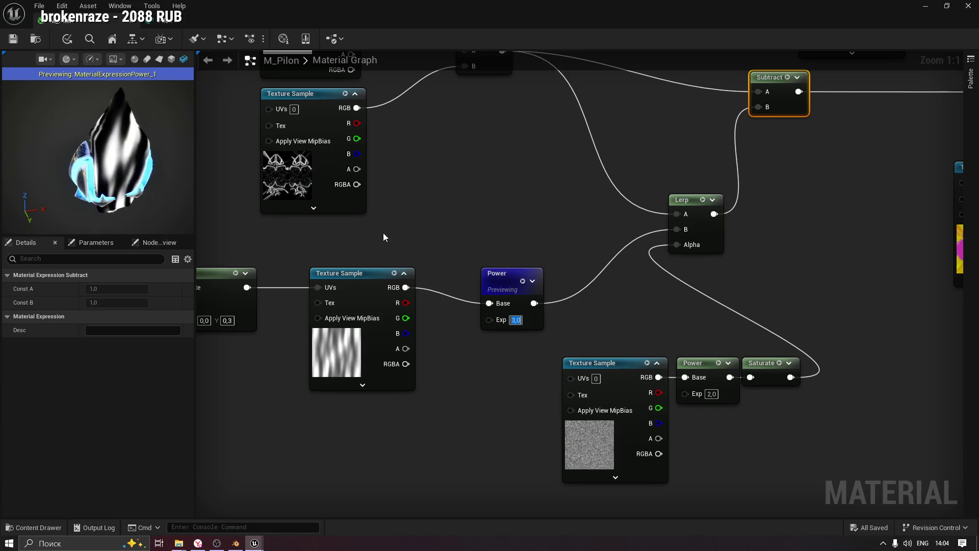
pyautogui.click(510, 278)
pyautogui.press('space')
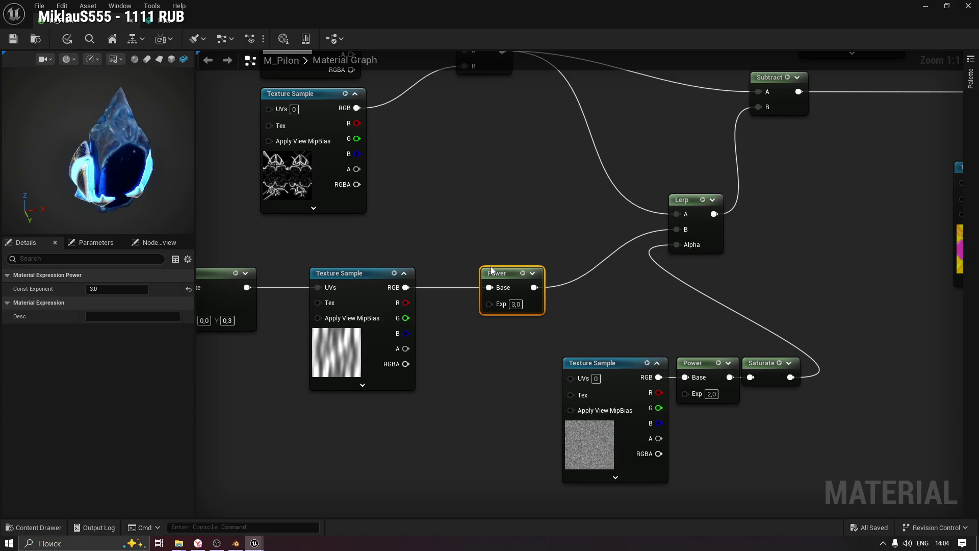
# Set the noise Power exponent to 1,0 and apply the changes to M_Pilon.
pyautogui.moveTo(612, 244); pyautogui.dragTo(453, 220)
pyautogui.write('1')
pyautogui.click(555, 391)
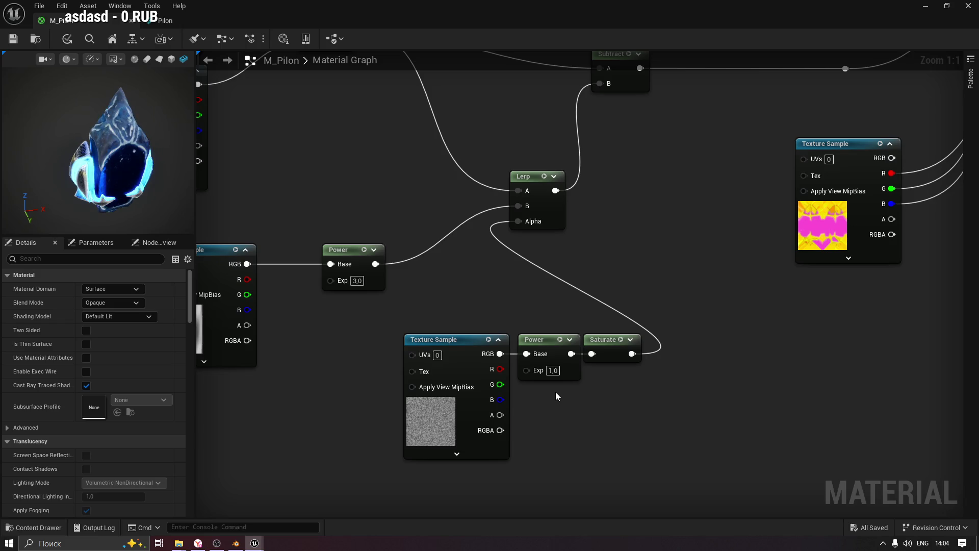
pyautogui.click(13, 39)
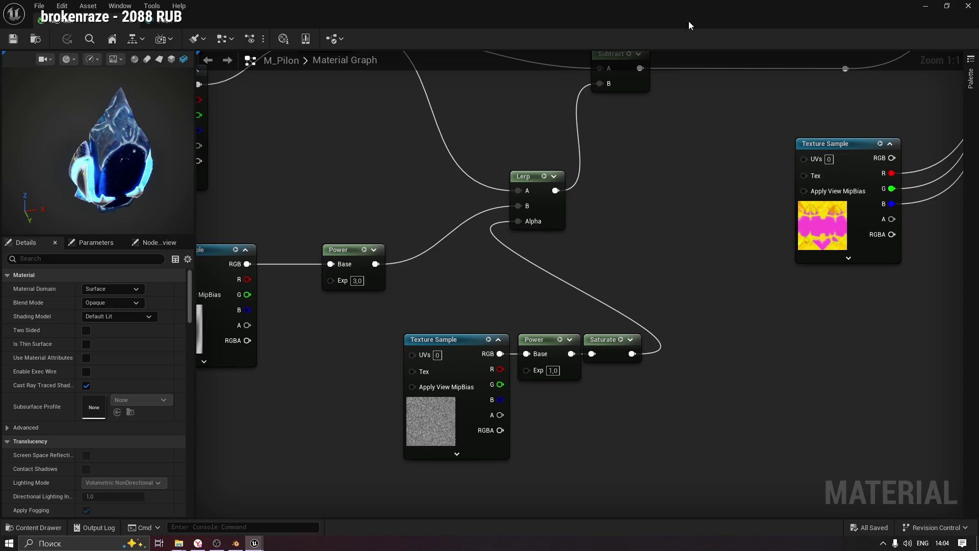
pyautogui.click(925, 6)
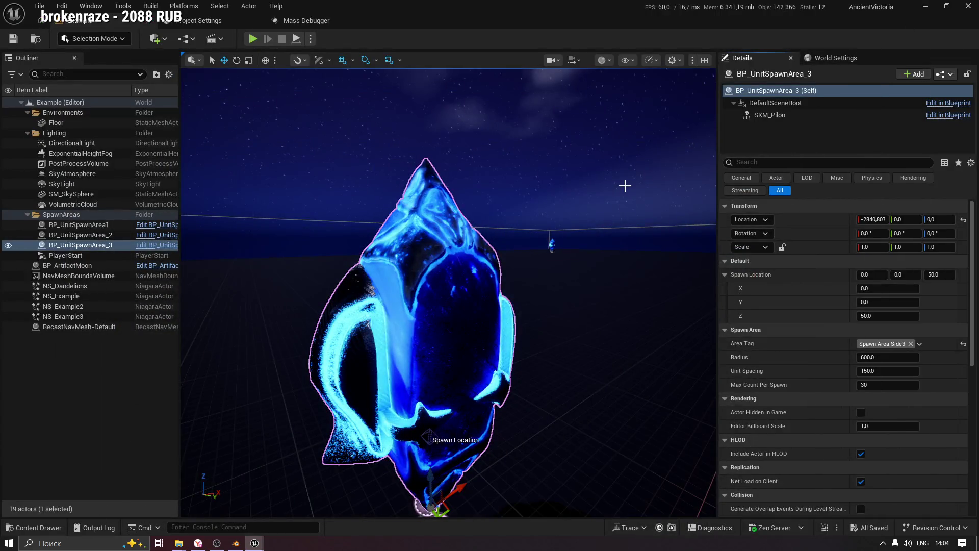
pyautogui.moveTo(624, 183); pyautogui.dragTo(628, 163)
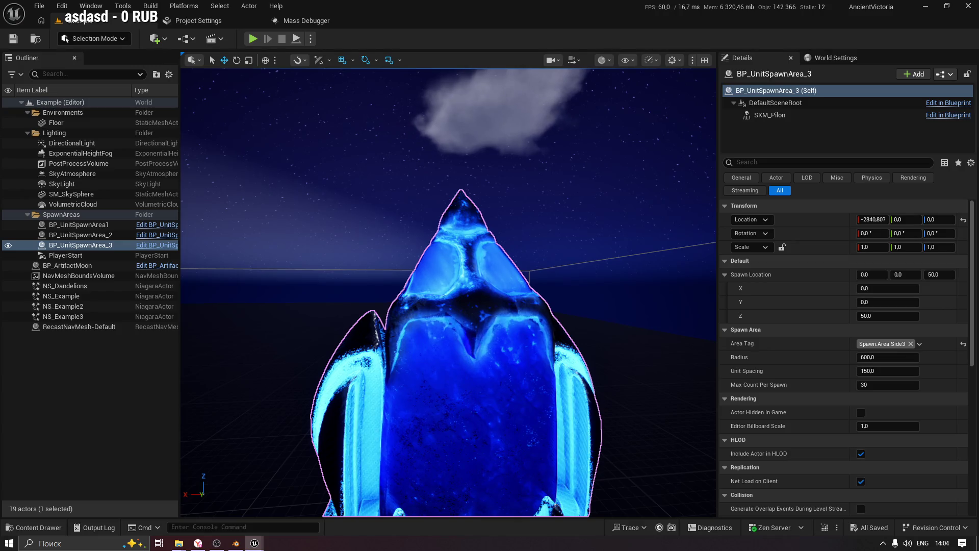
pyautogui.moveTo(629, 163); pyautogui.dragTo(628, 163)
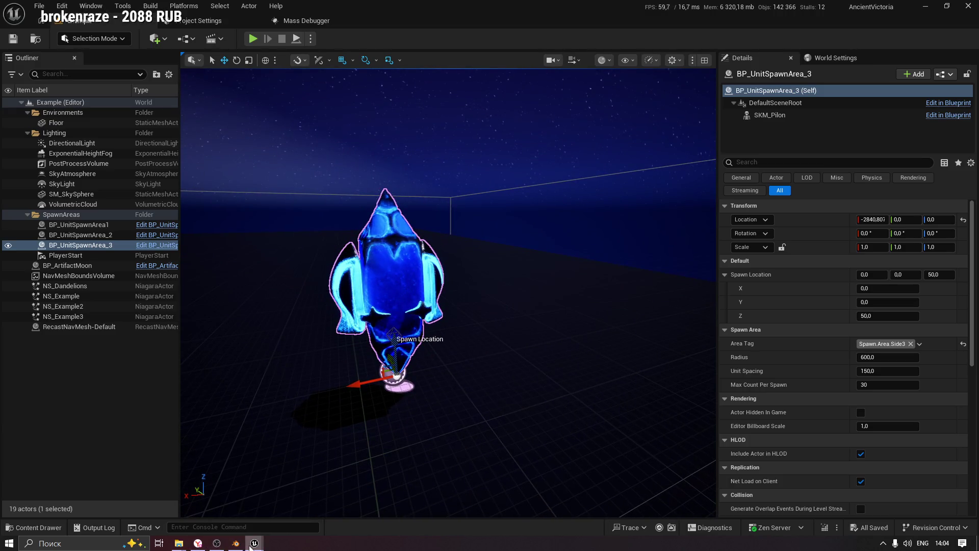
pyautogui.hotkey('alt', 'Tab')
pyautogui.moveTo(145, 189); pyautogui.dragTo(145, 189)
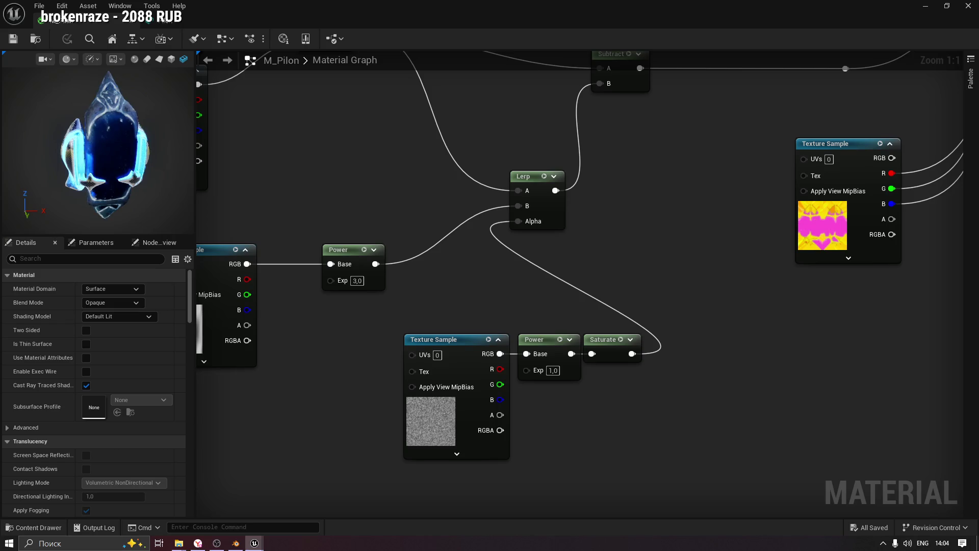
pyautogui.moveTo(341, 335); pyautogui.dragTo(306, 347)
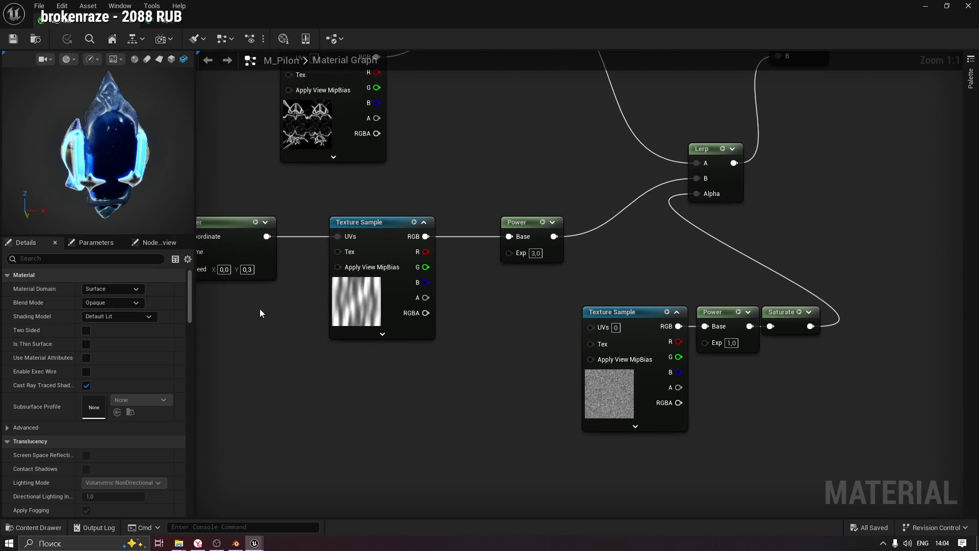
pyautogui.moveTo(261, 309); pyautogui.dragTo(372, 288)
pyautogui.click(371, 284)
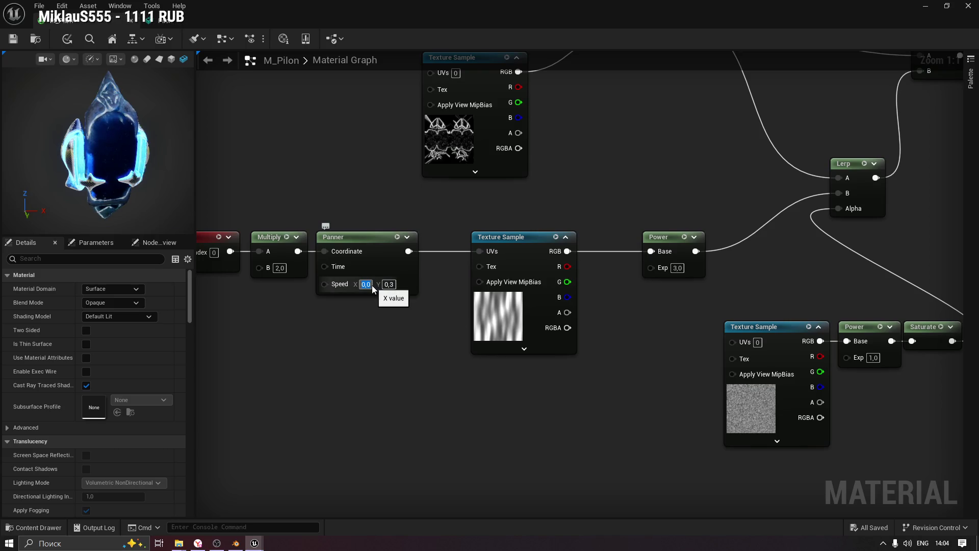
pyautogui.write('0,3')
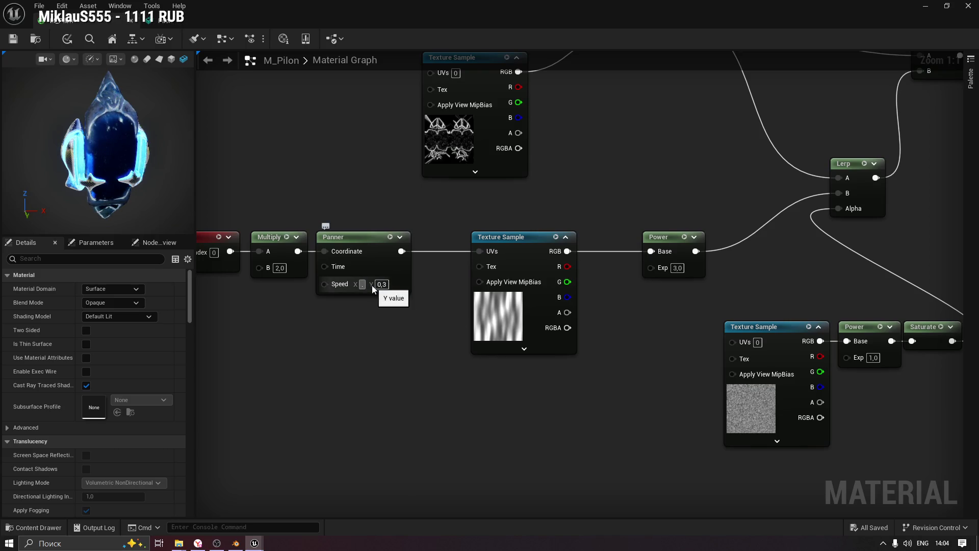
pyautogui.press('Return')
pyautogui.click(386, 284)
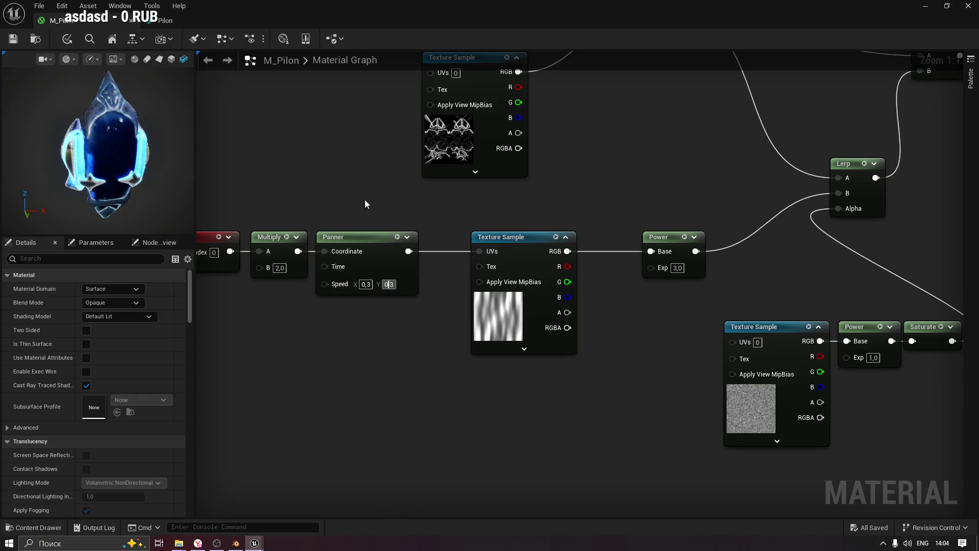
pyautogui.doubleClick(396, 285)
pyautogui.click(364, 238)
pyautogui.moveTo(97, 153); pyautogui.dragTo(189, 153)
pyautogui.click(365, 284)
pyautogui.write('0')
pyautogui.press('Tab')
pyautogui.write('0,3')
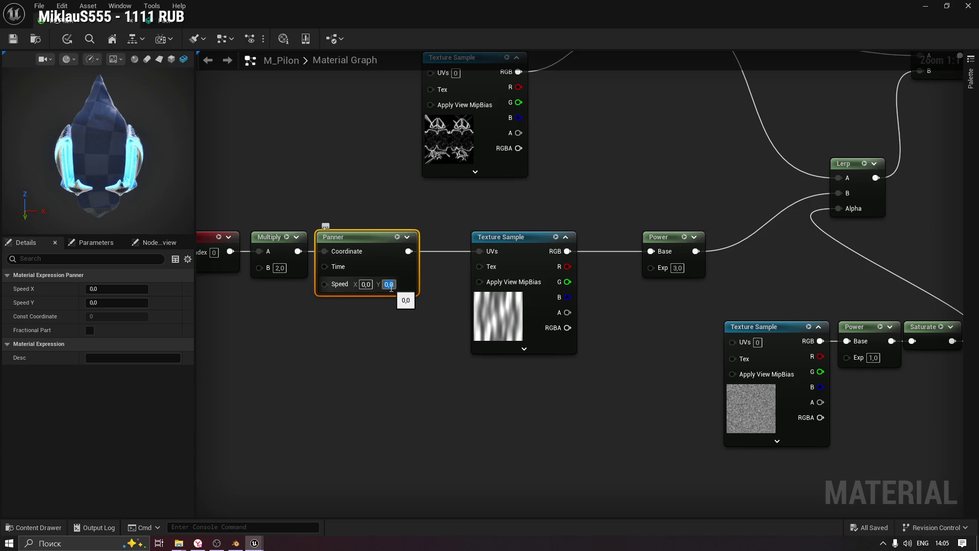
pyautogui.press('Return')
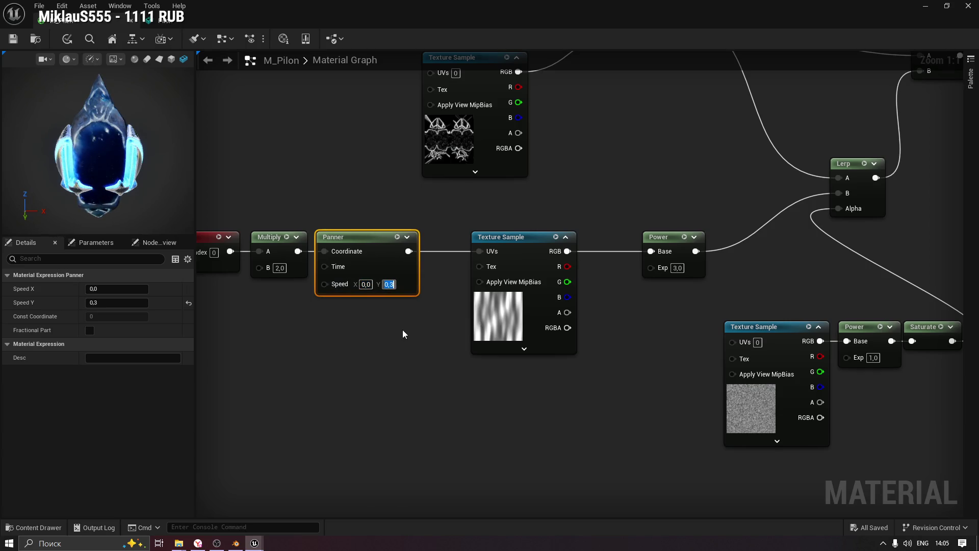
pyautogui.moveTo(573, 206)
pyautogui.mouseDown()
pyautogui.moveTo(453, 179)
pyautogui.moveTo(457, 201)
pyautogui.moveTo(382, 263)
pyautogui.moveTo(479, 328)
pyautogui.moveTo(402, 197)
pyautogui.mouseUp()
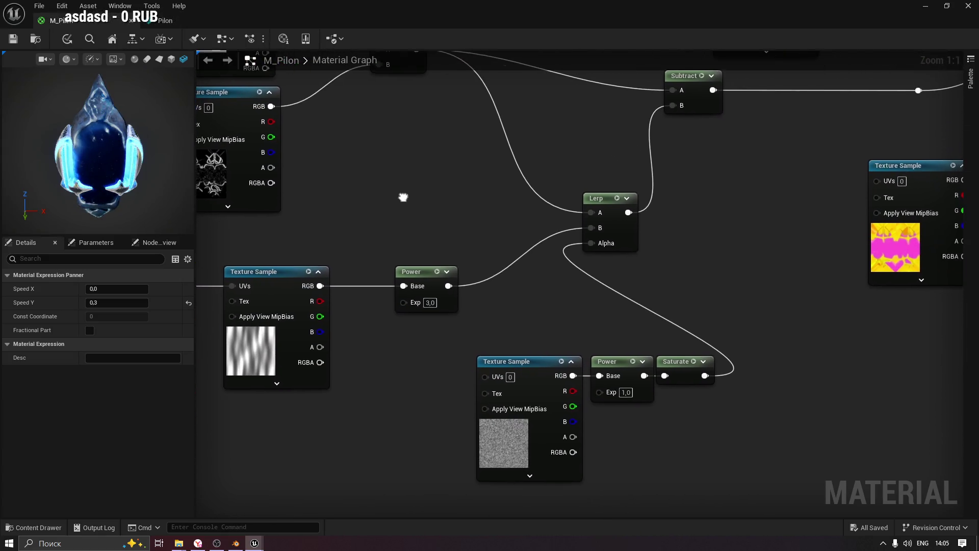
# Orbit and zoom the preview to inspect the crystal from several angles.
pyautogui.moveTo(505, 232)
pyautogui.mouseDown()
pyautogui.moveTo(420, 241)
pyautogui.moveTo(381, 277)
pyautogui.moveTo(381, 251)
pyautogui.moveTo(422, 313)
pyautogui.moveTo(430, 308)
pyautogui.mouseUp()
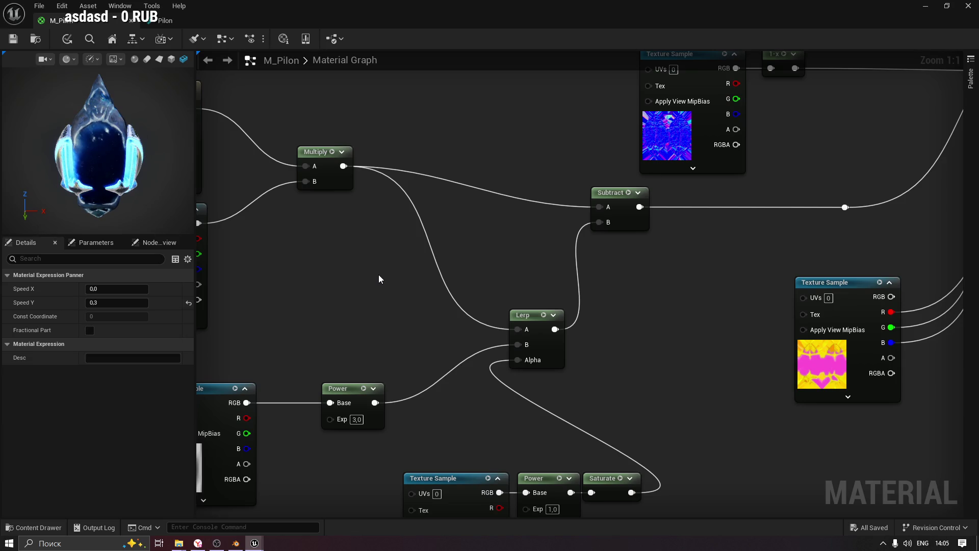
pyautogui.moveTo(158, 199); pyautogui.dragTo(145, 181)
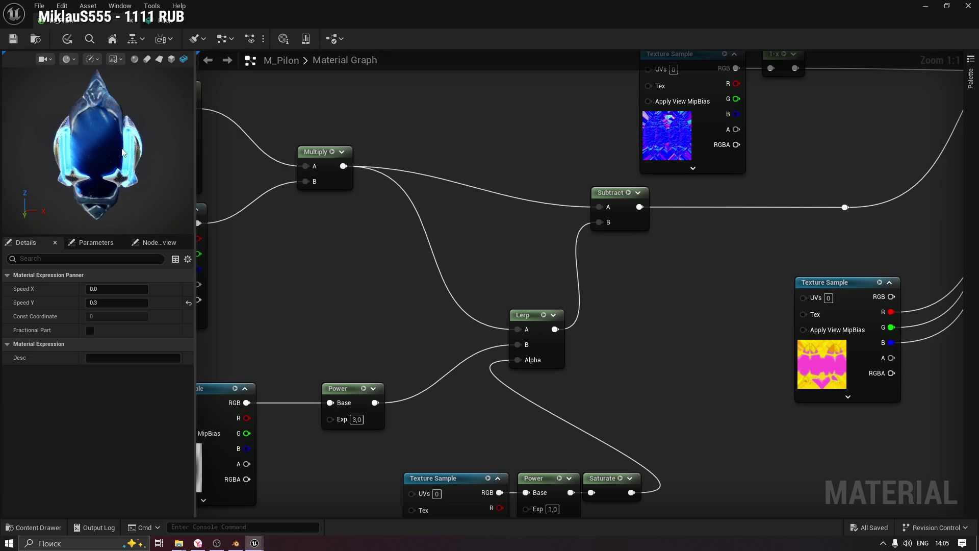
pyautogui.moveTo(467, 207); pyautogui.dragTo(455, 241)
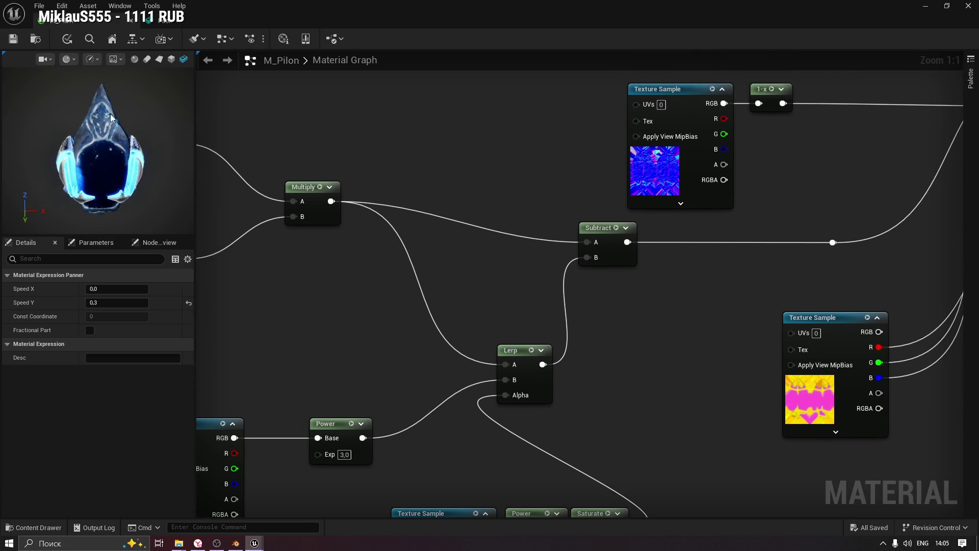
pyautogui.moveTo(127, 134)
pyautogui.mouseDown()
pyautogui.moveTo(174, 135)
pyautogui.moveTo(87, 124)
pyautogui.mouseUp()
pyautogui.scroll(-2, 164, 133)
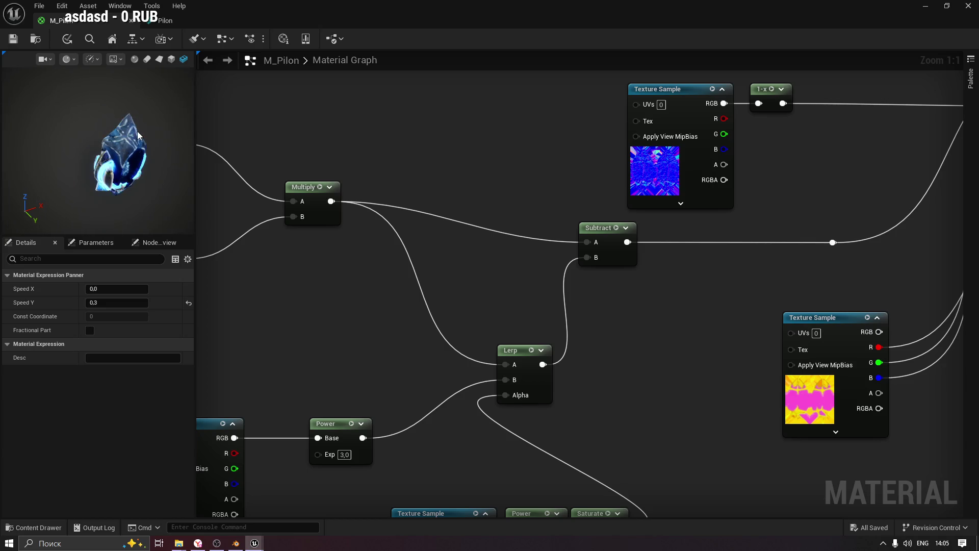
pyautogui.scroll(5, 138, 135)
pyautogui.scroll(2, 138, 134)
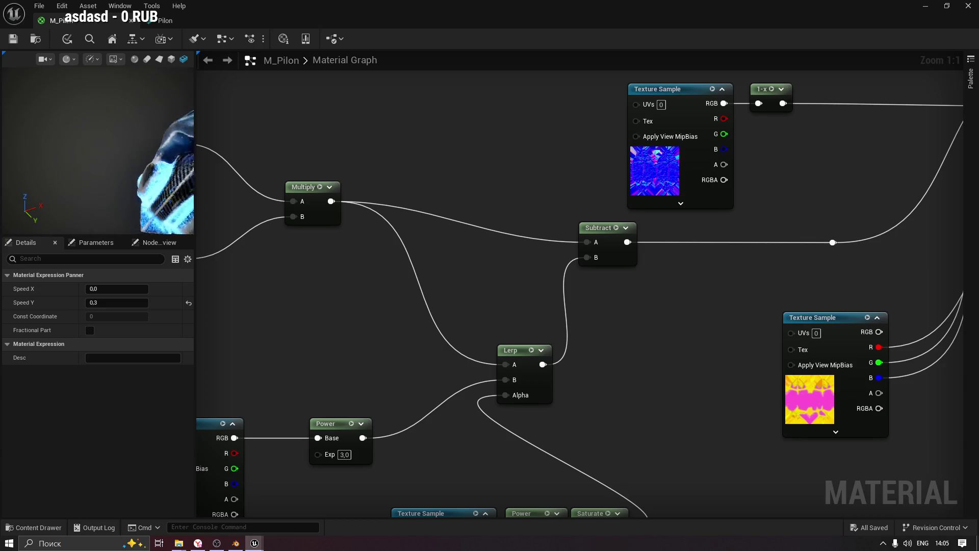
pyautogui.scroll(-3, 194, 134)
pyautogui.moveTo(194, 135)
pyautogui.mouseDown()
pyautogui.moveTo(174, 134)
pyautogui.moveTo(194, 134)
pyautogui.mouseUp()
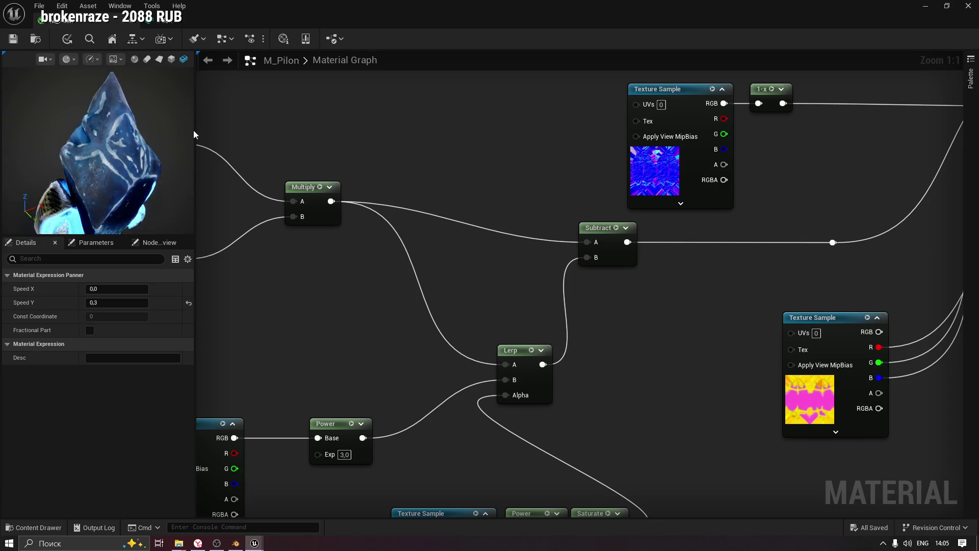
# Move the panning Texture Sample left and place its Power node beside it.
pyautogui.click(561, 200)
pyautogui.moveTo(575, 174); pyautogui.dragTo(389, 170)
pyautogui.moveTo(495, 315)
pyautogui.mouseDown()
pyautogui.moveTo(479, 246)
pyautogui.moveTo(680, 197)
pyautogui.mouseUp()
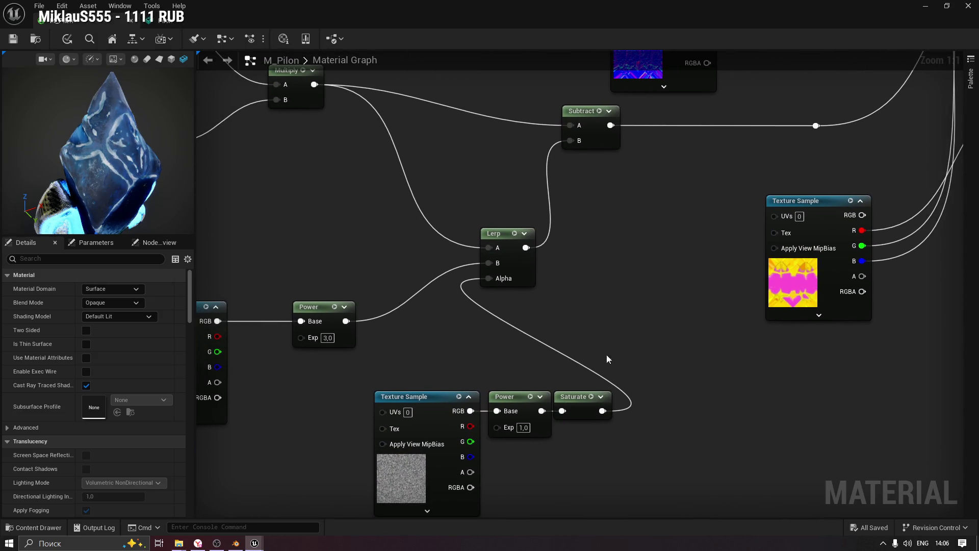
pyautogui.moveTo(351, 261)
pyautogui.mouseDown()
pyautogui.moveTo(476, 210)
pyautogui.moveTo(735, 172)
pyautogui.mouseUp()
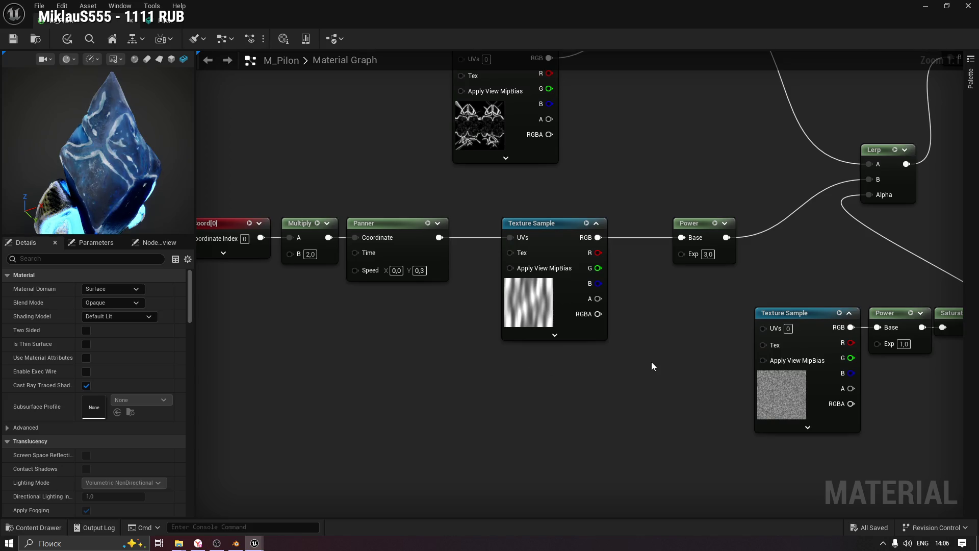
pyautogui.moveTo(586, 312); pyautogui.dragTo(551, 328)
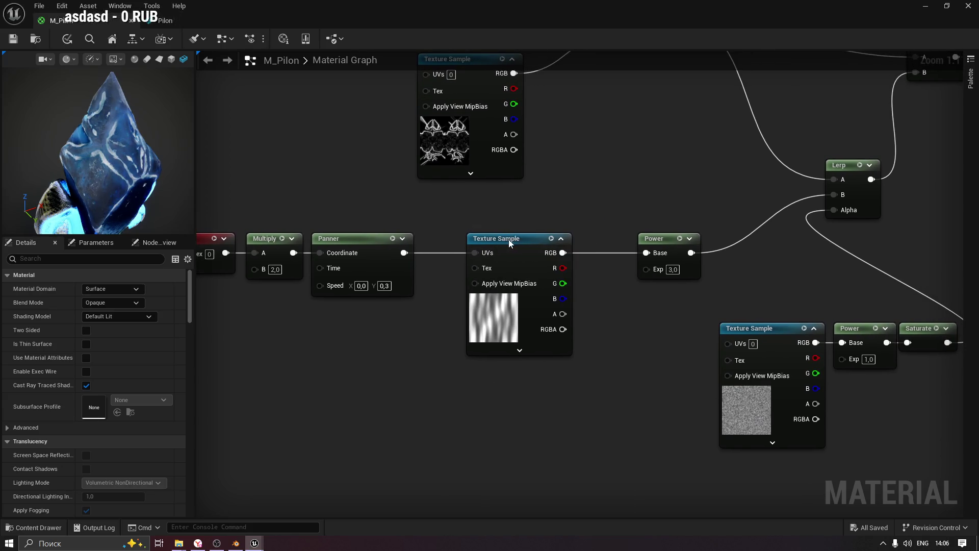
pyautogui.moveTo(512, 238); pyautogui.dragTo(471, 238)
pyautogui.moveTo(661, 238)
pyautogui.mouseDown()
pyautogui.moveTo(564, 237)
pyautogui.moveTo(572, 237)
pyautogui.mouseUp()
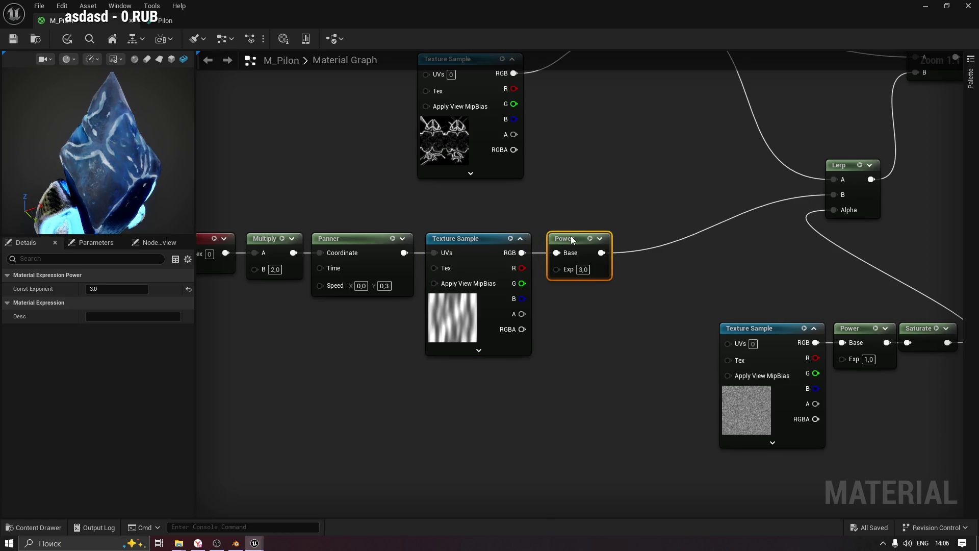
pyautogui.click(570, 217)
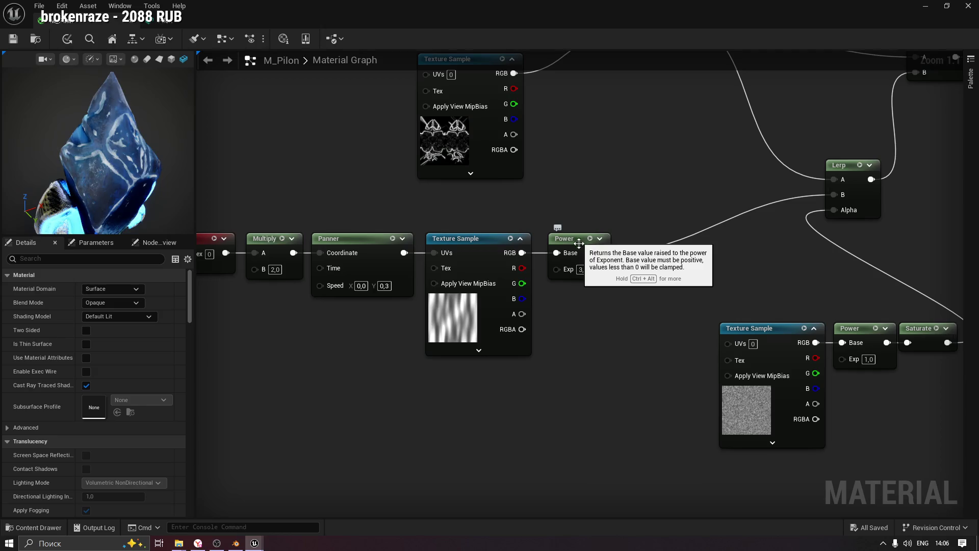
# Preview the panning Power node, change its exponent to 1,0, then apply M_Pilon.
pyautogui.press('space')
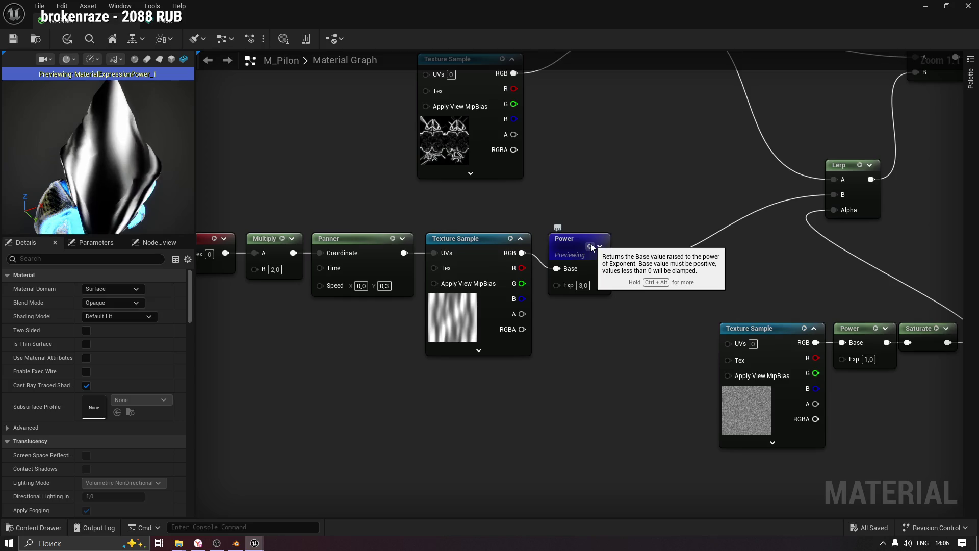
pyautogui.click(583, 285)
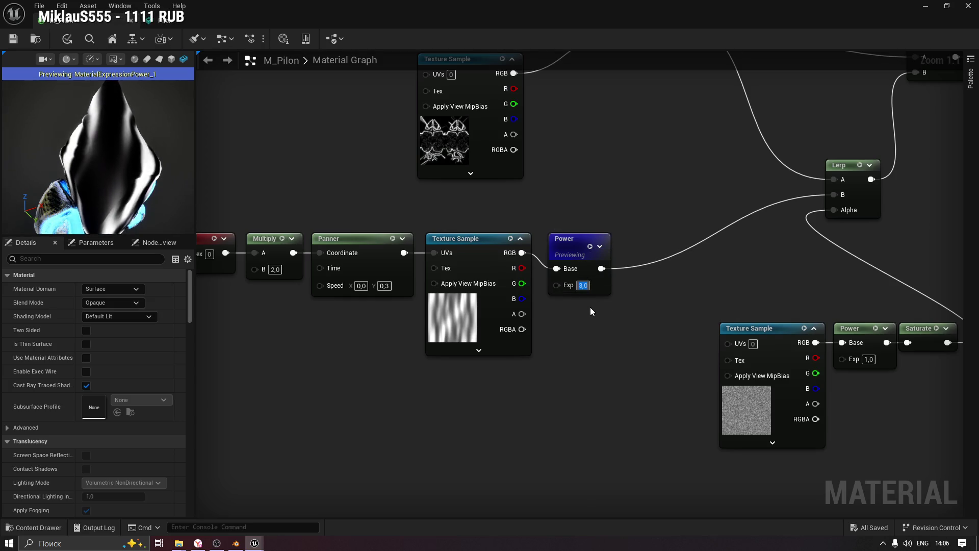
pyautogui.write('1')
pyautogui.press('Return')
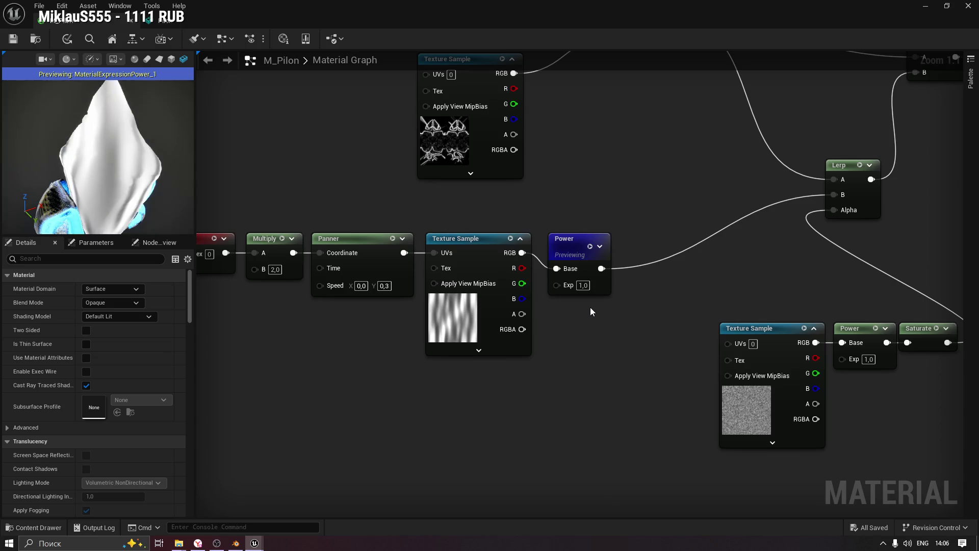
pyautogui.press('space')
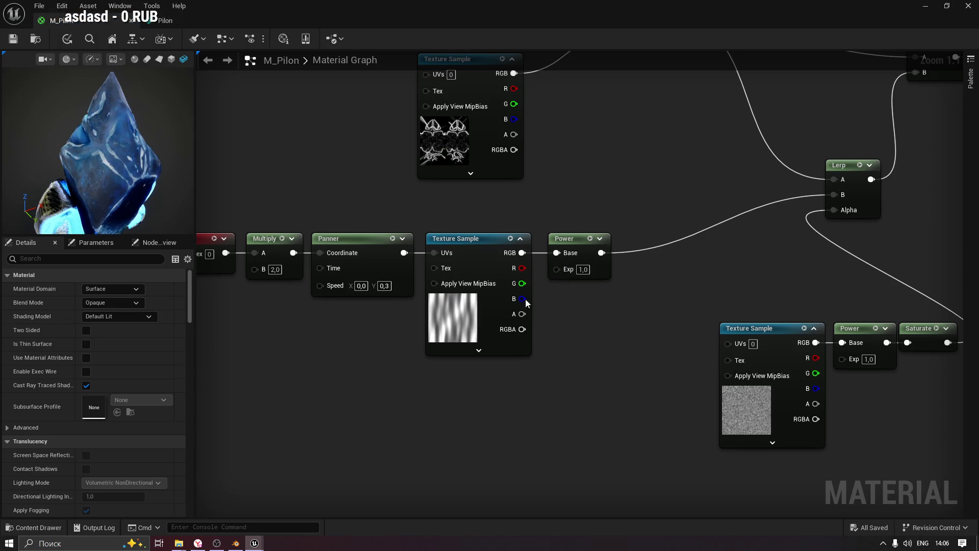
pyautogui.moveTo(145, 189); pyautogui.dragTo(86, 196)
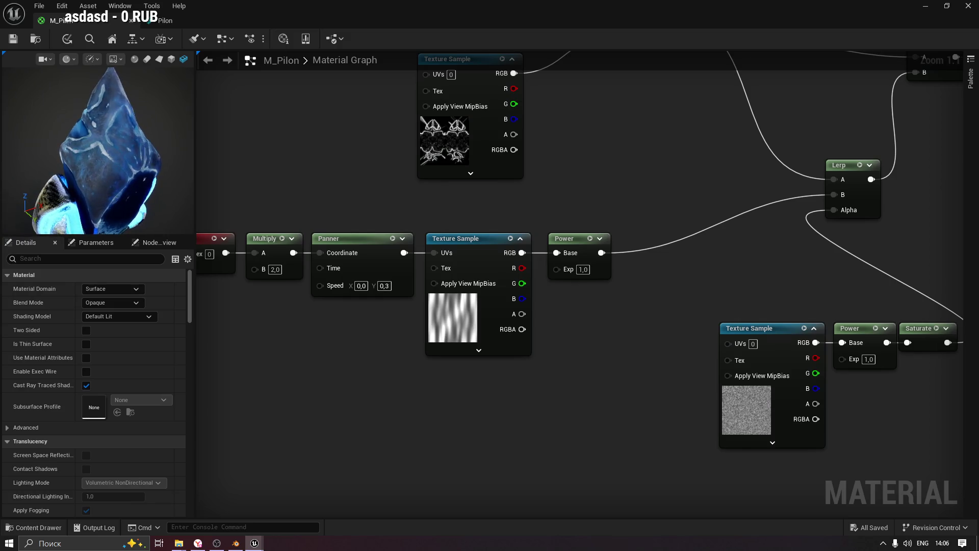
pyautogui.click(13, 38)
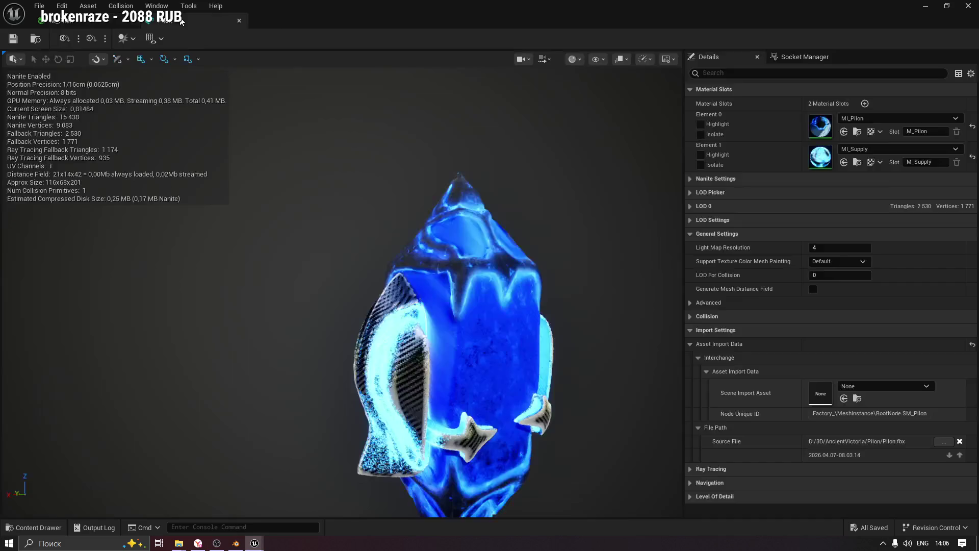
# Orbit and zoom around the glowing blue crystal in the SM_Pilon mesh editor.
pyautogui.click(214, 20)
pyautogui.moveTo(454, 162)
pyautogui.mouseDown()
pyautogui.moveTo(414, 164)
pyautogui.moveTo(413, 204)
pyautogui.mouseUp()
pyautogui.scroll(3, 539, 172)
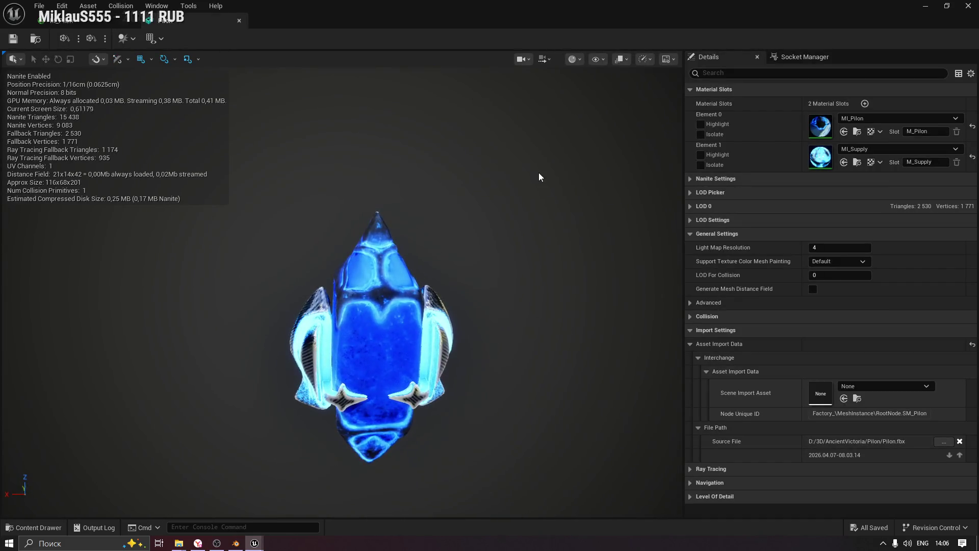
pyautogui.scroll(1, 541, 173)
pyautogui.moveTo(542, 173); pyautogui.dragTo(368, 177)
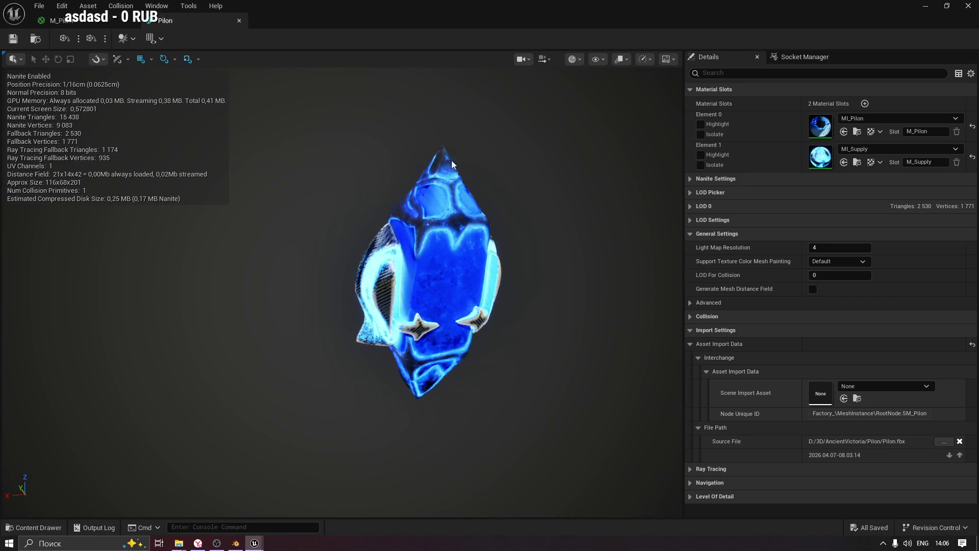
pyautogui.click(59, 21)
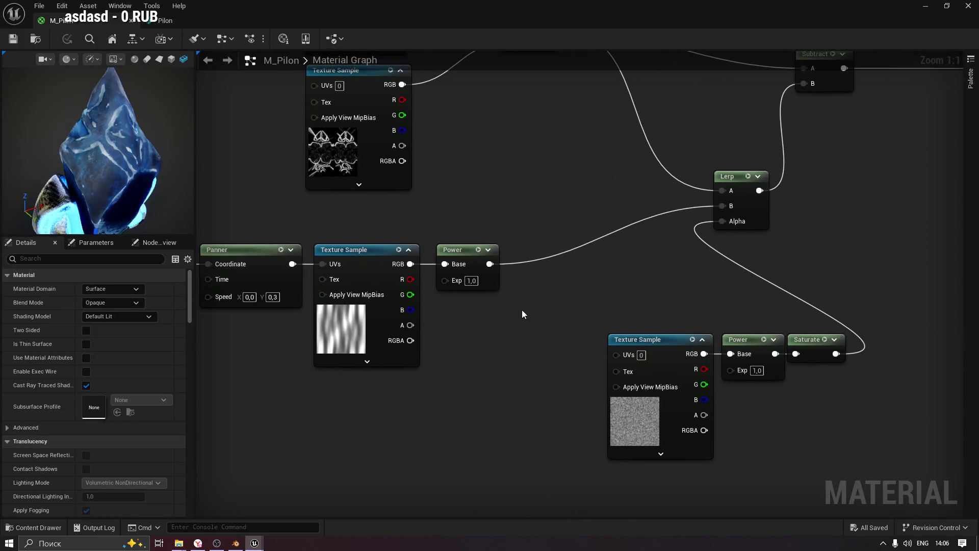
pyautogui.press('space')
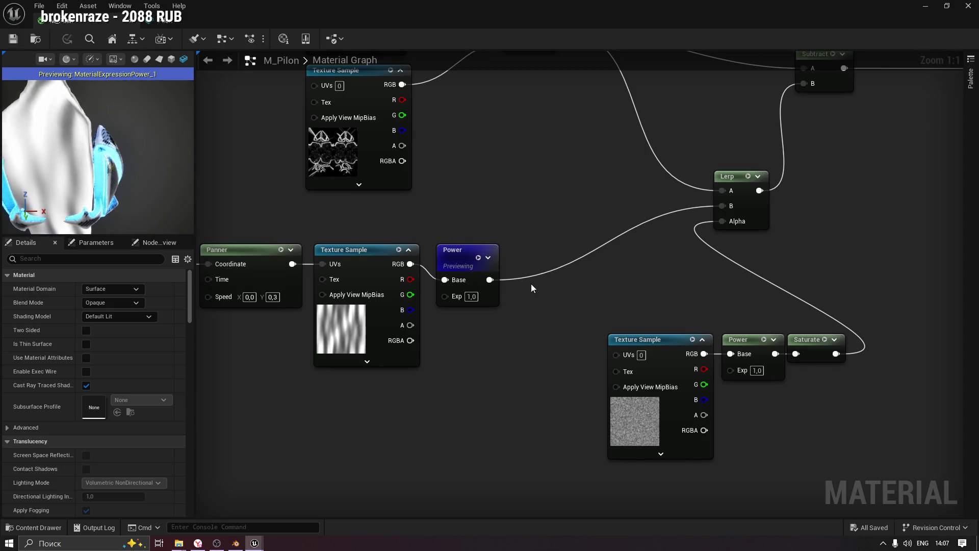
pyautogui.press('space')
pyautogui.moveTo(665, 97); pyautogui.dragTo(468, 166)
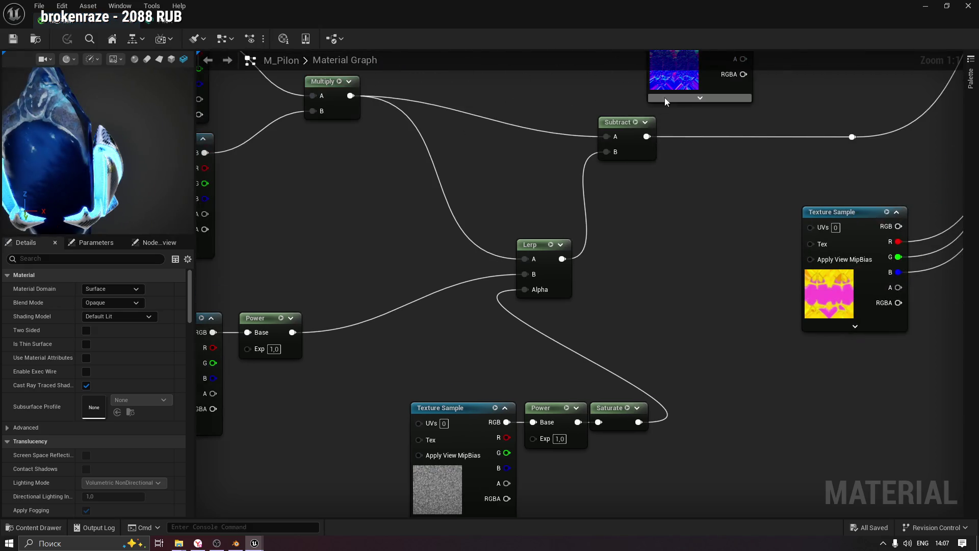
pyautogui.click(636, 123)
pyautogui.moveTo(82, 159); pyautogui.dragTo(232, 167)
pyautogui.moveTo(493, 168)
pyautogui.mouseDown()
pyautogui.moveTo(603, 252)
pyautogui.moveTo(612, 276)
pyautogui.moveTo(566, 276)
pyautogui.mouseUp()
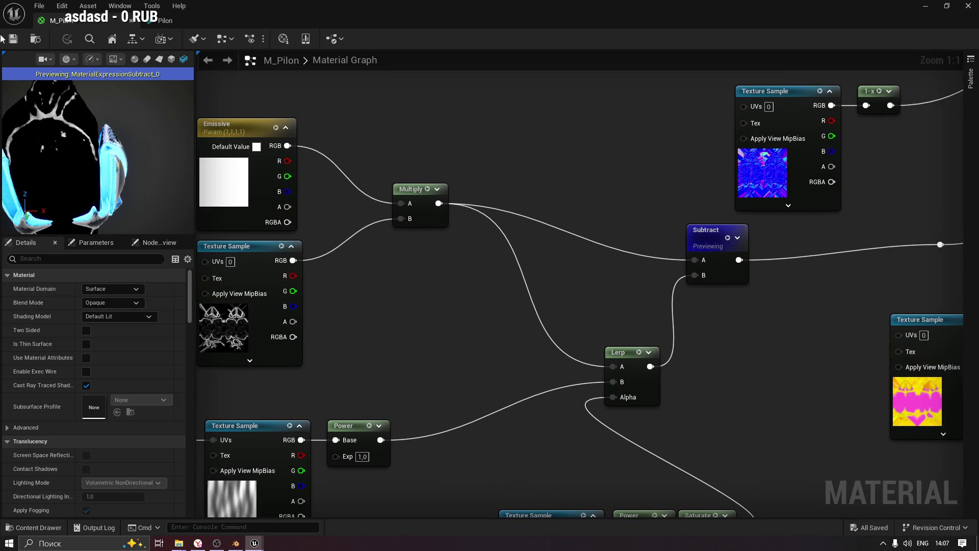
pyautogui.click(173, 20)
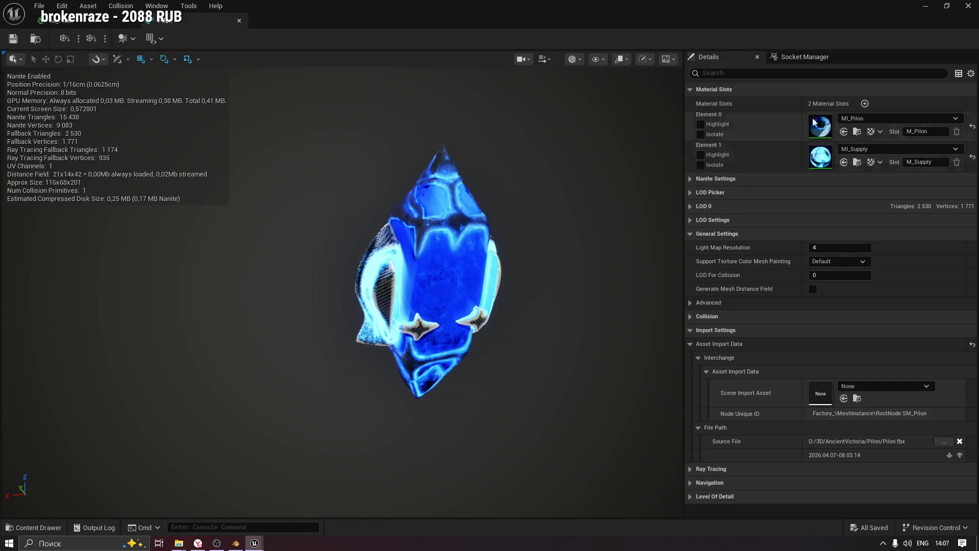
pyautogui.click(858, 131)
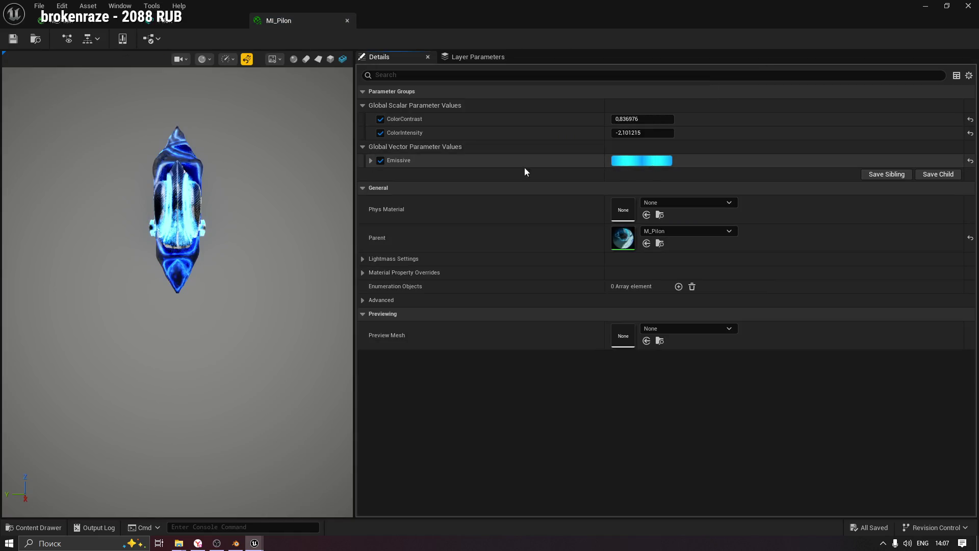
# Raise MI_Pilon's Emissive colour brightness (V) to 25.
pyautogui.moveTo(141, 166); pyautogui.dragTo(140, 166)
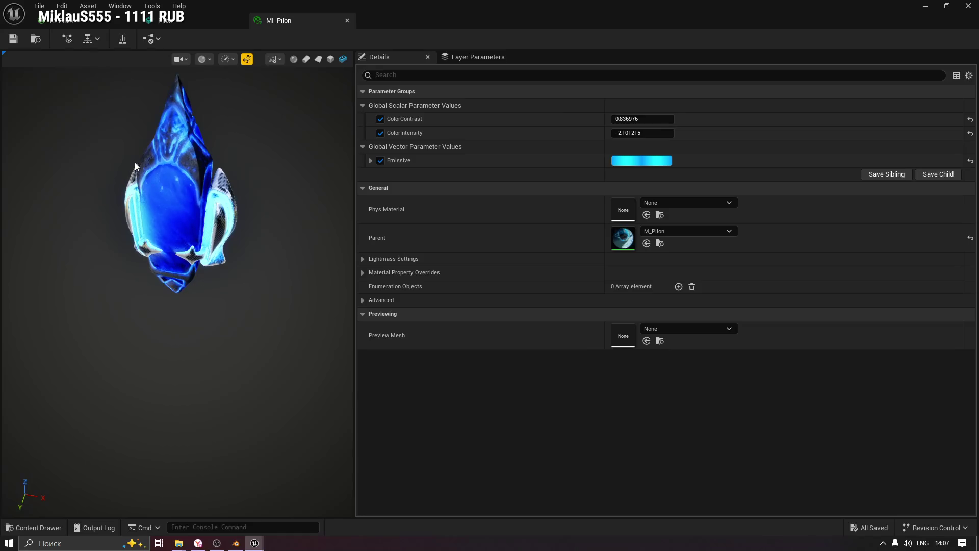
pyautogui.click(637, 161)
pyautogui.write('25')
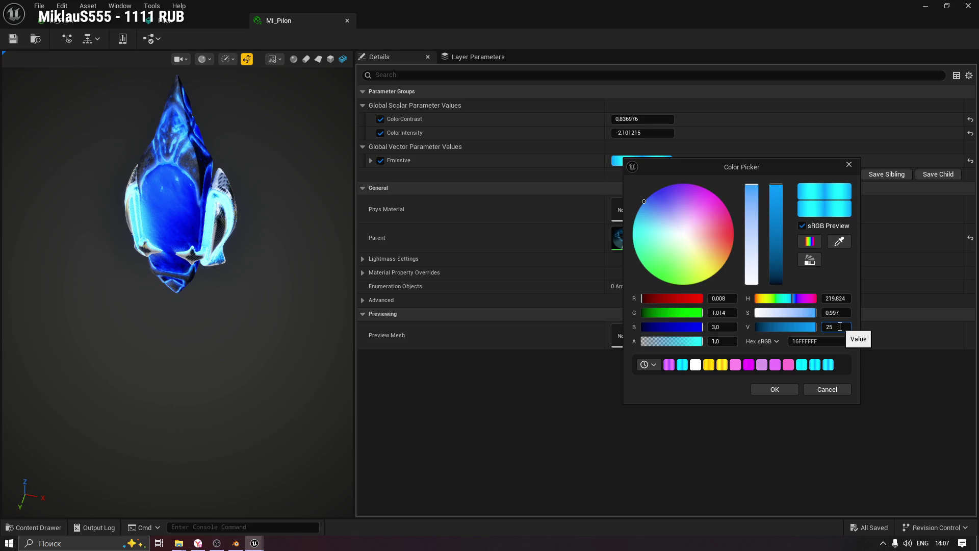
pyautogui.press('Return')
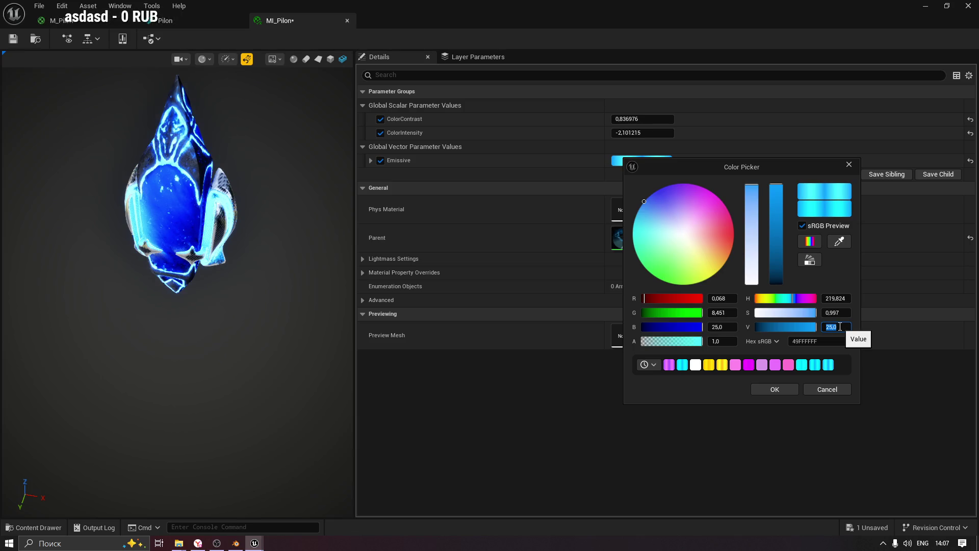
pyautogui.click(796, 390)
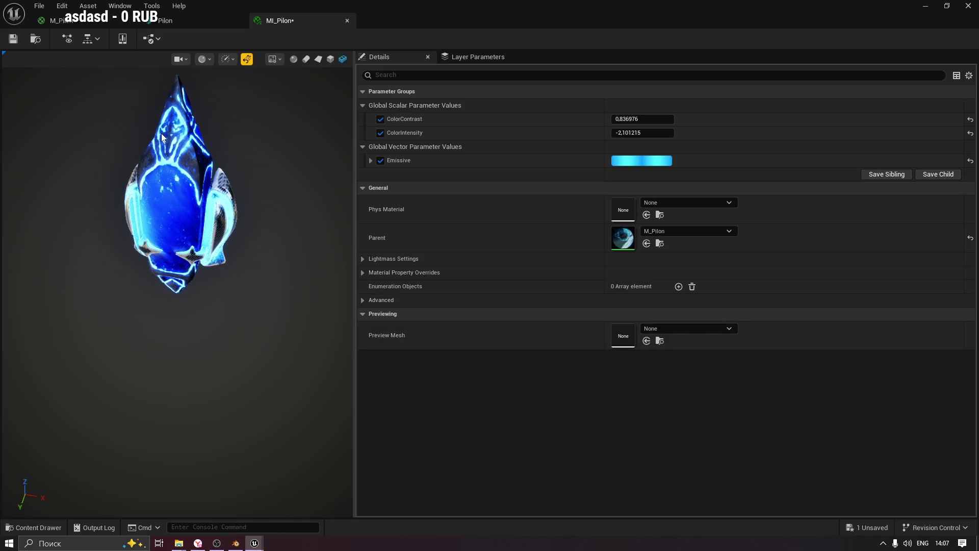
# Turn on realtime rendering in the MI_Pilon preview with the crystal shown upright.
pyautogui.scroll(3, 186, 135)
pyautogui.moveTo(208, 125)
pyautogui.mouseDown()
pyautogui.moveTo(203, 147)
pyautogui.moveTo(244, 154)
pyautogui.mouseUp()
pyautogui.scroll(-5, 208, 124)
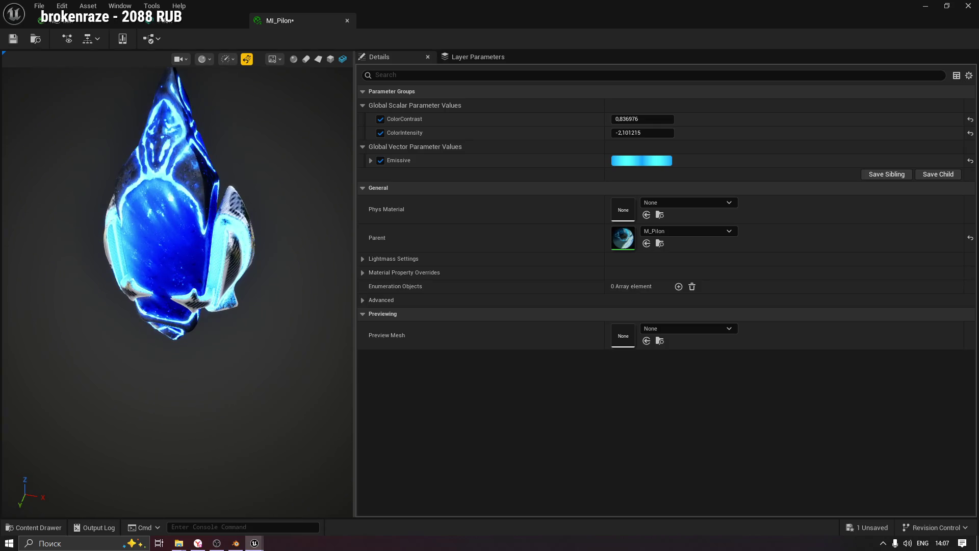
pyautogui.click(249, 61)
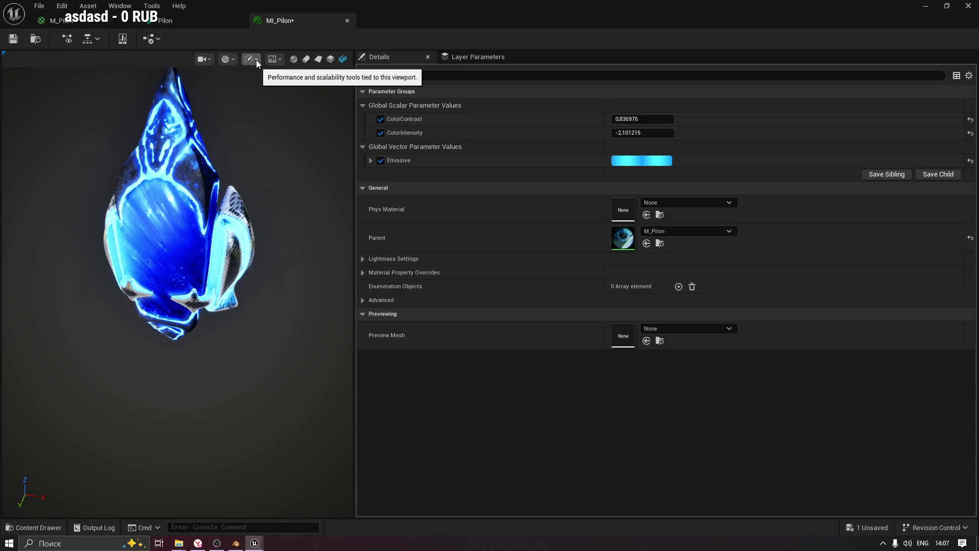
pyautogui.click(257, 60)
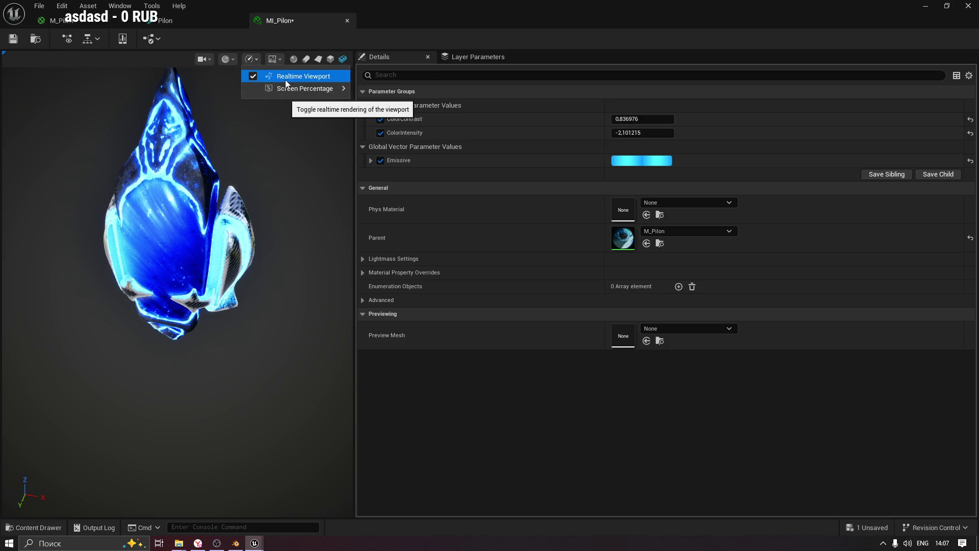
pyautogui.click(299, 210)
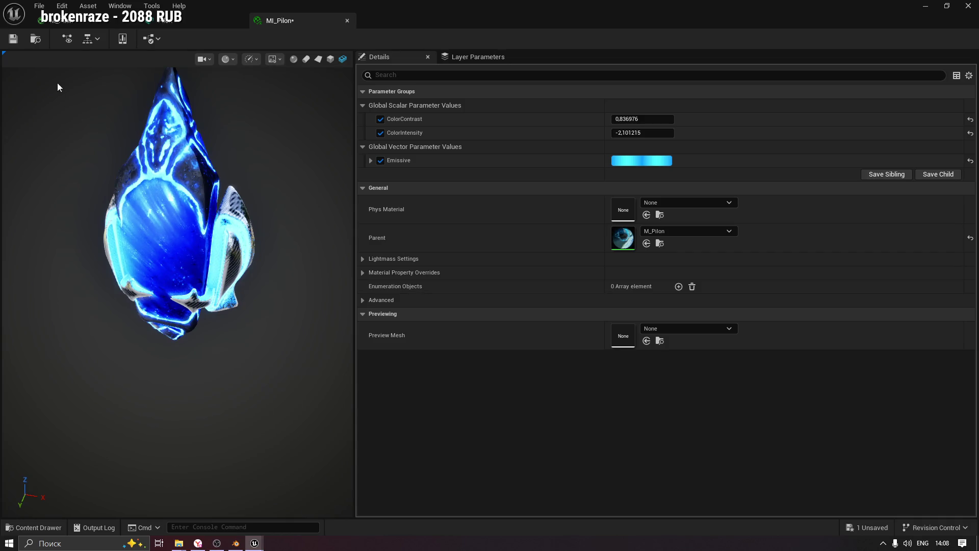
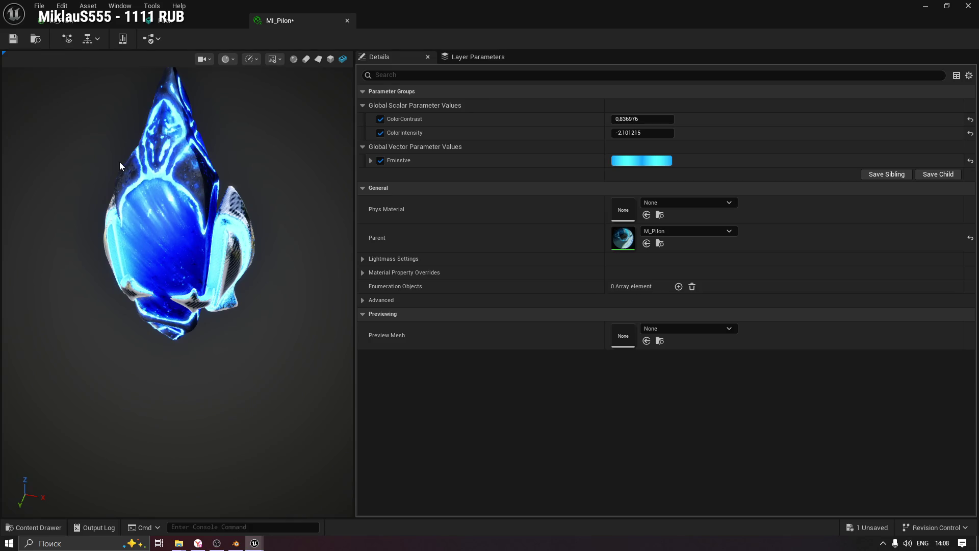
# Preview the full M_Pilon material instead of the Subtract node, turned to an upright front view.
pyautogui.click(76, 21)
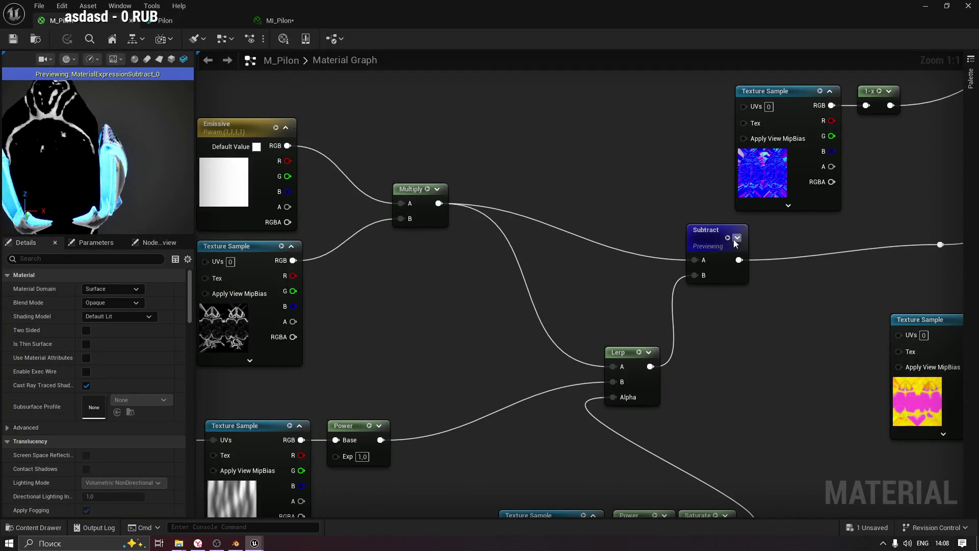
pyautogui.press('space')
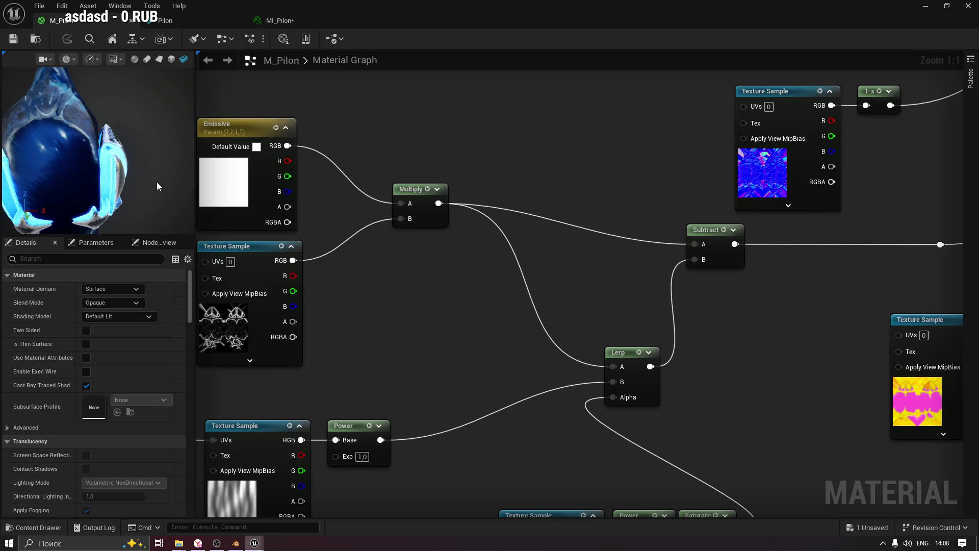
pyautogui.moveTo(158, 182); pyautogui.dragTo(68, 175)
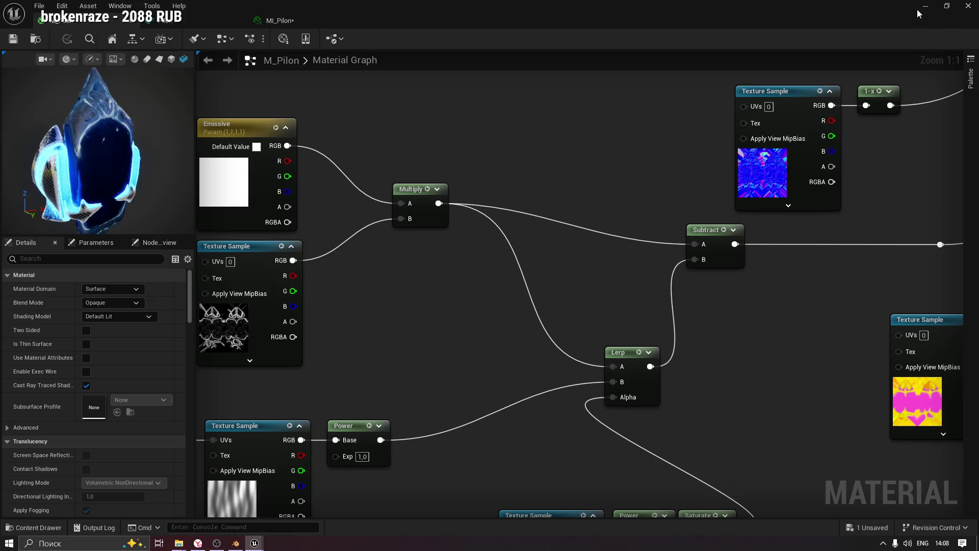
# Save the MI_Pilon material instance and minimize the material editor.
pyautogui.click(270, 21)
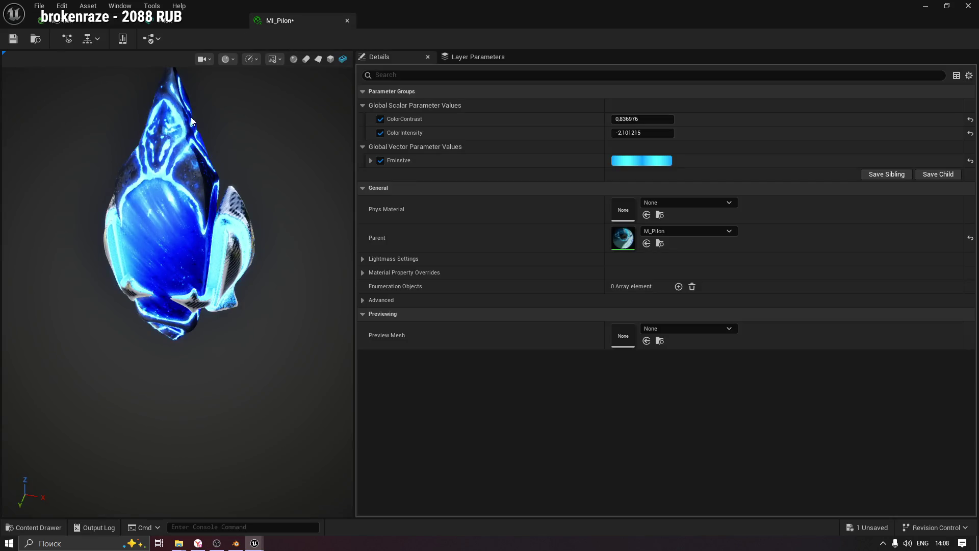
pyautogui.hotkey('ctrl', 's')
pyautogui.click(927, 9)
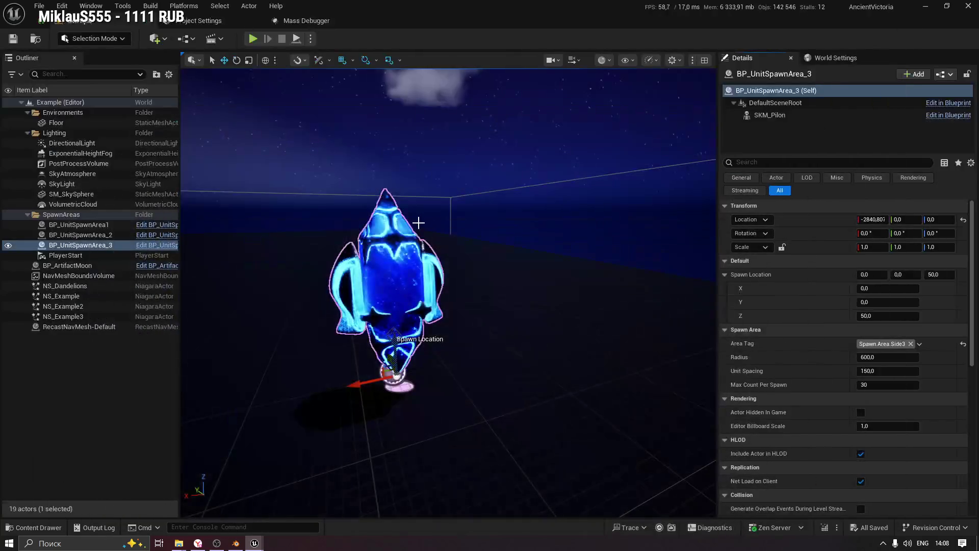
# Inspect the glowing pylon from a lower front angle, reselect BP_UnitSpawnArea_3, and restore the material editor.
pyautogui.scroll(10, 450, 203)
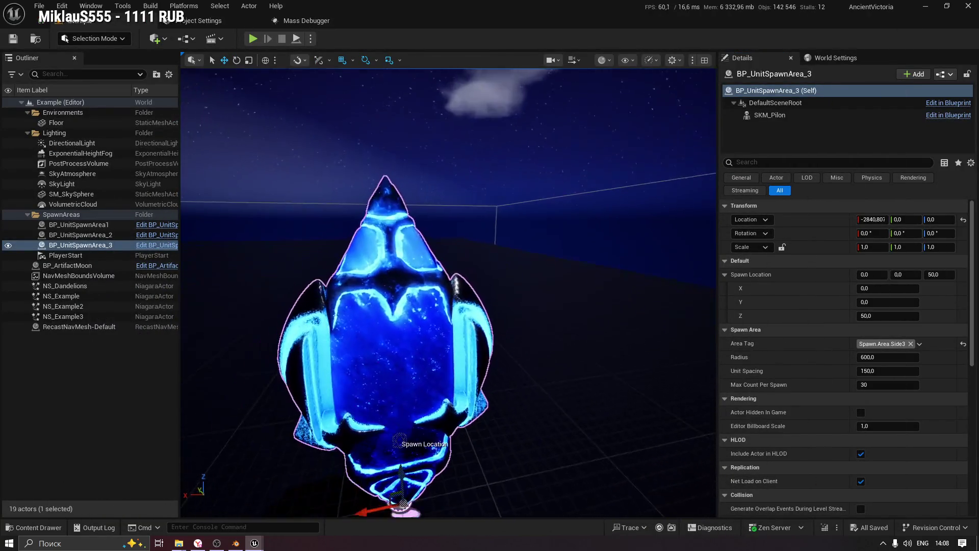
pyautogui.scroll(-10, 449, 292)
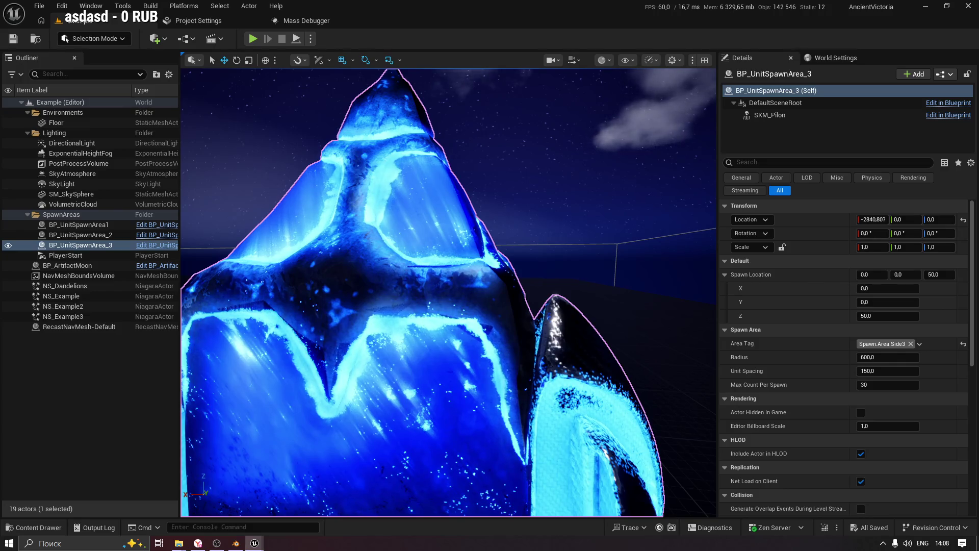
pyautogui.scroll(-8, 310, 259)
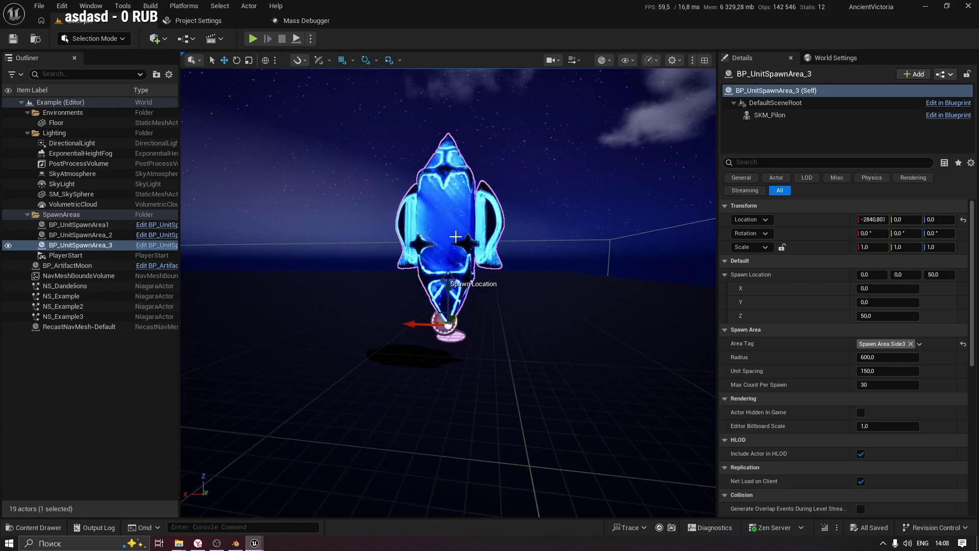
pyautogui.scroll(5, 449, 291)
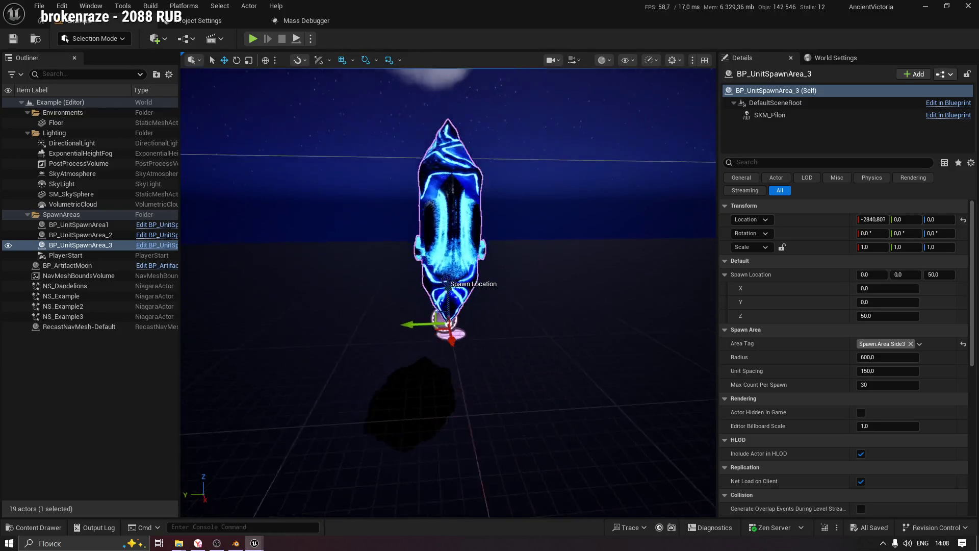
pyautogui.moveTo(448, 318); pyautogui.dragTo(397, 194)
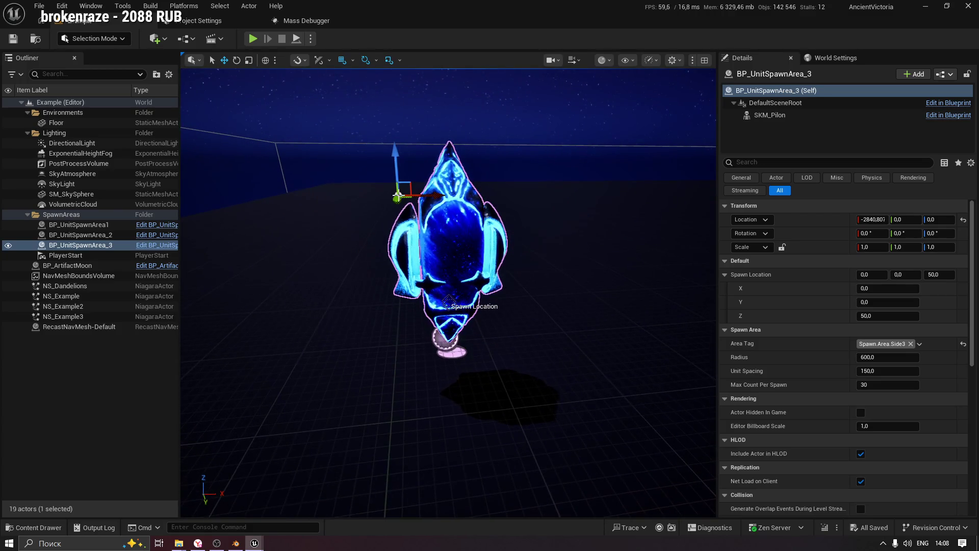
pyautogui.click(467, 181)
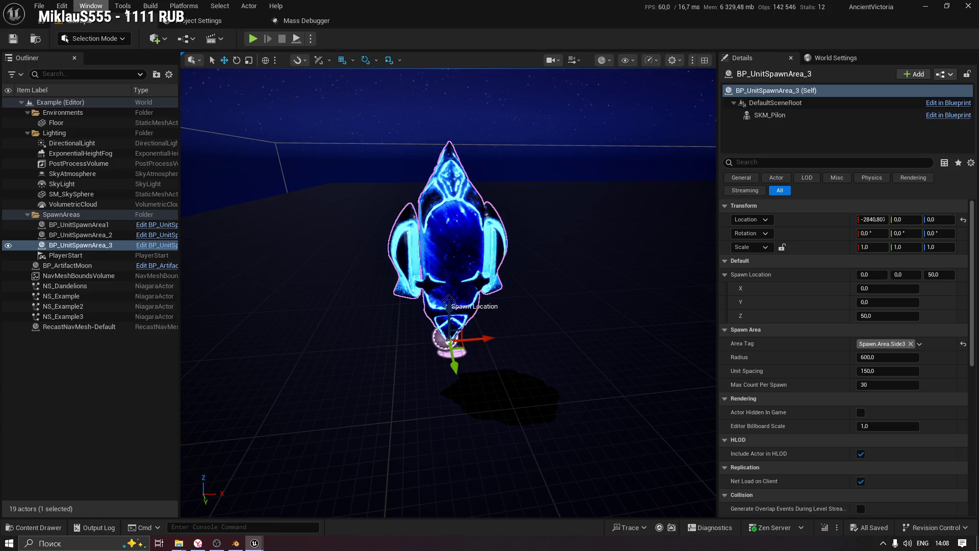
pyautogui.click(311, 498)
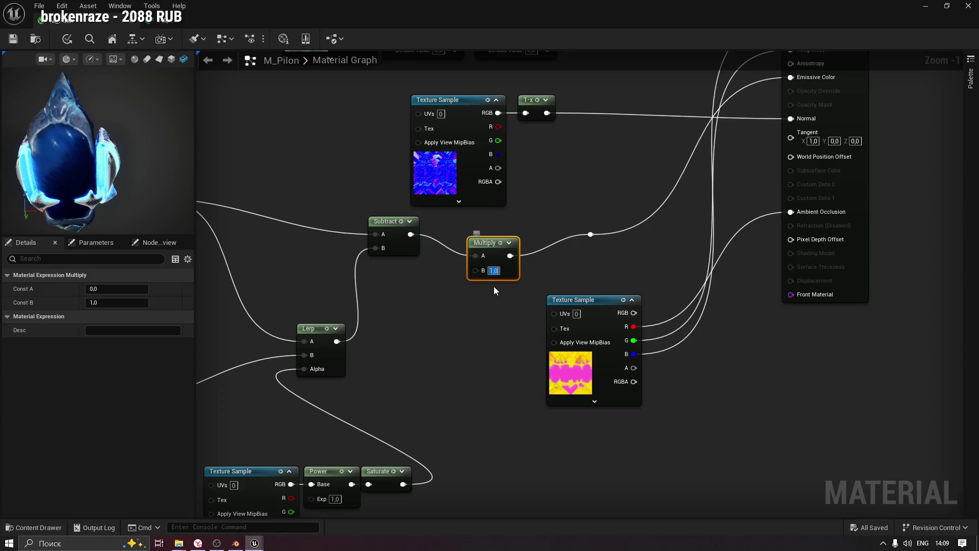
# Set the Multiply node's B value to 5 and apply it to M_Pilon.
pyautogui.write('5')
pyautogui.press('Return')
pyautogui.click(454, 314)
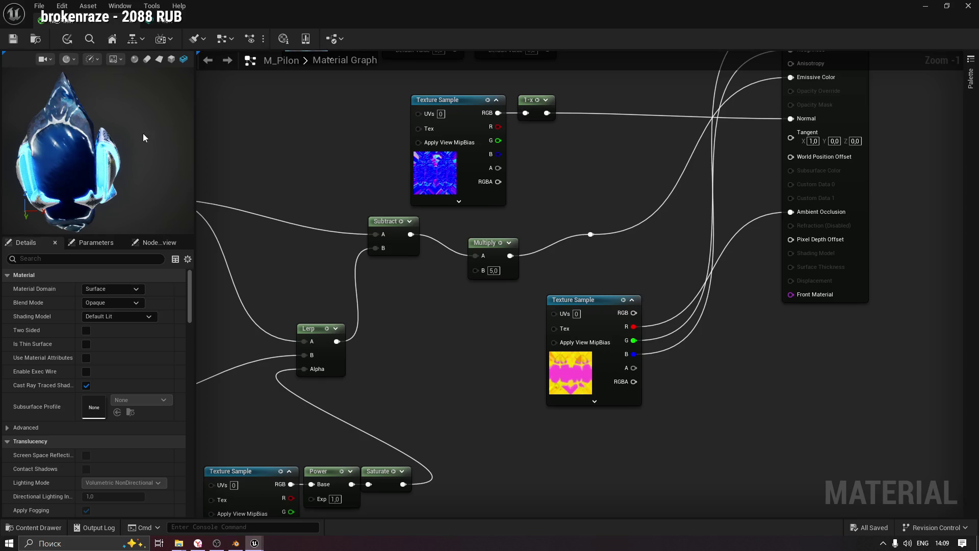
pyautogui.click(13, 38)
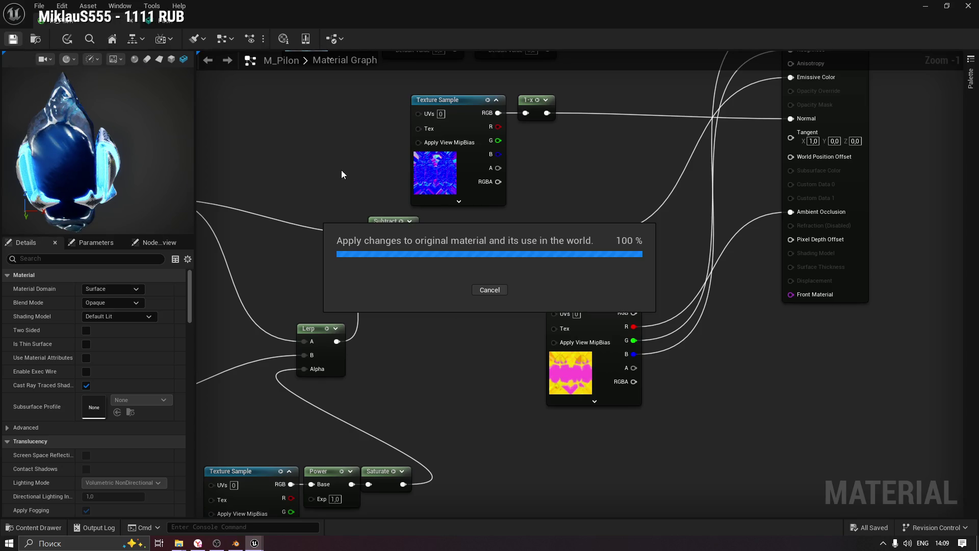
# Close the material editor and frame the brighter pylon in the viewport.
pyautogui.click(925, 6)
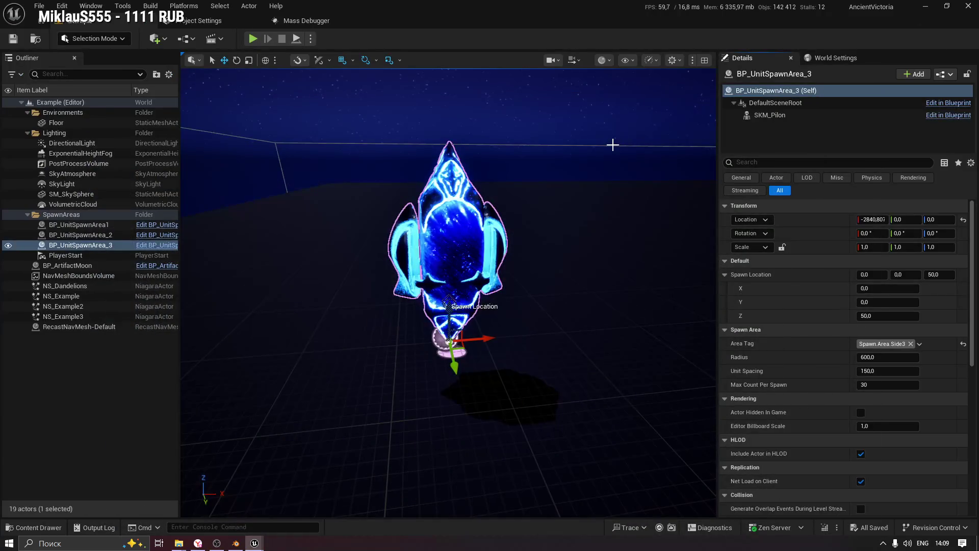
pyautogui.press('f')
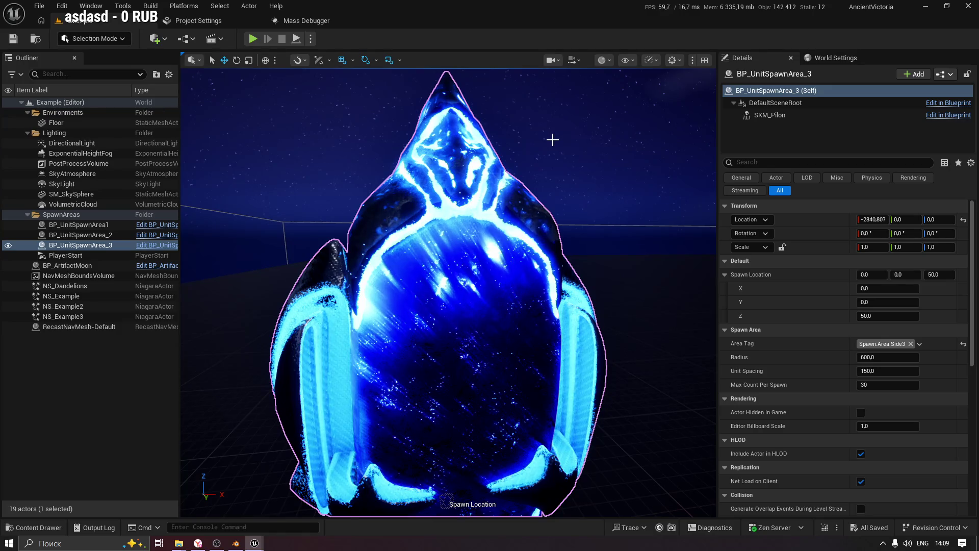
pyautogui.scroll(-5, 553, 140)
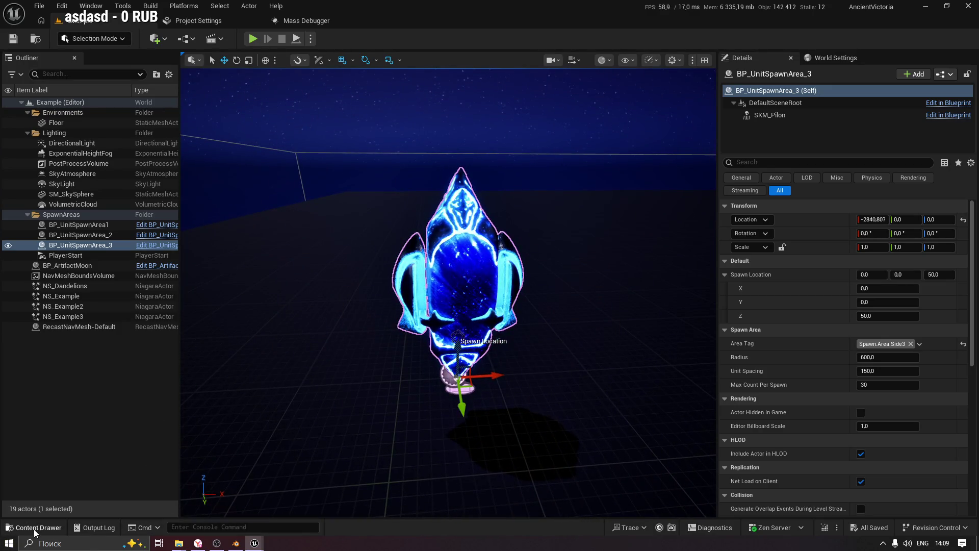
# Open the SK_Pilon skeleton from the Pilon folder in the skeleton editor.
pyautogui.click(32, 527)
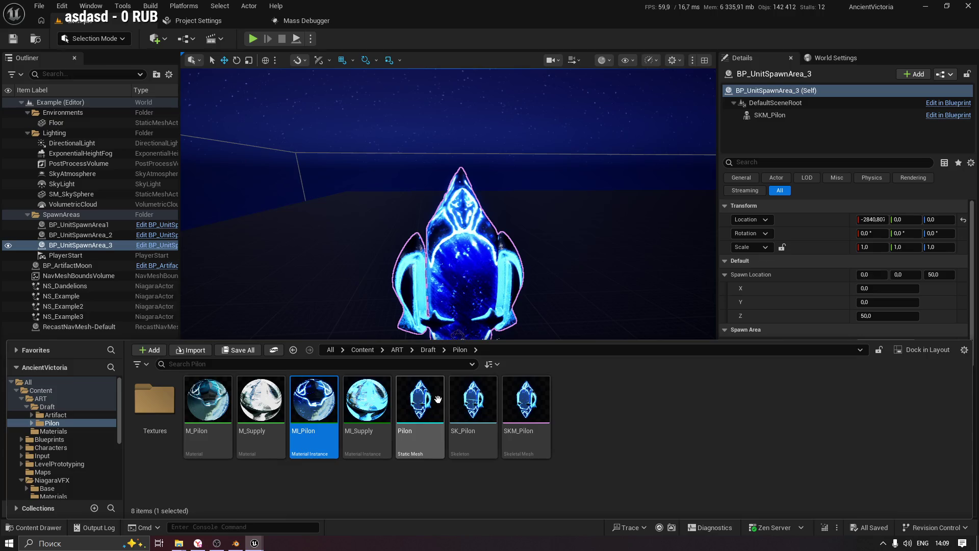
pyautogui.click(420, 400)
pyautogui.click(462, 397)
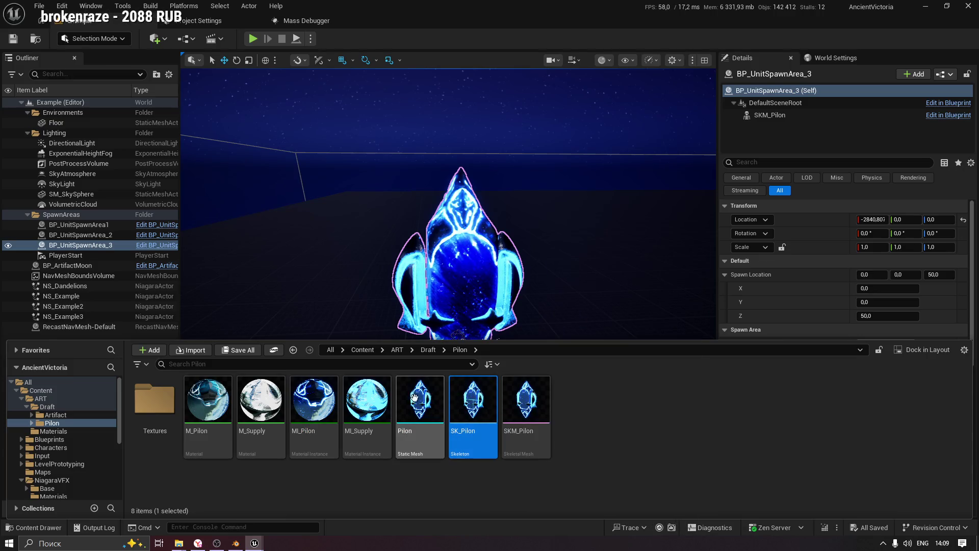
pyautogui.doubleClick(482, 396)
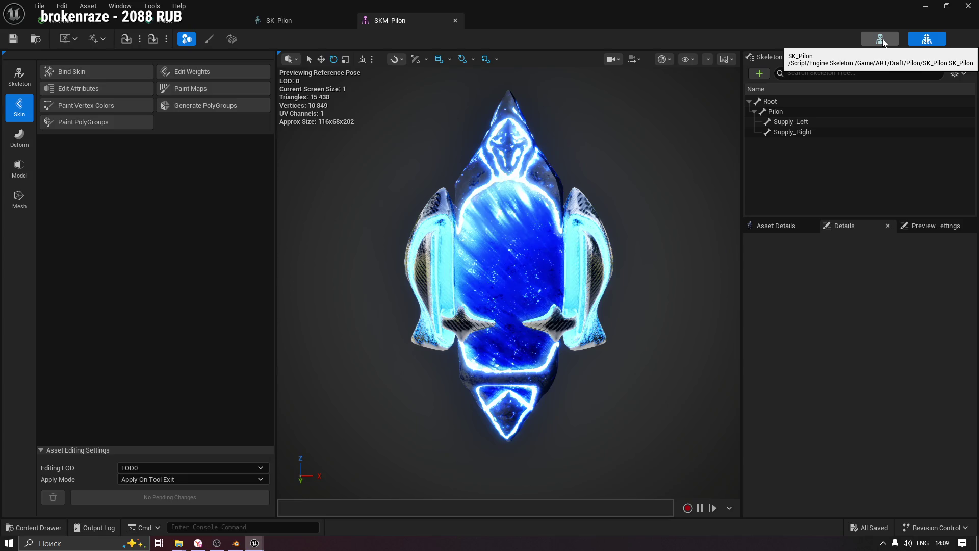
pyautogui.click(882, 40)
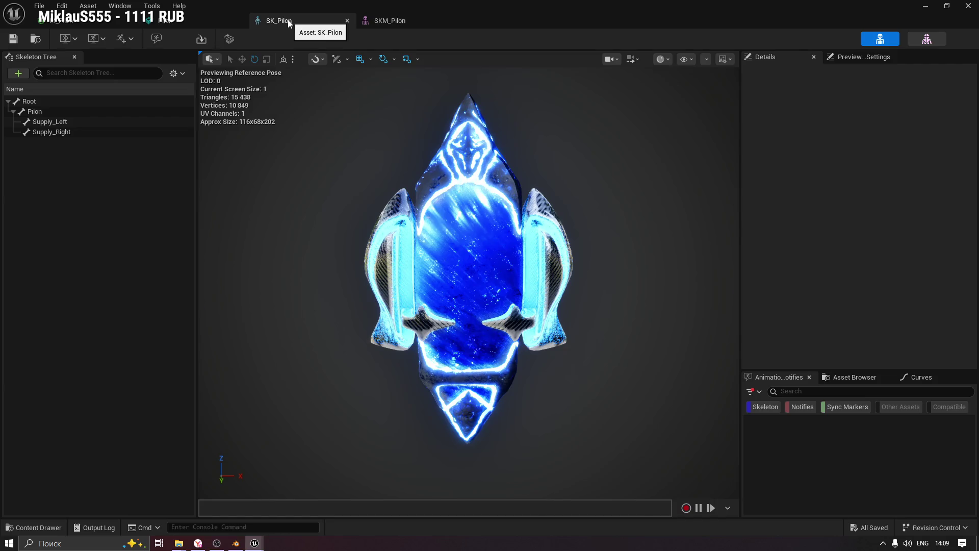
# Locate the SKM_Pilon preview mesh from Preview Scene Settings and open the Pilon static mesh.
pyautogui.click(862, 56)
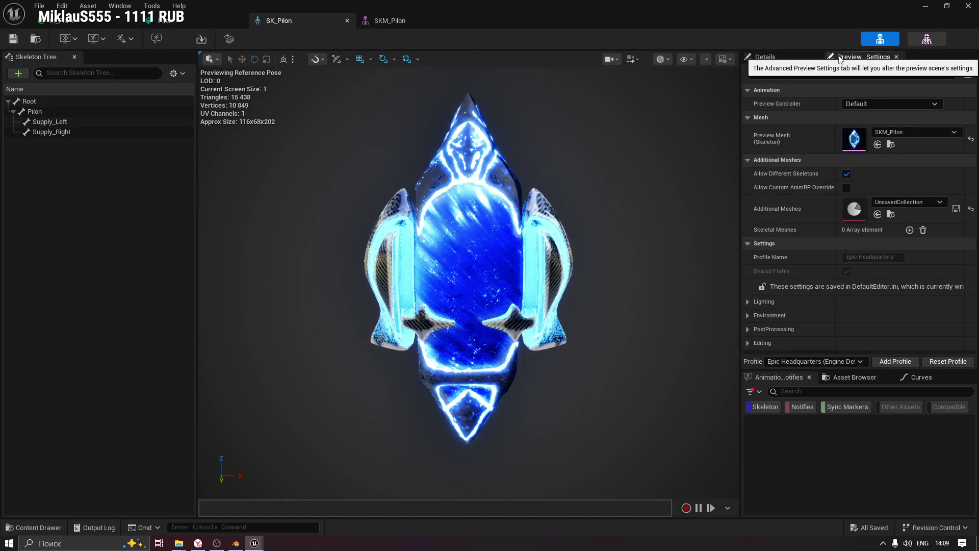
pyautogui.click(891, 144)
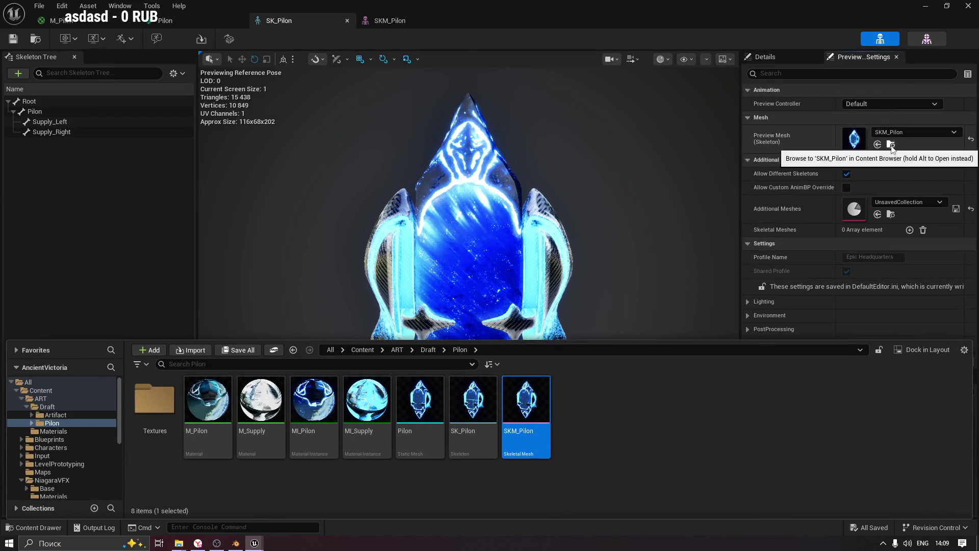
pyautogui.click(410, 399)
pyautogui.doubleClick(411, 399)
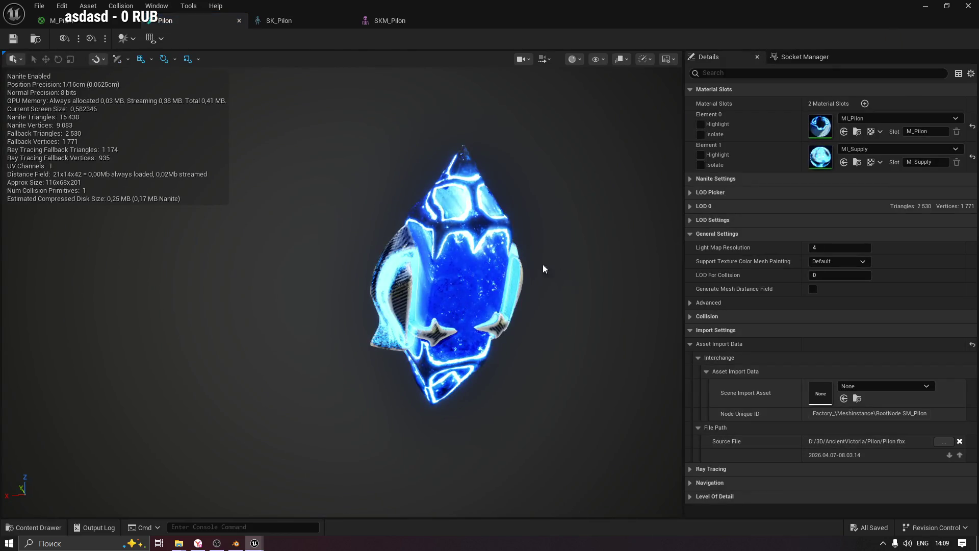
# Assign M_Pilon to the Pilon mesh's Element 0 slot, then select MI_Pilon in the Pilon folder.
pyautogui.click(862, 118)
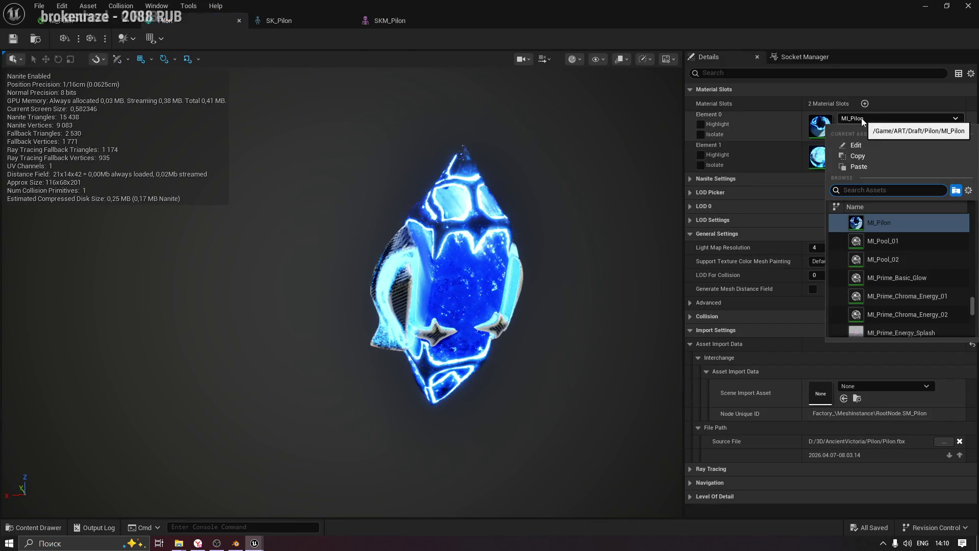
pyautogui.scroll(1, 884, 234)
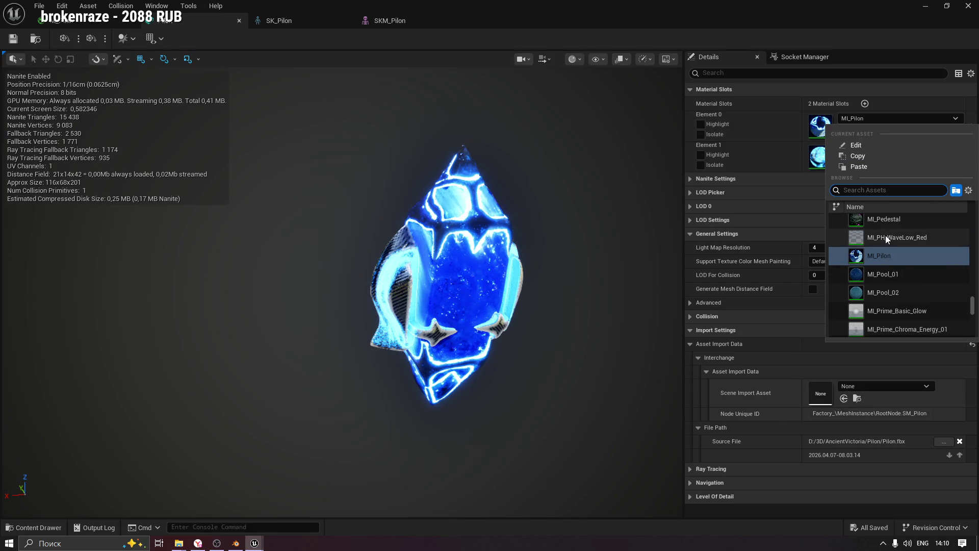
pyautogui.click(774, 121)
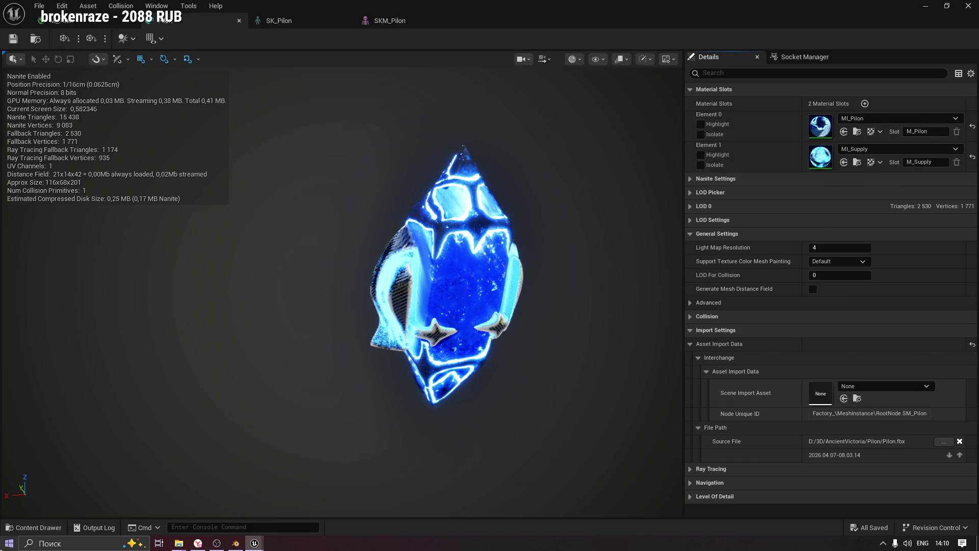
pyautogui.click(32, 527)
pyautogui.click(205, 438)
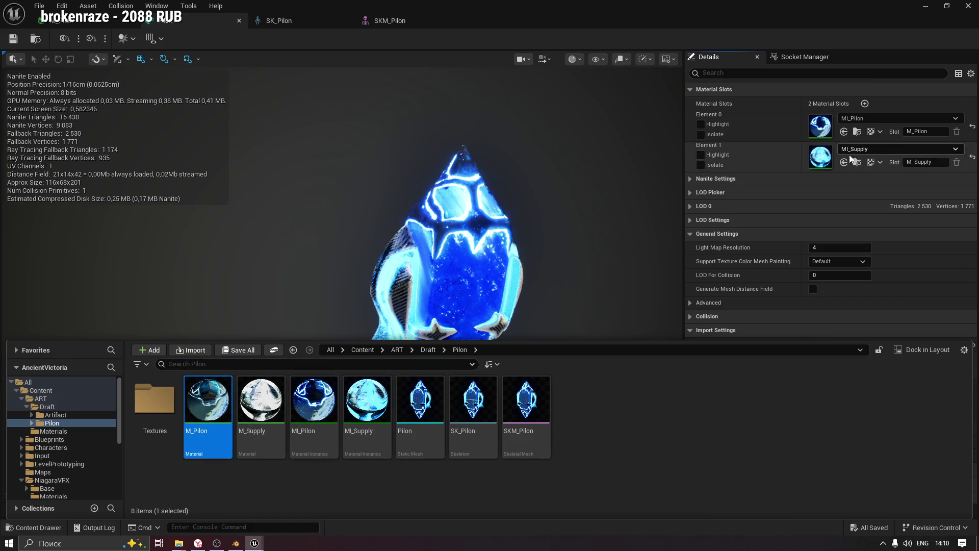
pyautogui.click(844, 132)
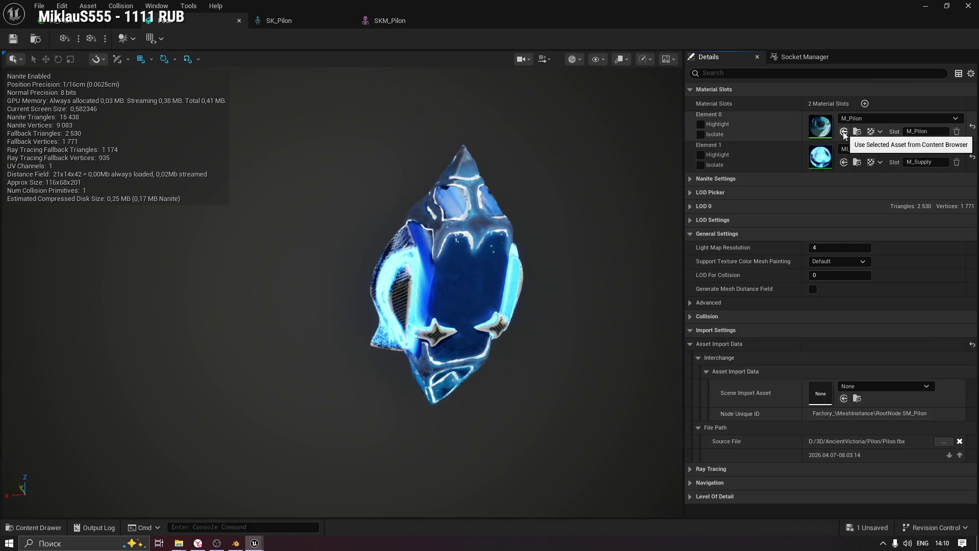
pyautogui.moveTo(557, 253)
pyautogui.mouseDown()
pyautogui.moveTo(515, 255)
pyautogui.moveTo(570, 252)
pyautogui.mouseUp()
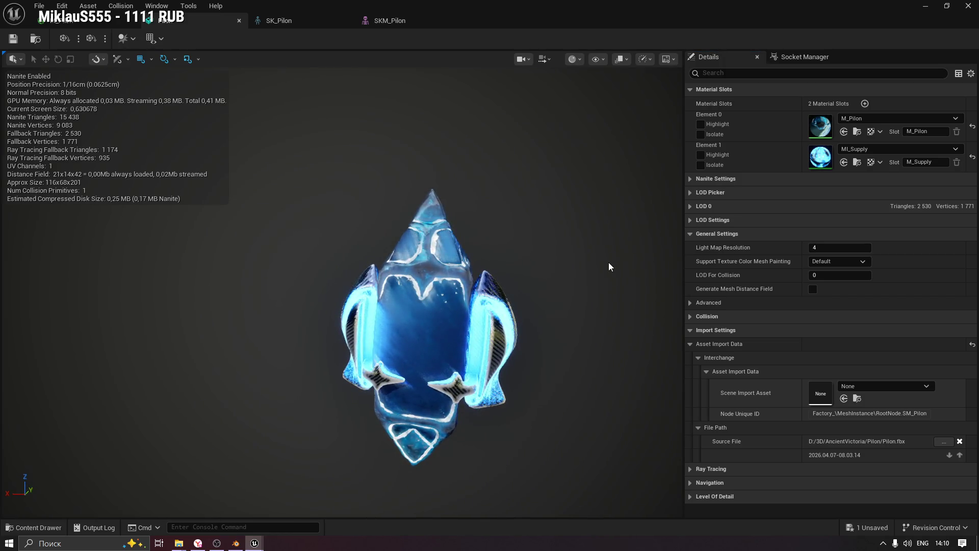
pyautogui.click(41, 528)
pyautogui.click(312, 414)
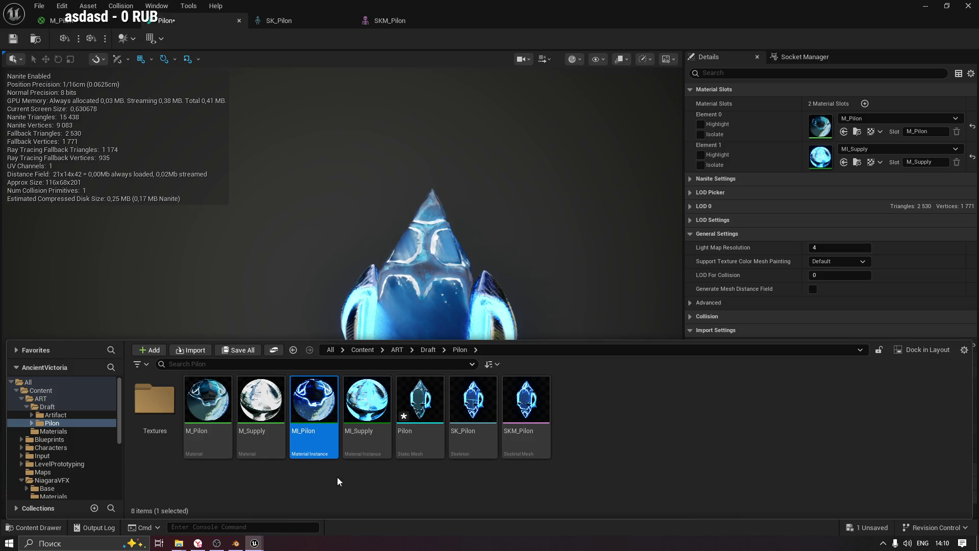
# Force-delete MI_Pilon, create MI_Pilon_01 from M_Pilon, and assign it to Element 0.
pyautogui.press('Delete')
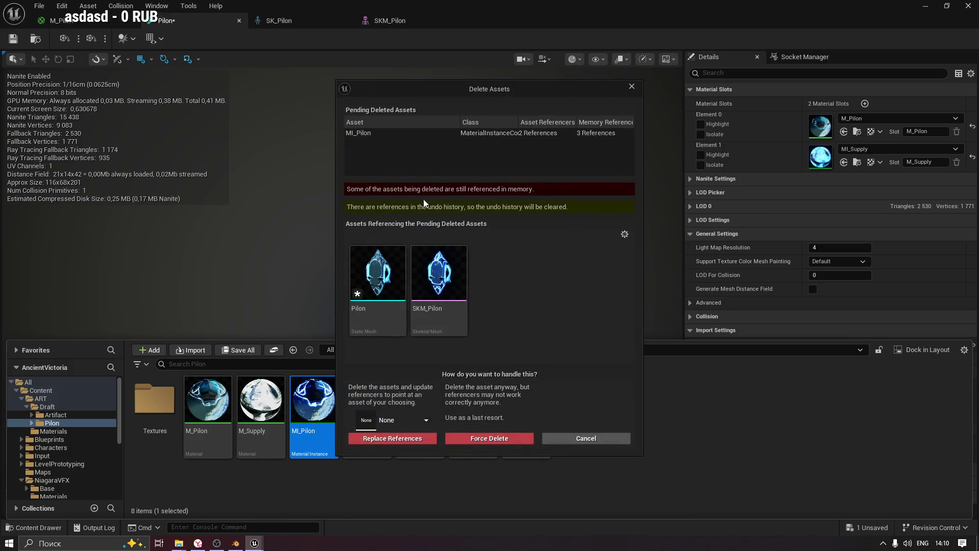
pyautogui.click(486, 439)
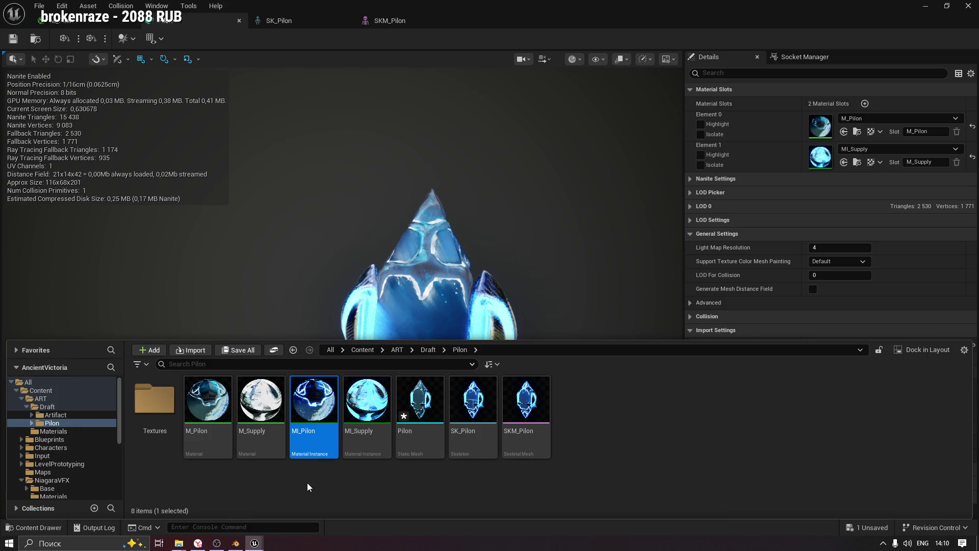
pyautogui.hotkey('ctrl', 'space')
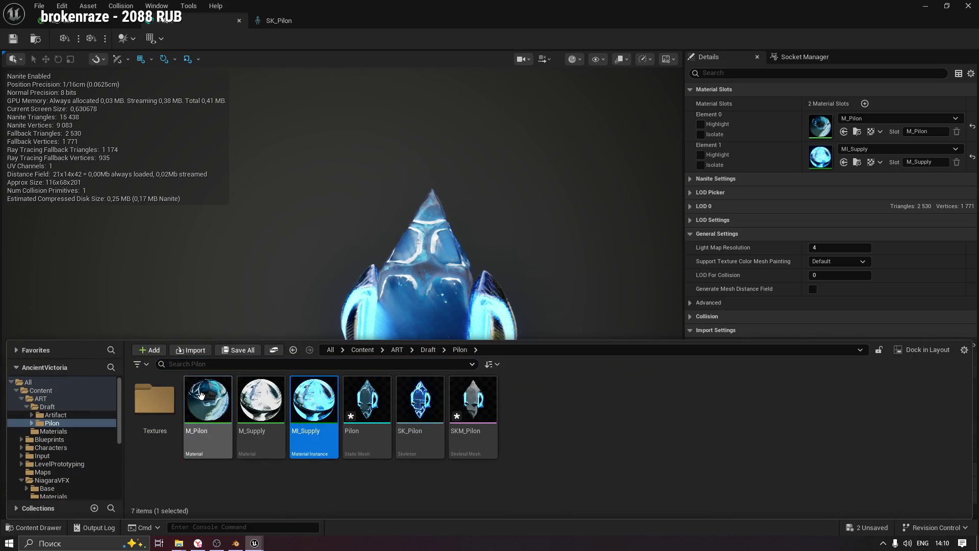
pyautogui.rightClick(201, 395)
pyautogui.click(225, 101)
pyautogui.write('MI_Pil')
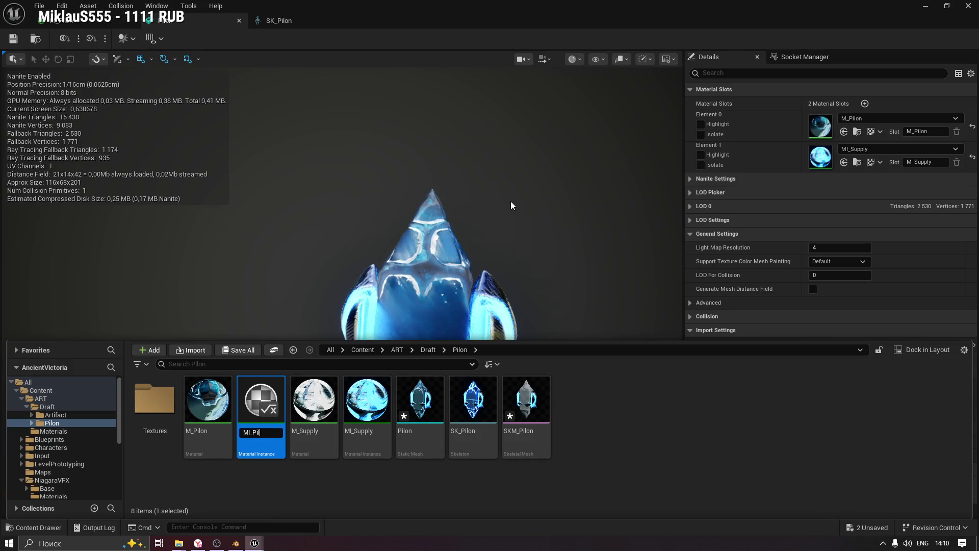
pyautogui.write('on_01')
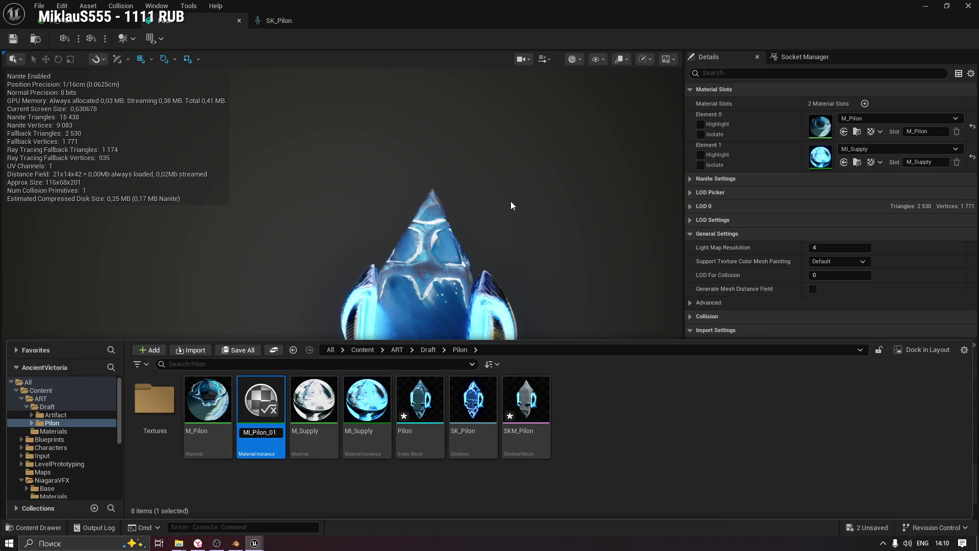
pyautogui.press('Return')
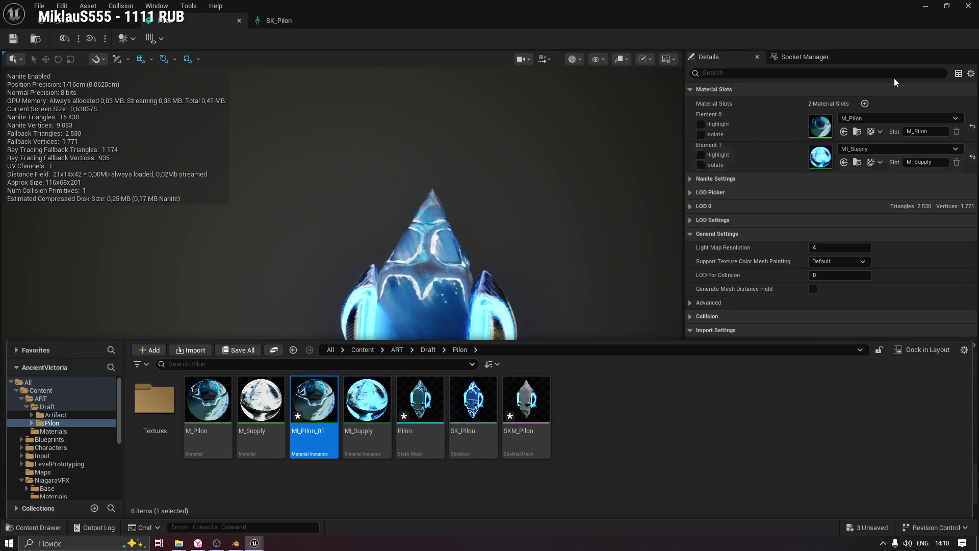
pyautogui.click(843, 133)
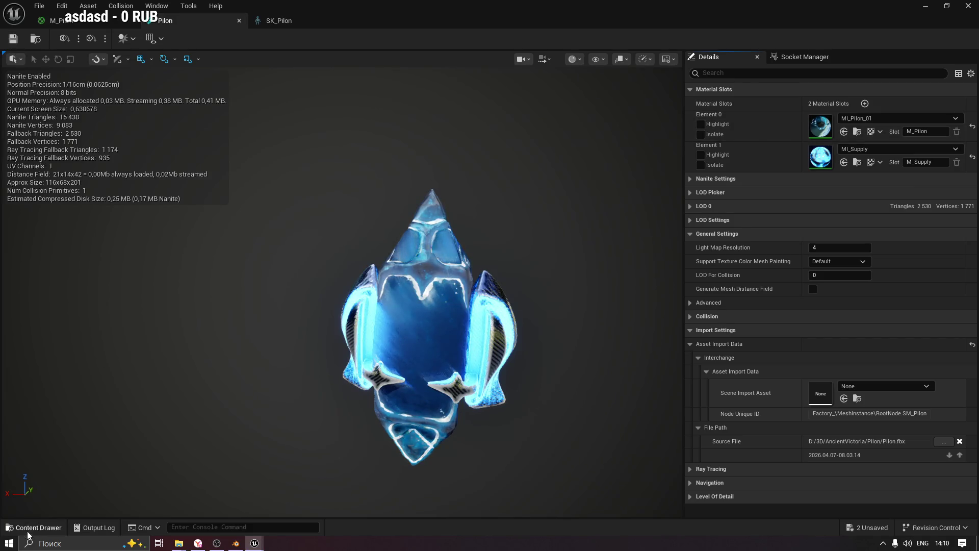
# Select MI_Supply in the Pilon folder and force its deletion.
pyautogui.hotkey('ctrl', 'space')
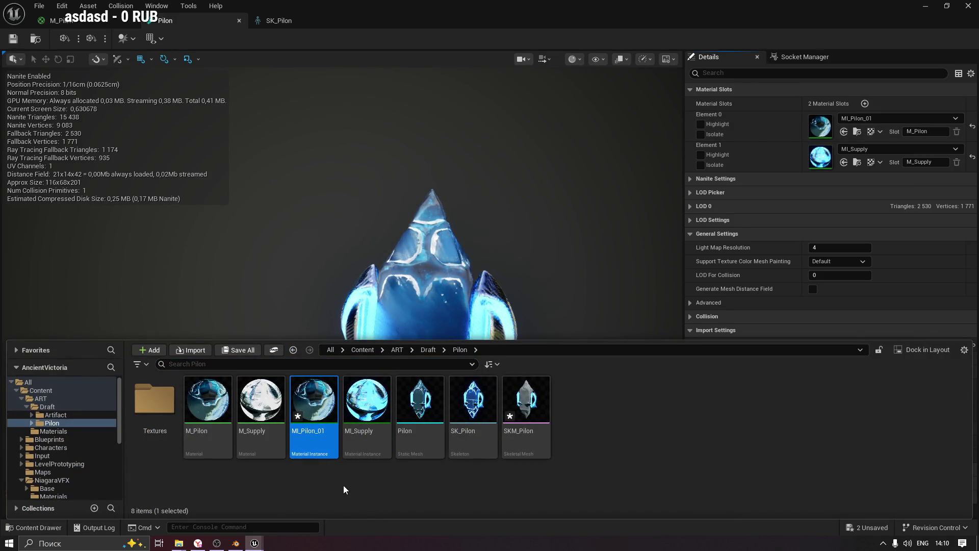
pyautogui.press('Right')
pyautogui.press('Delete')
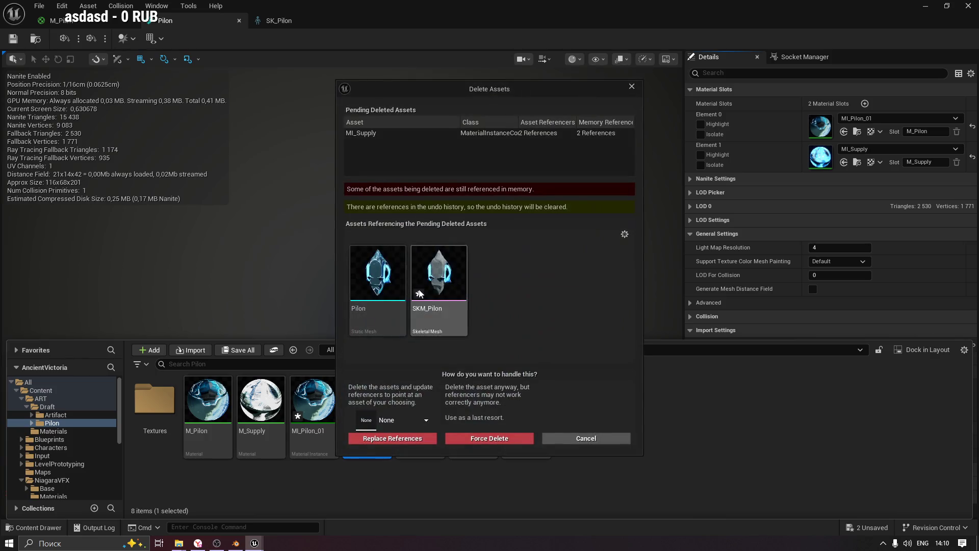
pyautogui.click(483, 439)
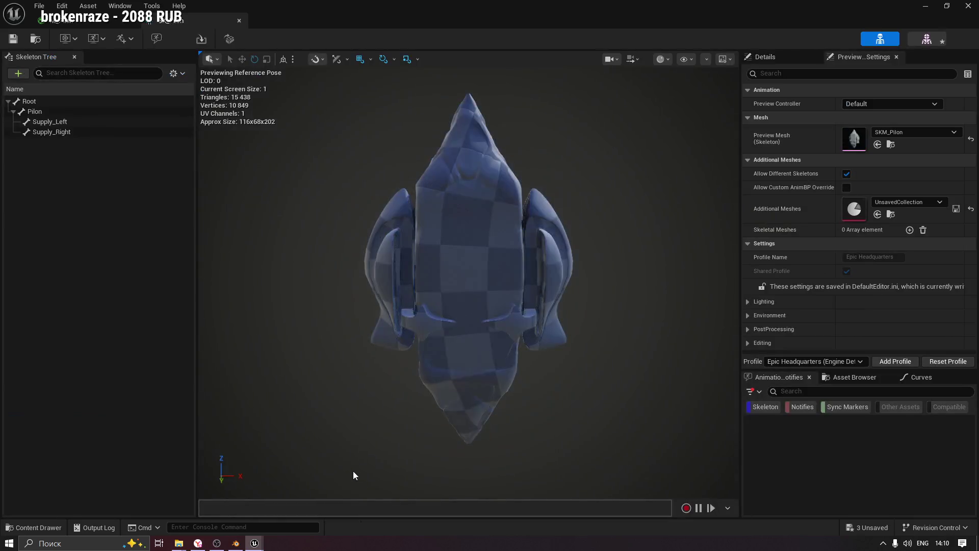
# Create a new material instance of M_Supply named MI_Supply.
pyautogui.click(239, 20)
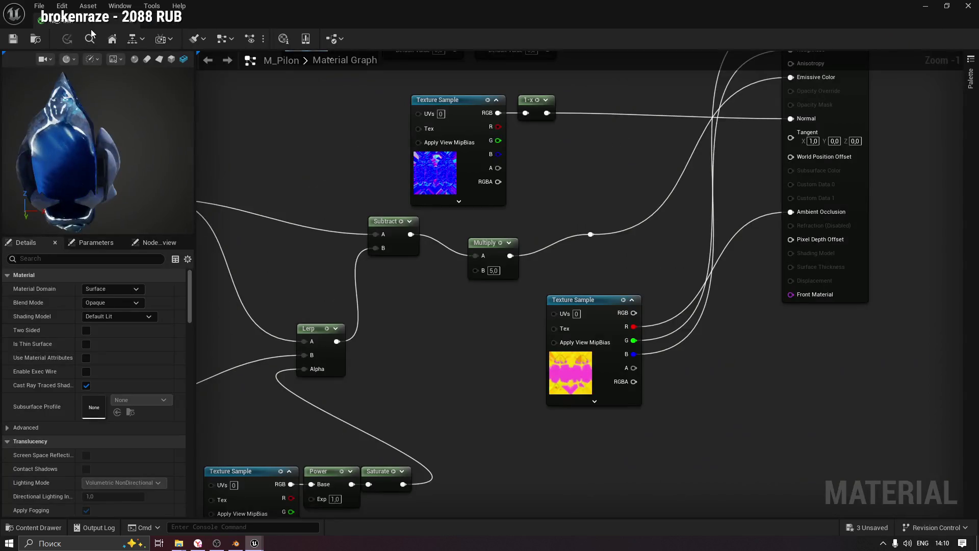
pyautogui.hotkey('ctrl', 'space')
pyautogui.click(317, 414)
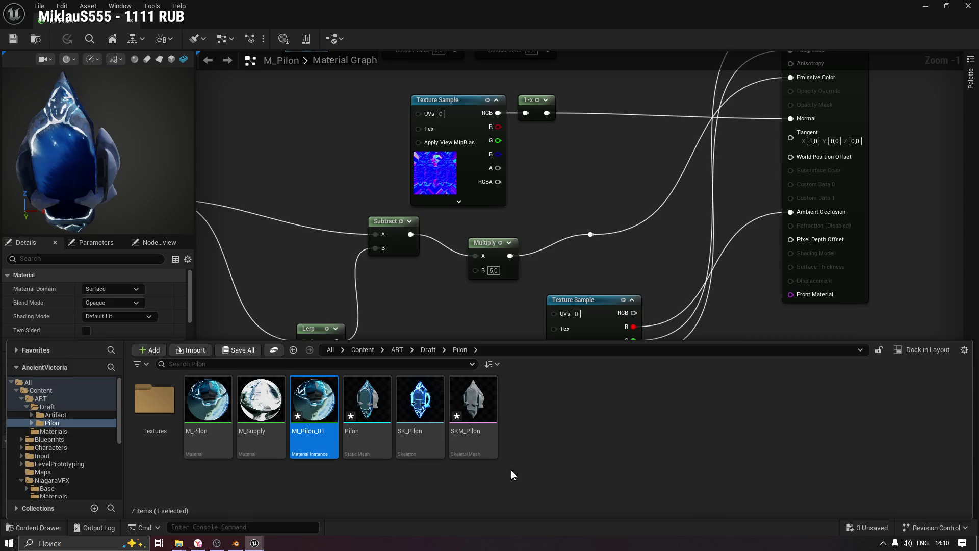
pyautogui.moveTo(321, 408)
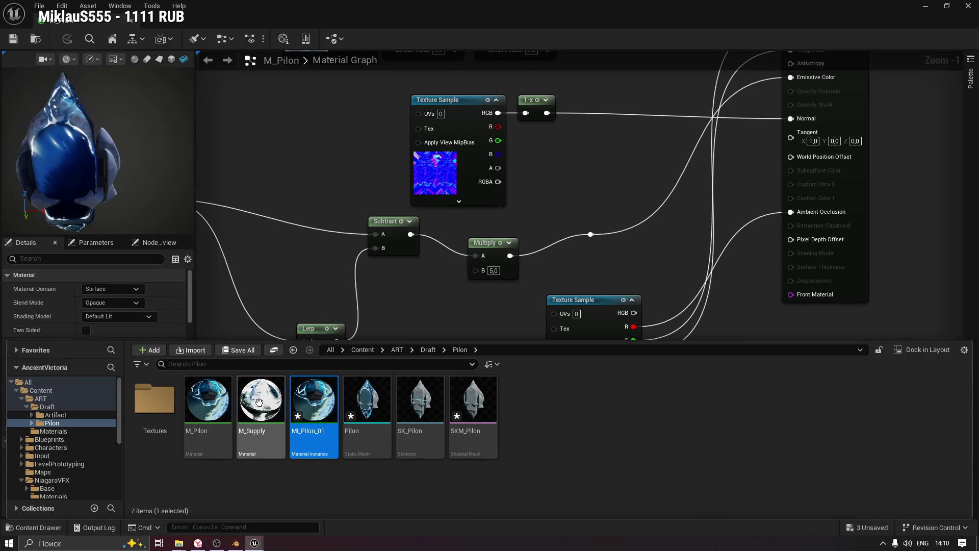
pyautogui.click(259, 401)
pyautogui.rightClick(258, 401)
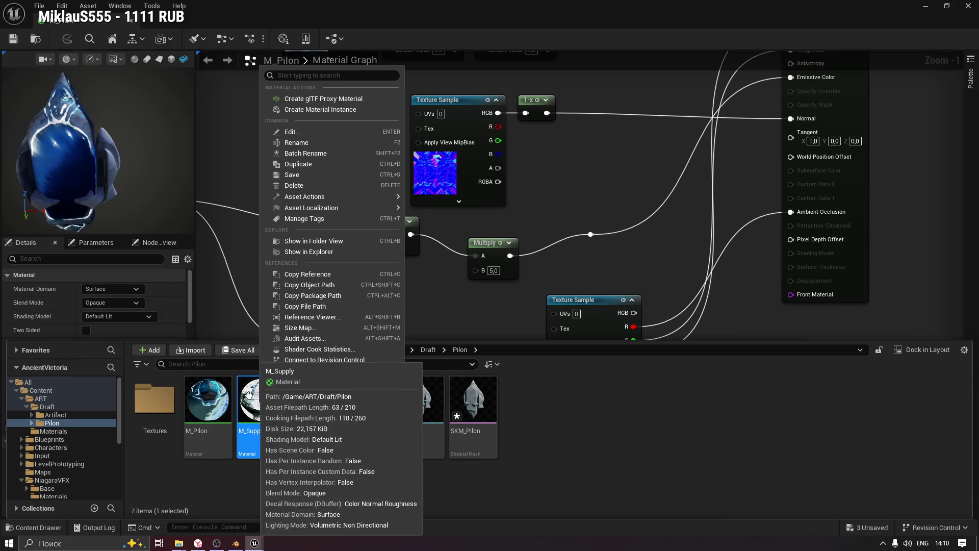
pyautogui.click(316, 110)
pyautogui.write('MI_Supply')
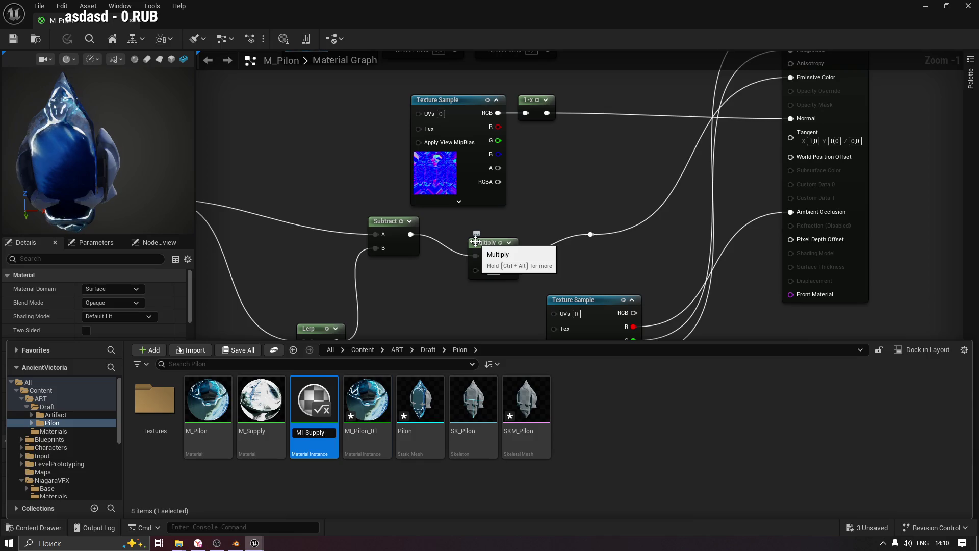
pyautogui.press('Return')
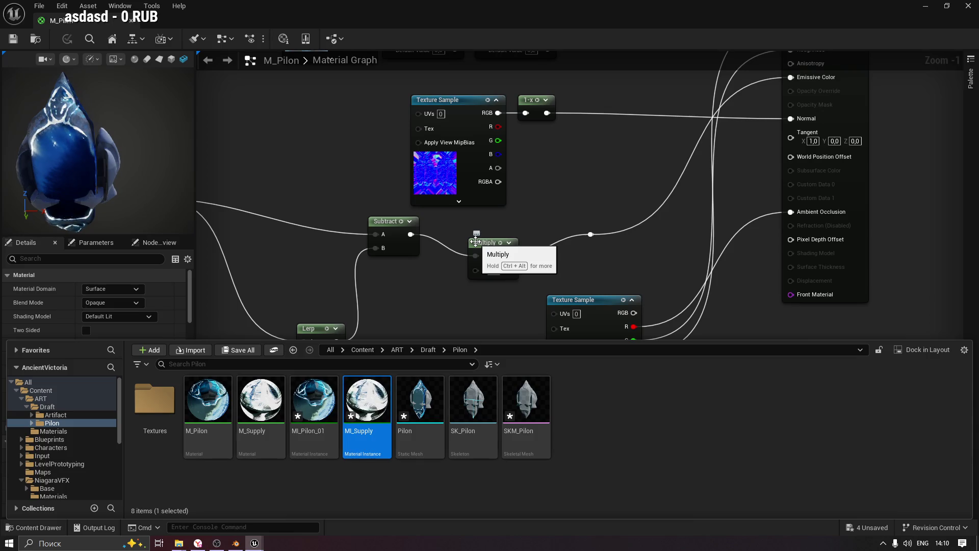
# Save all four unsaved pylon assets and close the material editor.
pyautogui.click(236, 351)
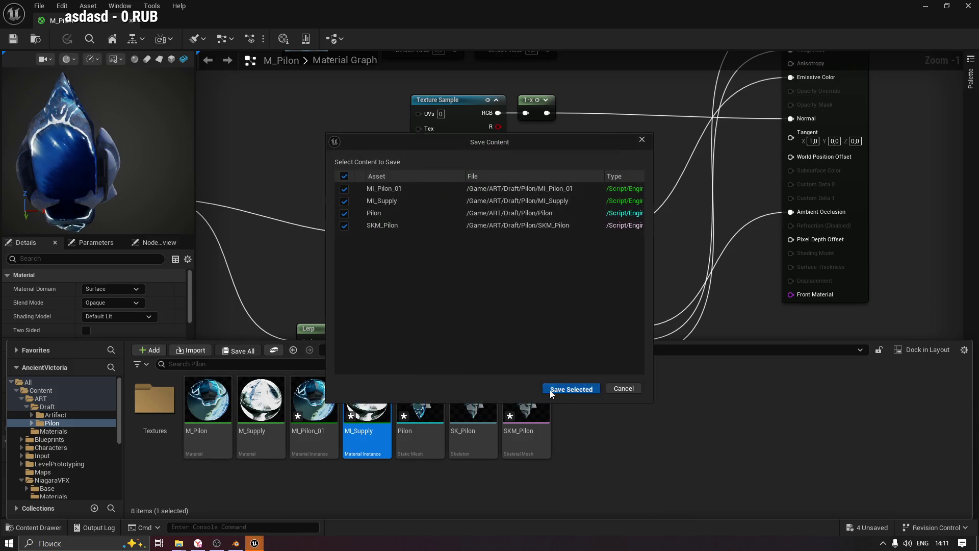
pyautogui.click(551, 390)
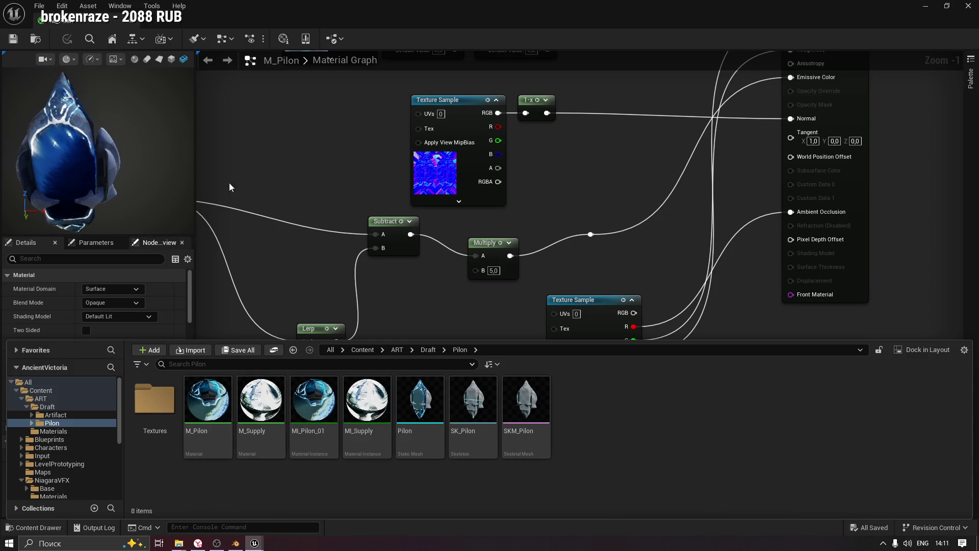
pyautogui.click(925, 6)
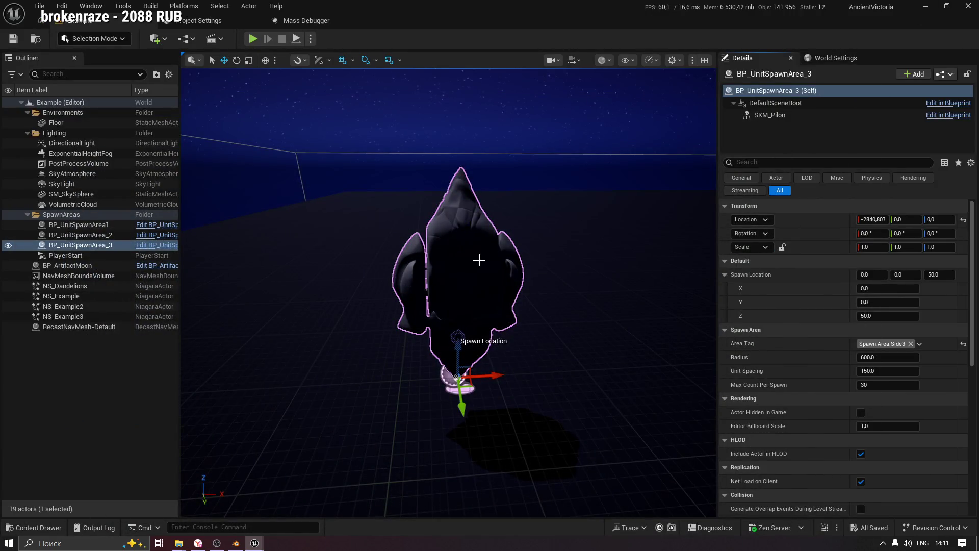
# Open the Pilon static mesh from the Pilon folder for editing.
pyautogui.doubleClick(479, 260)
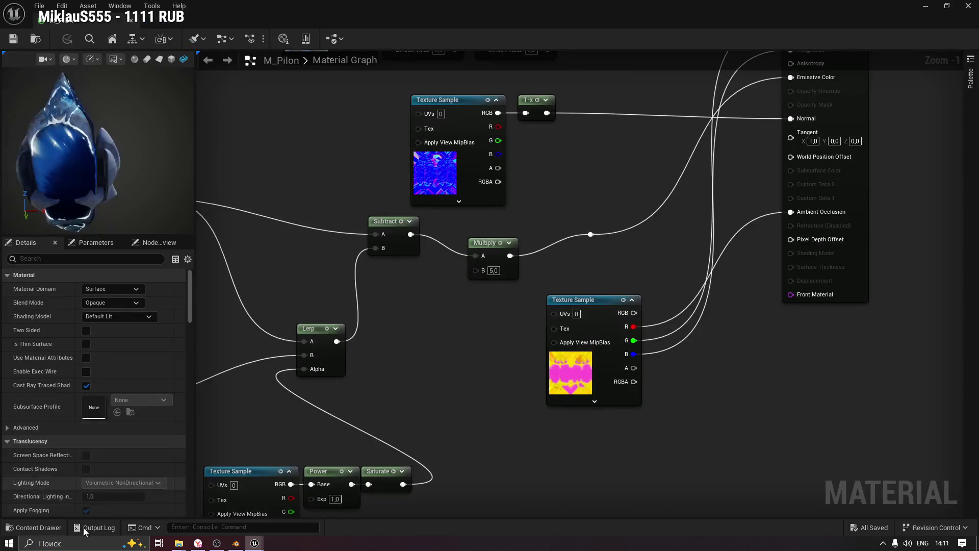
pyautogui.click(38, 528)
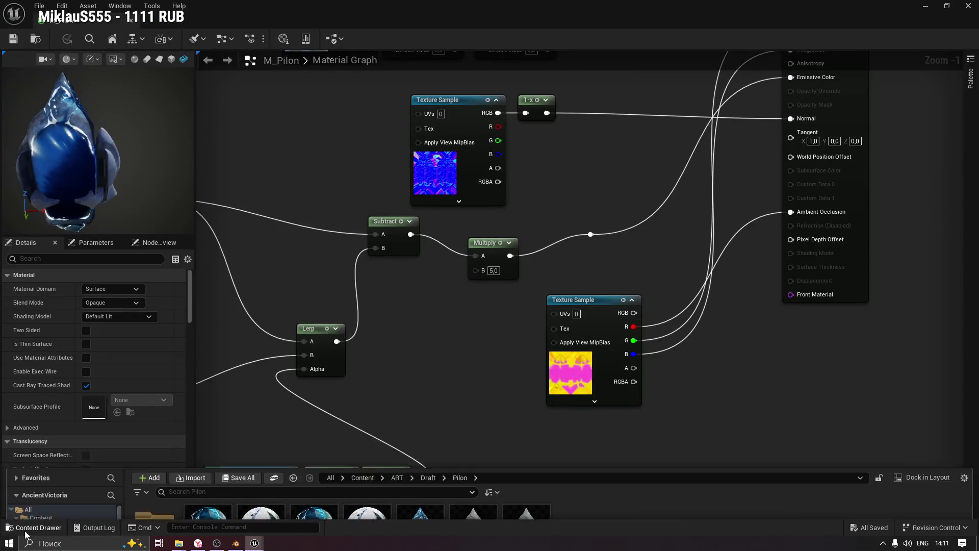
pyautogui.click(423, 398)
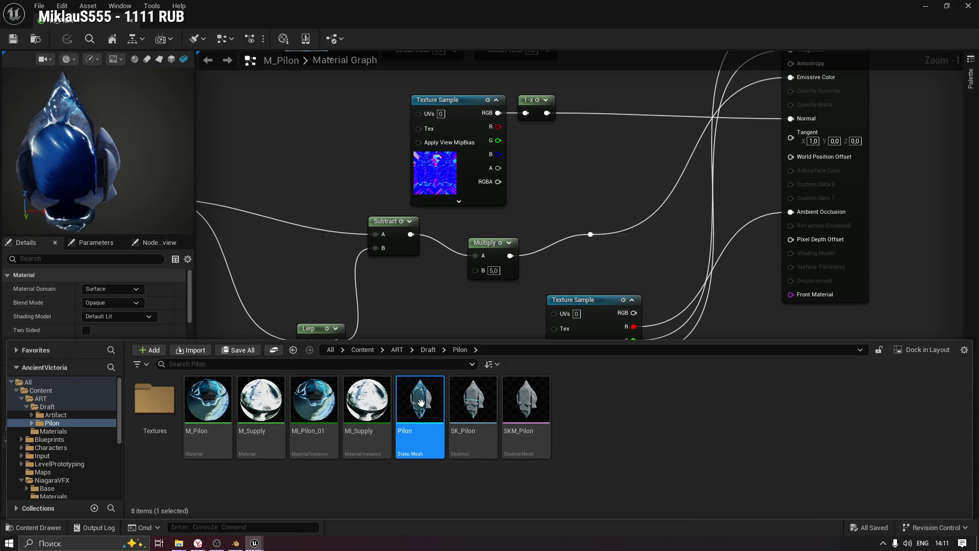
pyautogui.doubleClick(419, 403)
# Assign MI_Supply to the Pilon mesh's Element 1 slot and save the mesh.
pyautogui.click(21, 530)
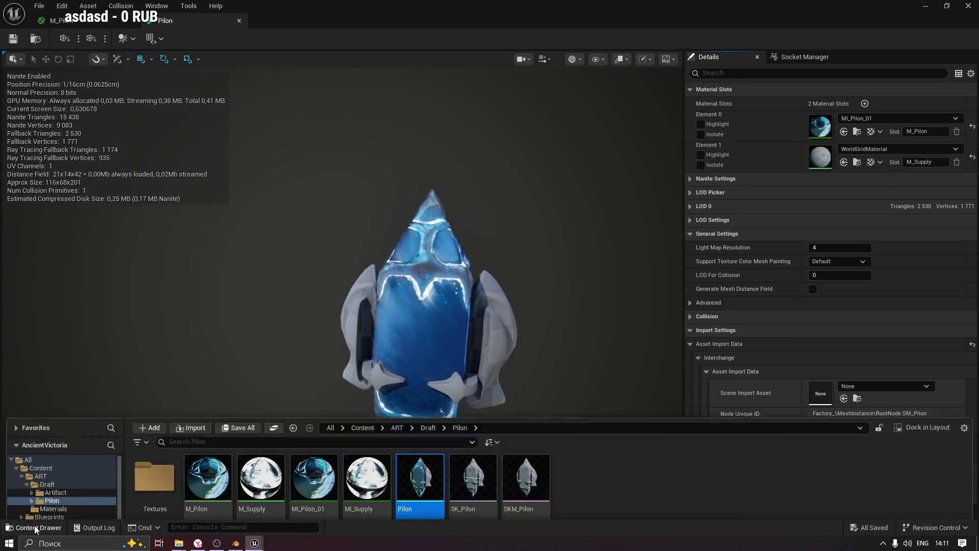
pyautogui.click(313, 400)
pyautogui.click(367, 400)
pyautogui.click(845, 162)
pyautogui.click(10, 40)
# Return to the M_Pilon graph and select the SK_Pilon skeleton in the Pilon folder.
pyautogui.click(56, 21)
pyautogui.hotkey('ctrl', 'space')
pyautogui.click(420, 400)
pyautogui.click(478, 398)
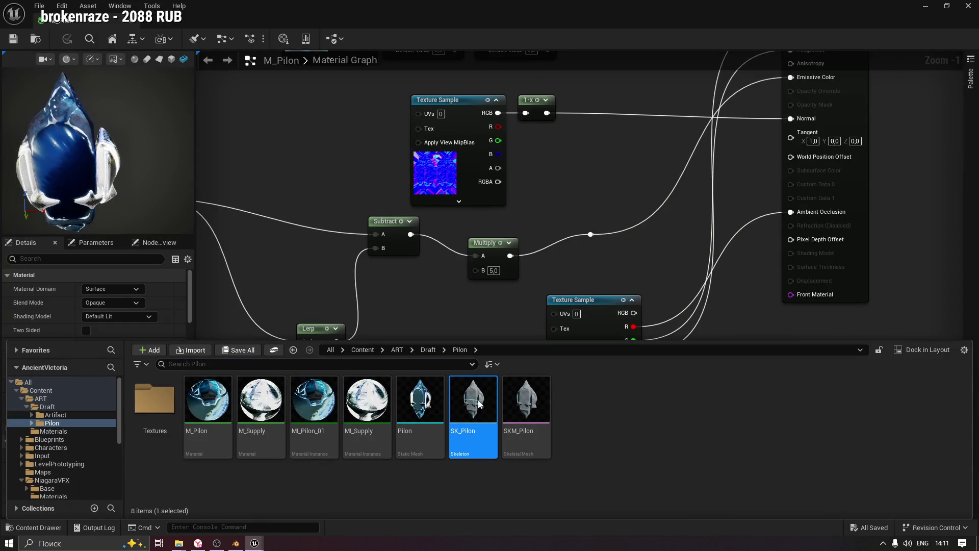
# Open the SK_Pilon skeleton and review its preview mesh choices.
pyautogui.doubleClick(479, 404)
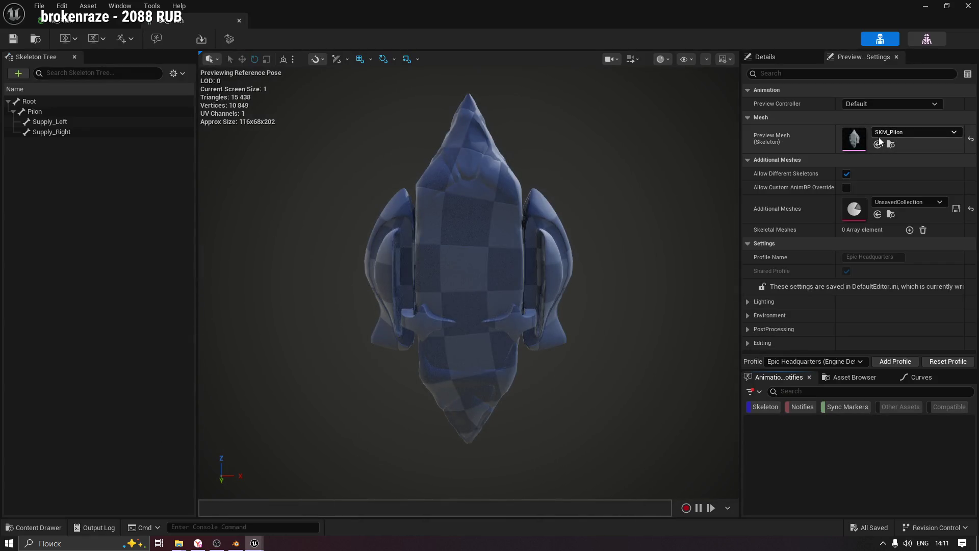
pyautogui.click(766, 55)
pyautogui.click(871, 55)
pyautogui.click(901, 130)
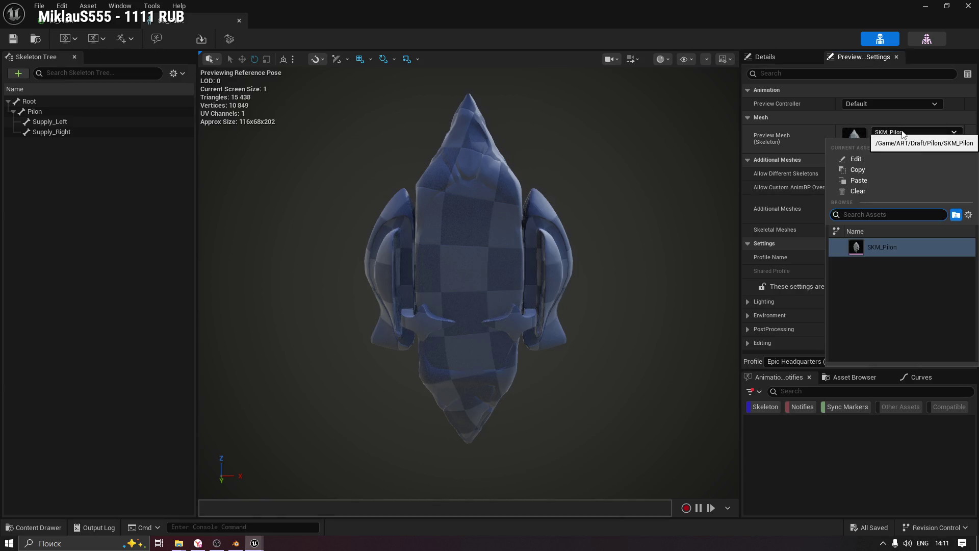
pyautogui.click(770, 127)
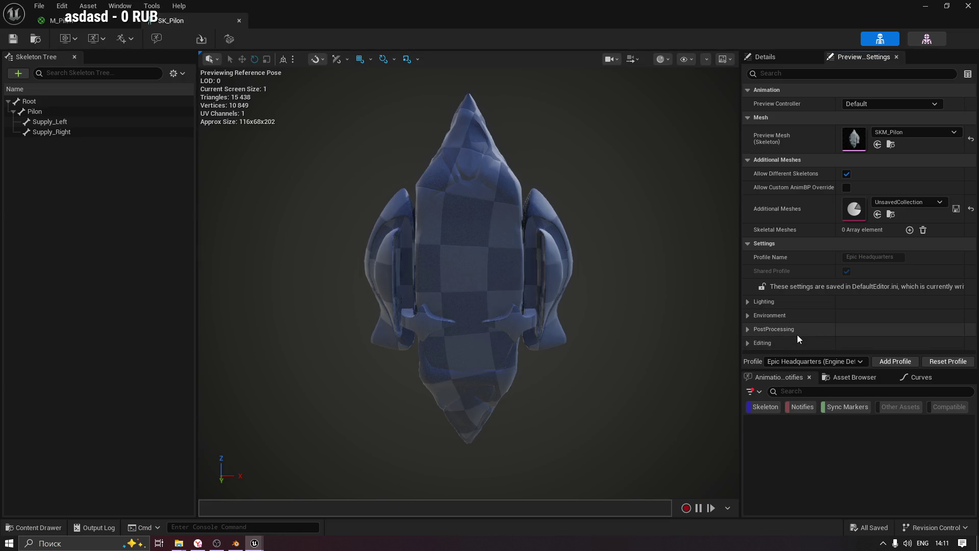
# Switch to SKM_Pilon skeletal mesh editing and show its Material Slots, both set to None.
pyautogui.click(926, 40)
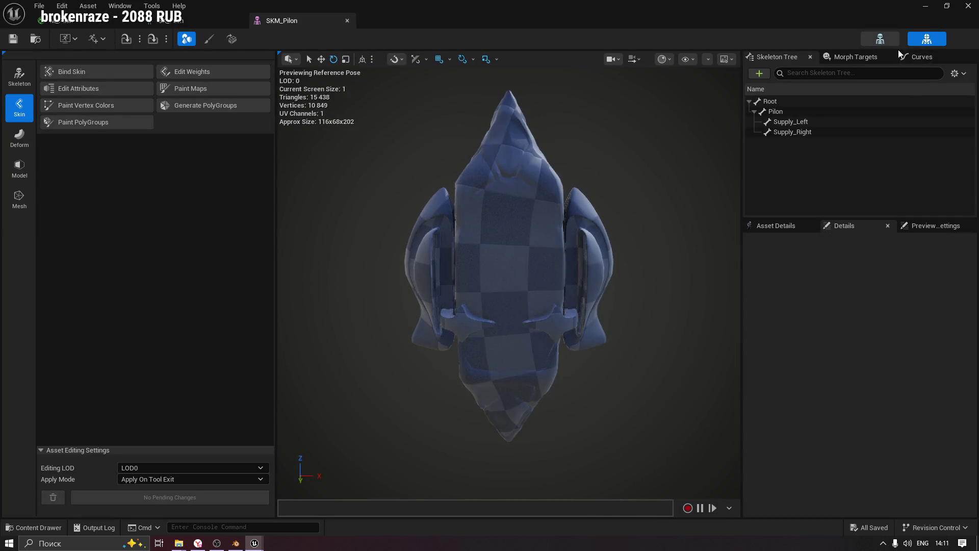
pyautogui.click(880, 40)
pyautogui.click(927, 40)
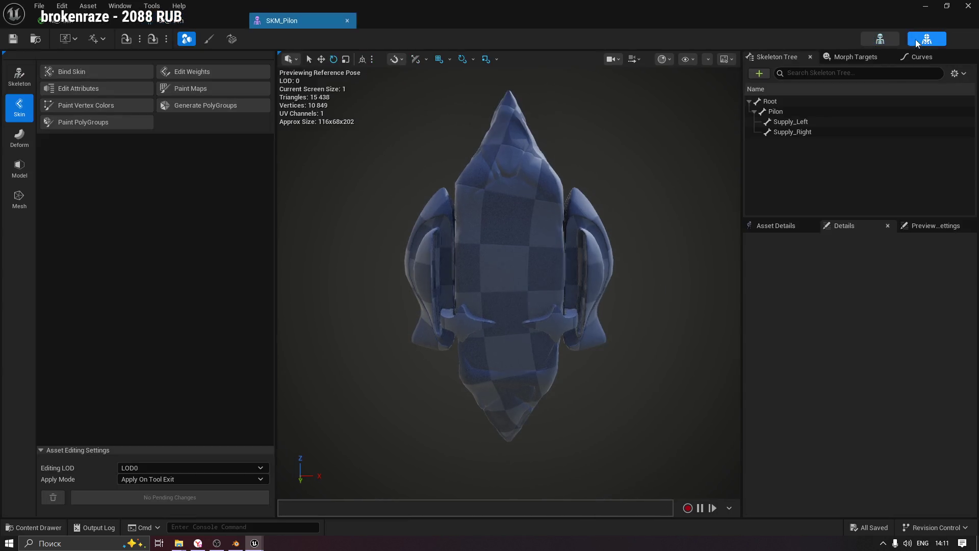
pyautogui.click(774, 231)
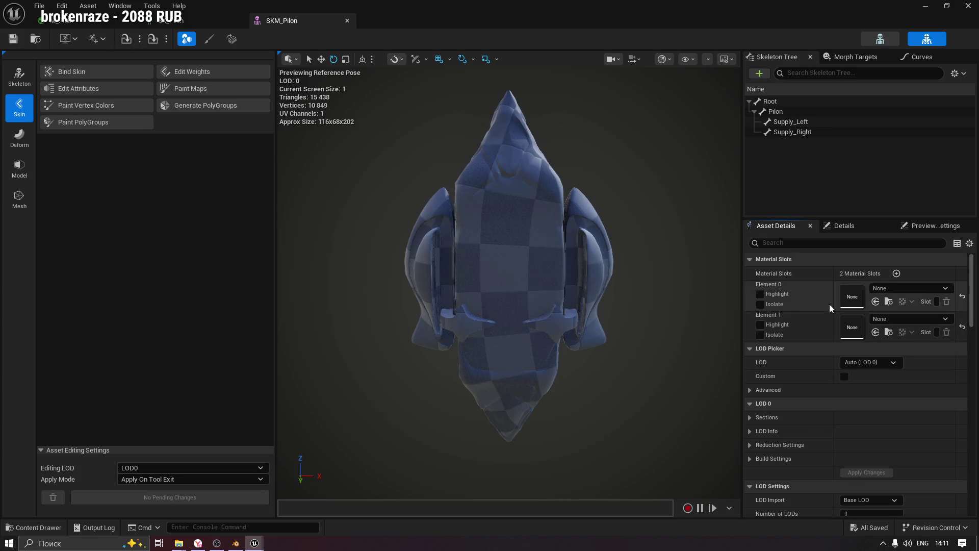
pyautogui.click(897, 294)
pyautogui.press('Escape')
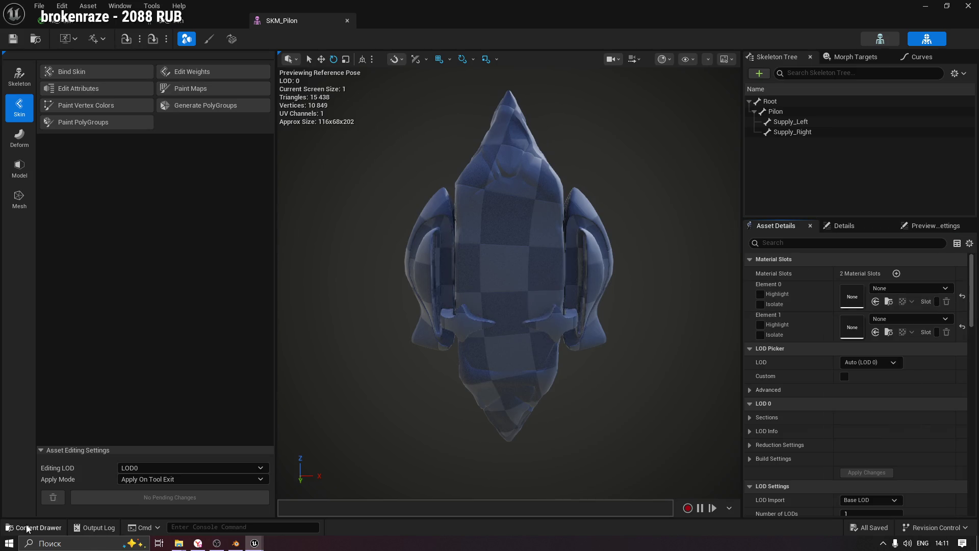
# Assign MI_Pilon_01 to SKM_Pilon's Element 0 and MI_Supply to Element 1.
pyautogui.click(36, 527)
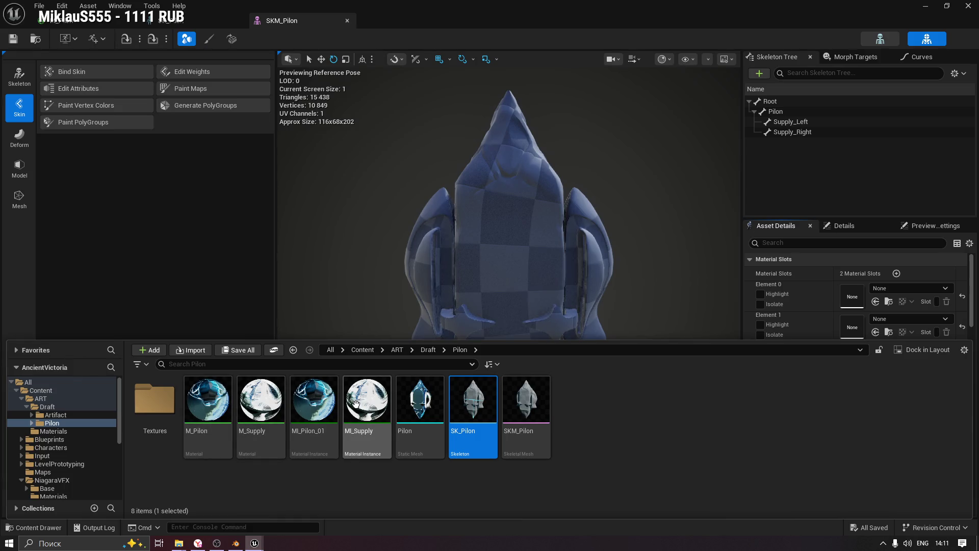
pyautogui.click(309, 404)
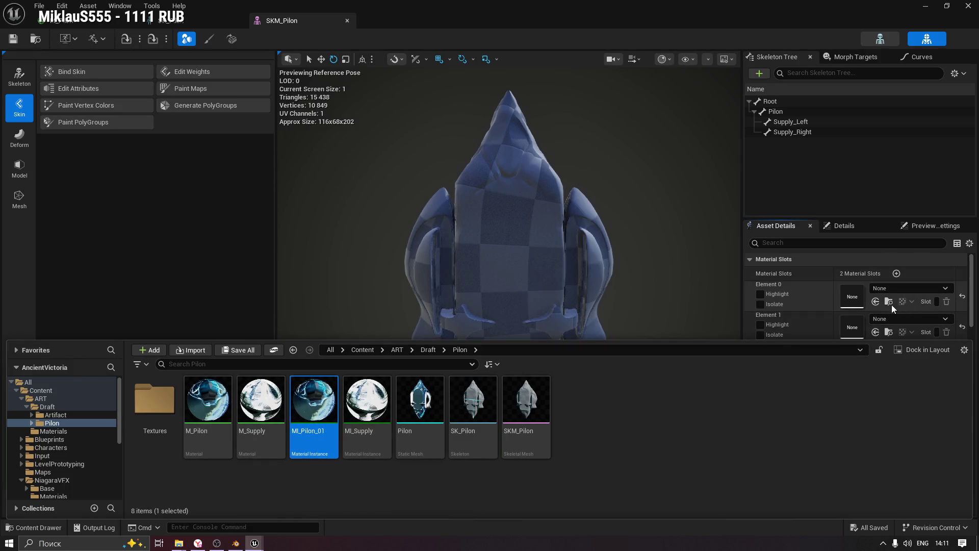
pyautogui.click(876, 302)
pyautogui.click(36, 527)
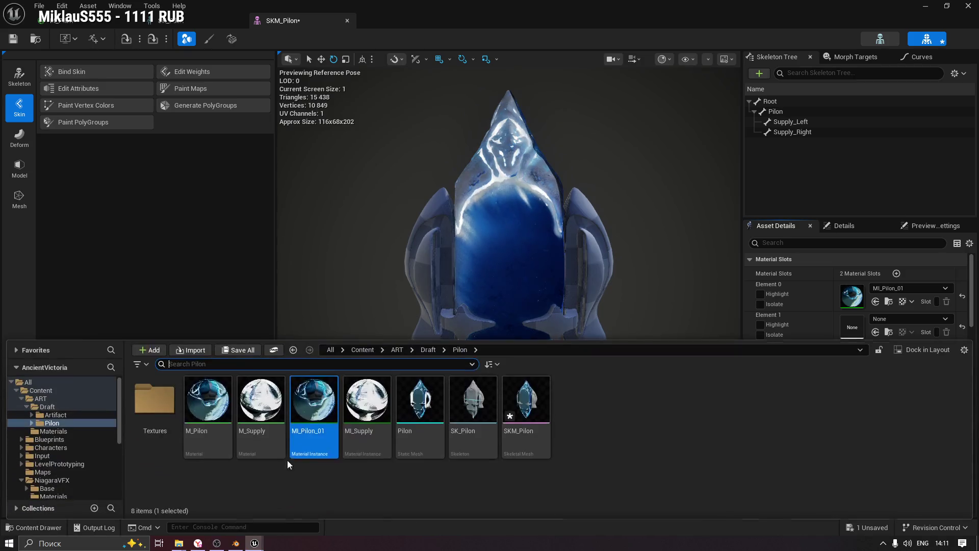
pyautogui.click(351, 403)
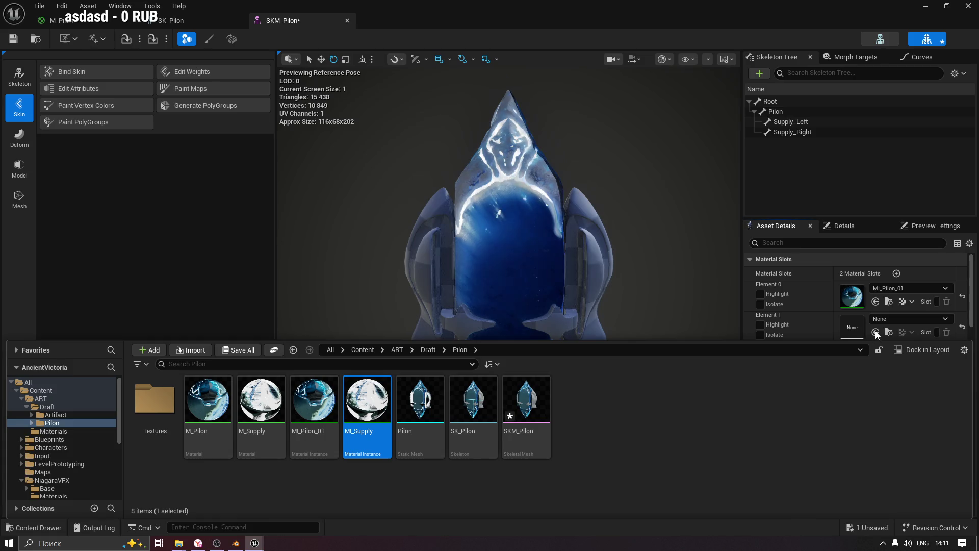
pyautogui.click(875, 333)
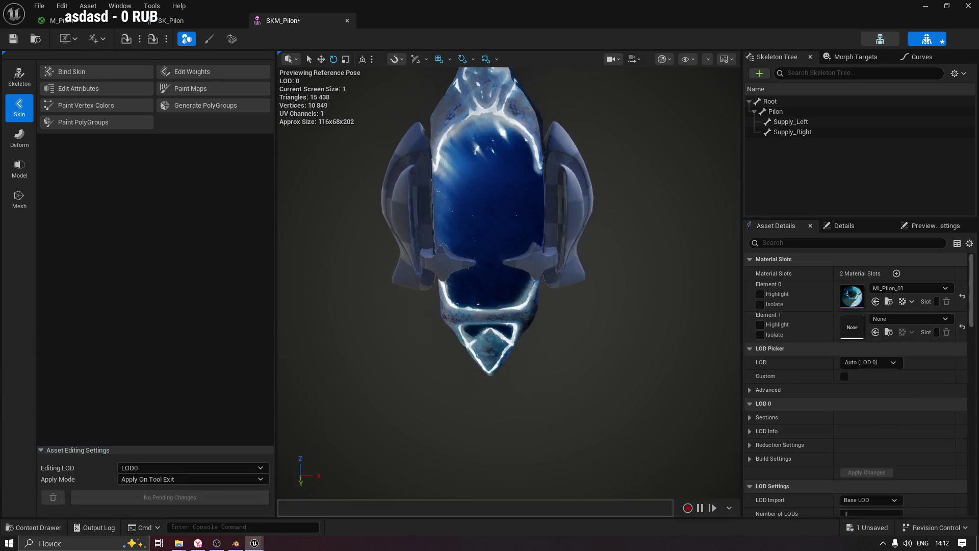
pyautogui.click(876, 333)
# Orbit the preview to check the textured pylon and save SKM_Pilon.
pyautogui.moveTo(526, 245); pyautogui.dragTo(527, 245)
pyautogui.moveTo(492, 298); pyautogui.dragTo(492, 298)
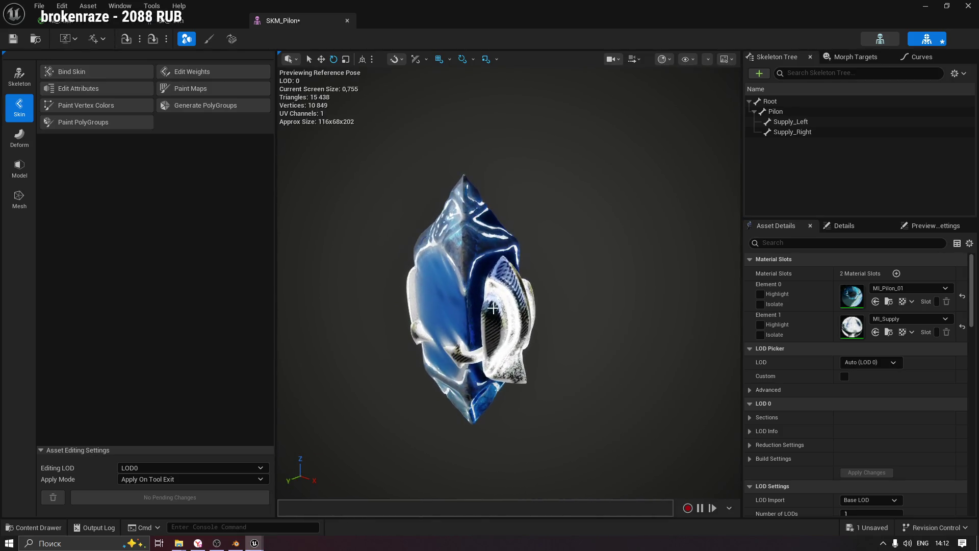
pyautogui.click(12, 39)
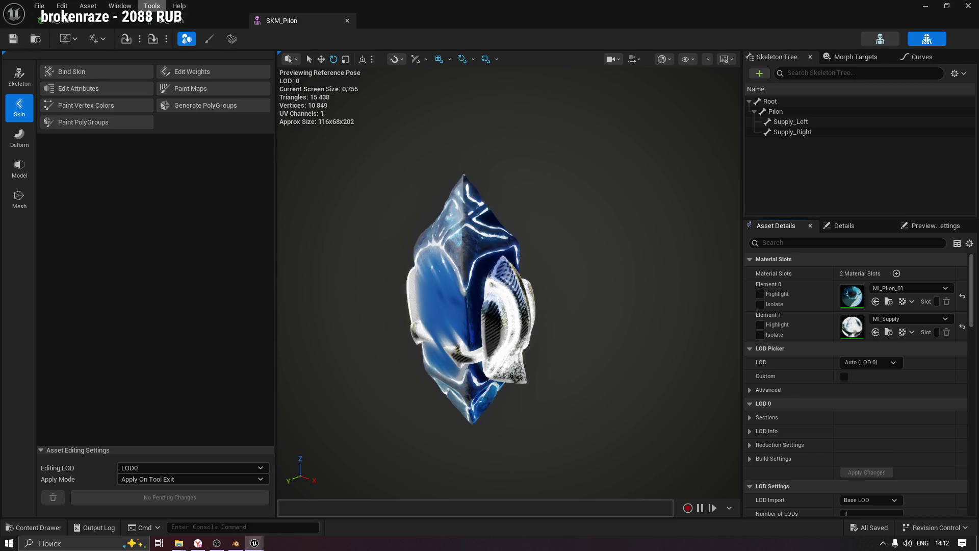
pyautogui.click(178, 20)
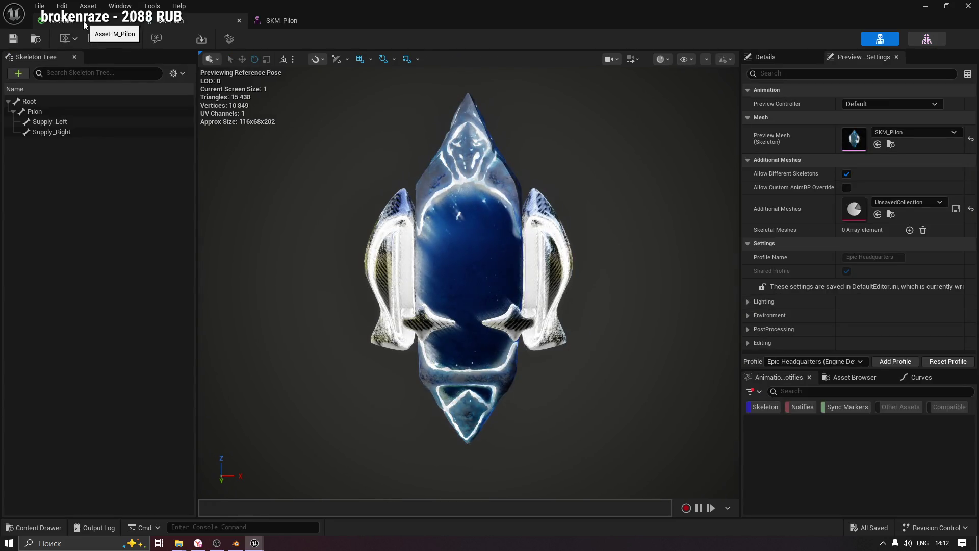
# Inspect the M_Pilon material graph, from its Texture Sample nodes to the output node.
pyautogui.click(85, 24)
pyautogui.moveTo(446, 327); pyautogui.dragTo(399, 366)
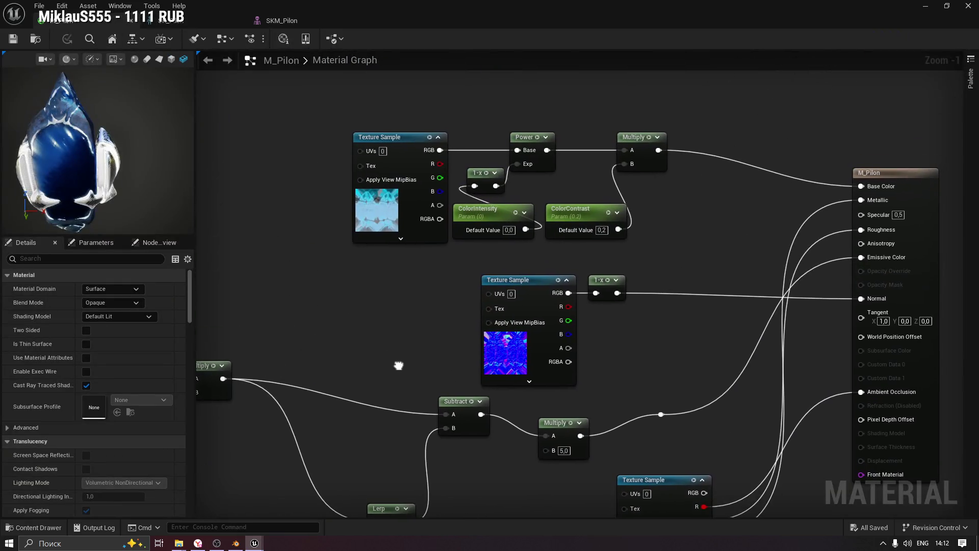
pyautogui.click(406, 146)
pyautogui.moveTo(368, 284)
pyautogui.mouseDown()
pyautogui.moveTo(632, 153)
pyautogui.moveTo(660, 153)
pyautogui.moveTo(359, 130)
pyautogui.moveTo(714, 127)
pyautogui.moveTo(476, 247)
pyautogui.mouseUp()
pyautogui.moveTo(707, 196); pyautogui.dragTo(584, 258)
pyautogui.moveTo(791, 211); pyautogui.dragTo(663, 209)
pyautogui.moveTo(246, 109); pyautogui.dragTo(561, 265)
pyautogui.click(603, 233)
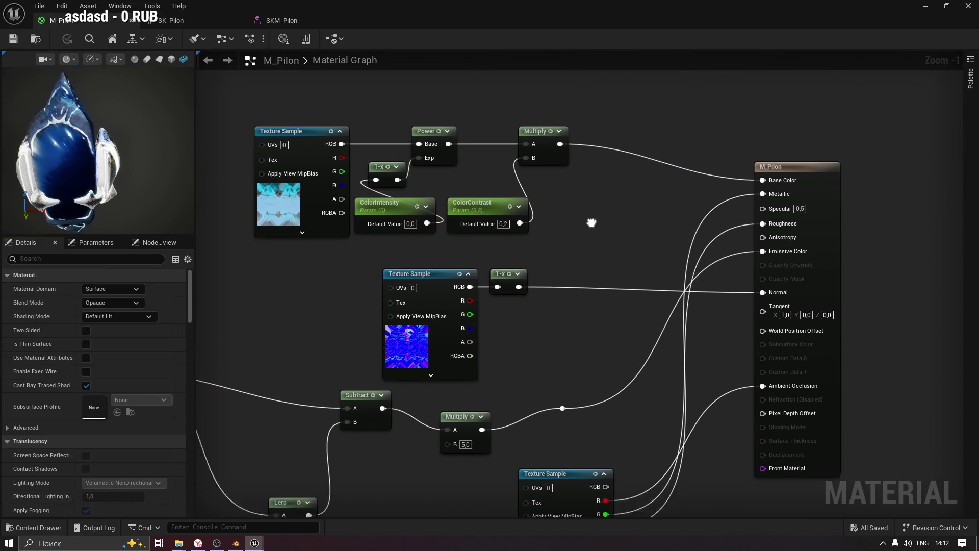
pyautogui.moveTo(603, 233); pyautogui.dragTo(660, 210)
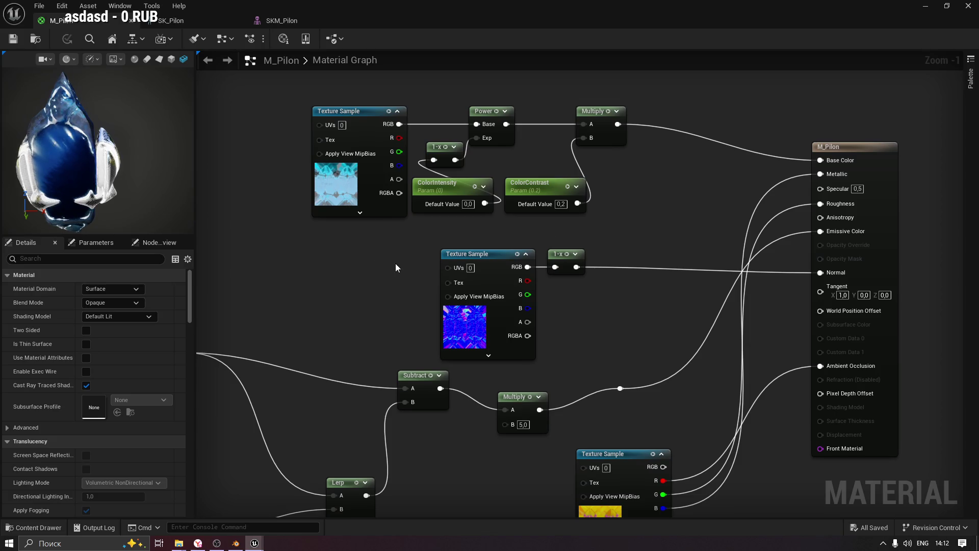
# Close the SK_Pilon and SKM_Pilon editors and minimize the material editor to the level.
pyautogui.click(244, 21)
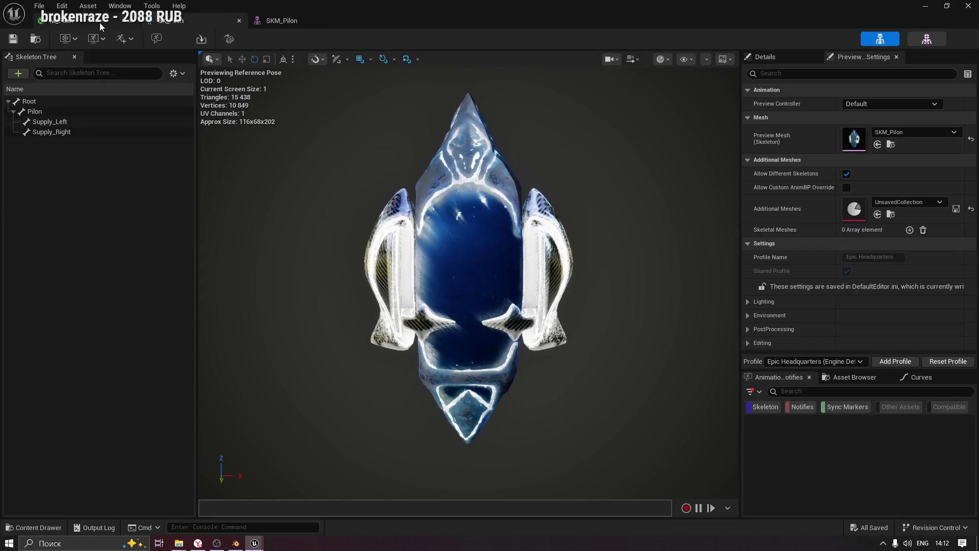
pyautogui.click(239, 21)
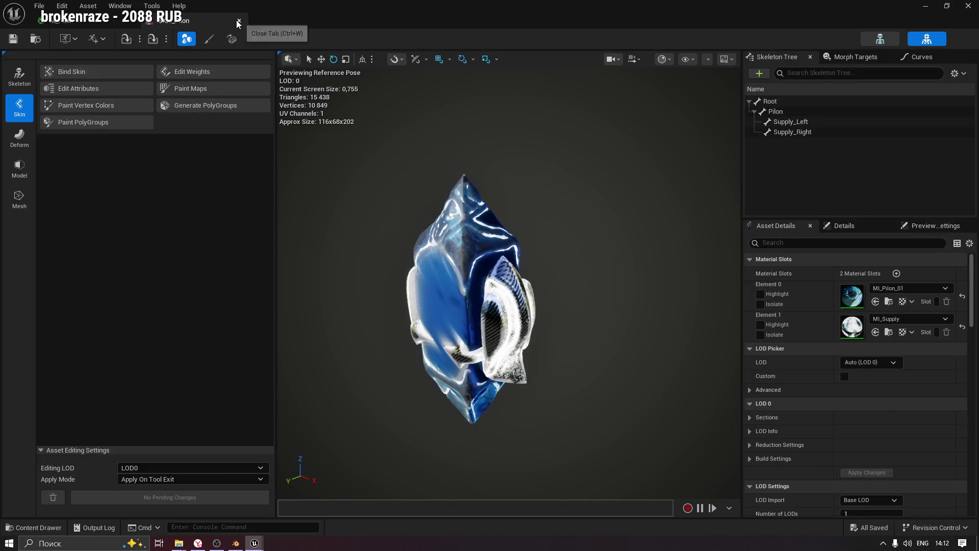
pyautogui.click(238, 21)
pyautogui.moveTo(340, 292); pyautogui.dragTo(483, 292)
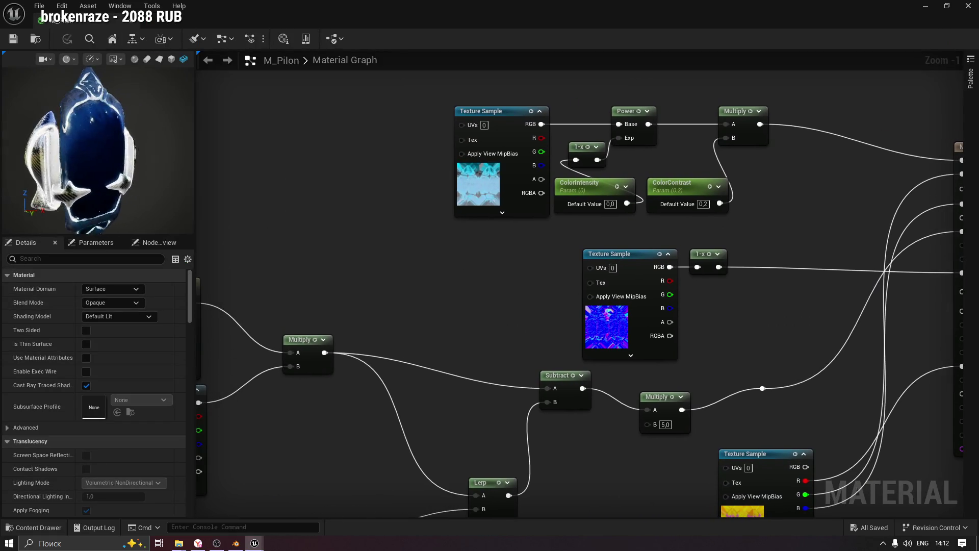
pyautogui.click(926, 6)
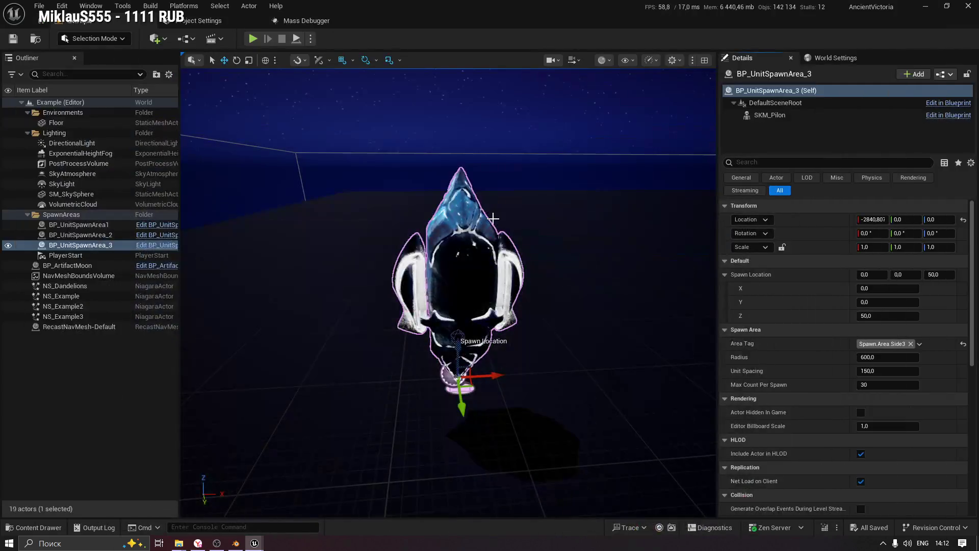
# Open and close M_Supply from the Pilon folder, then open MI_Pilon_01 in its own window.
pyautogui.scroll(3, 512, 201)
pyautogui.scroll(-3, 406, 265)
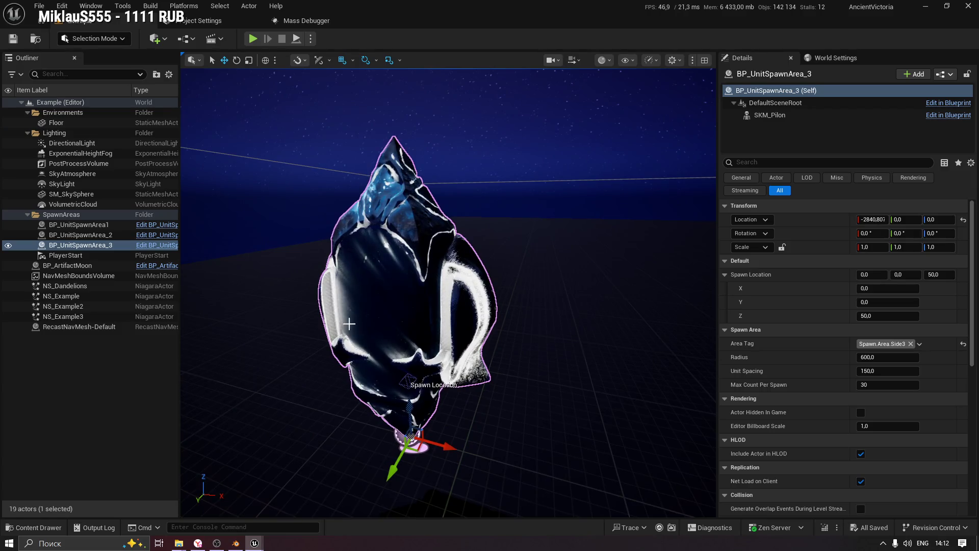
pyautogui.click(34, 527)
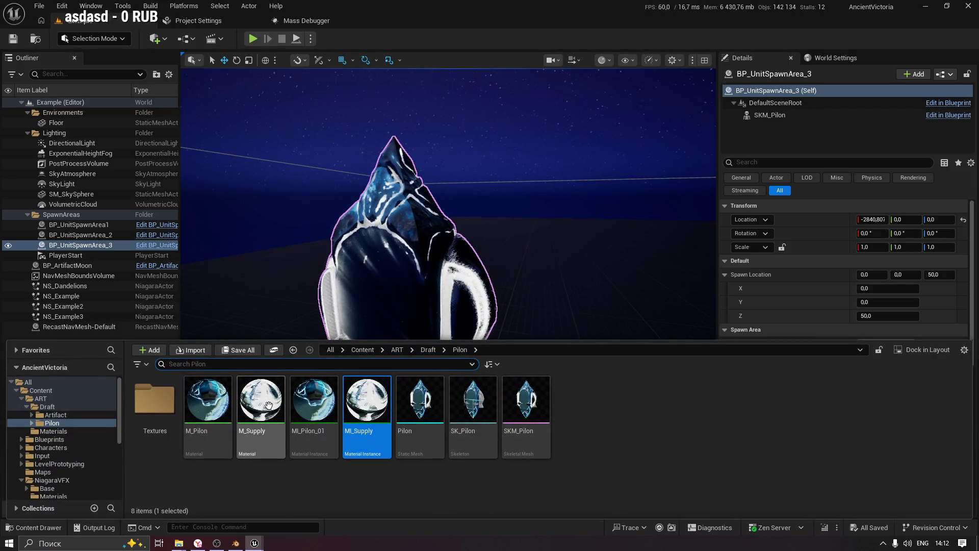
pyautogui.doubleClick(267, 405)
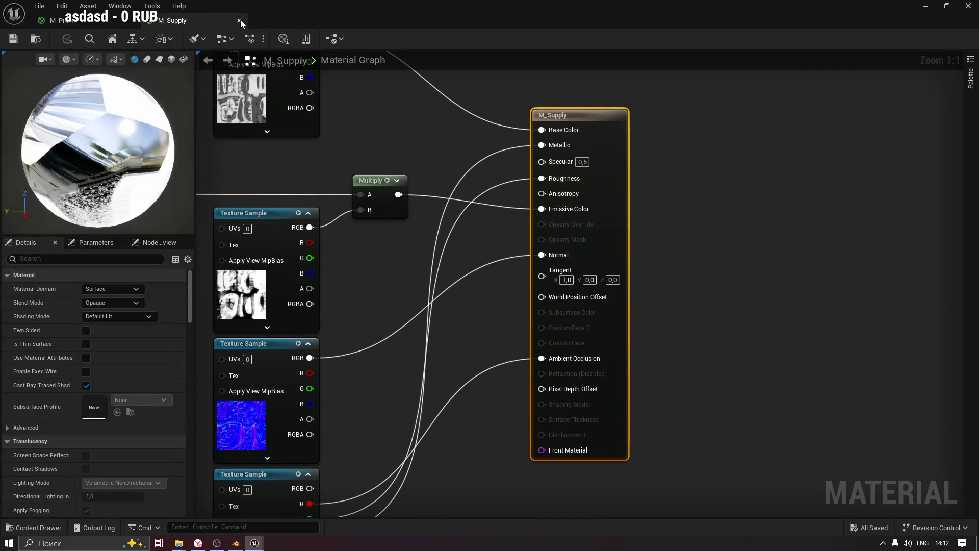
pyautogui.click(239, 21)
pyautogui.click(34, 527)
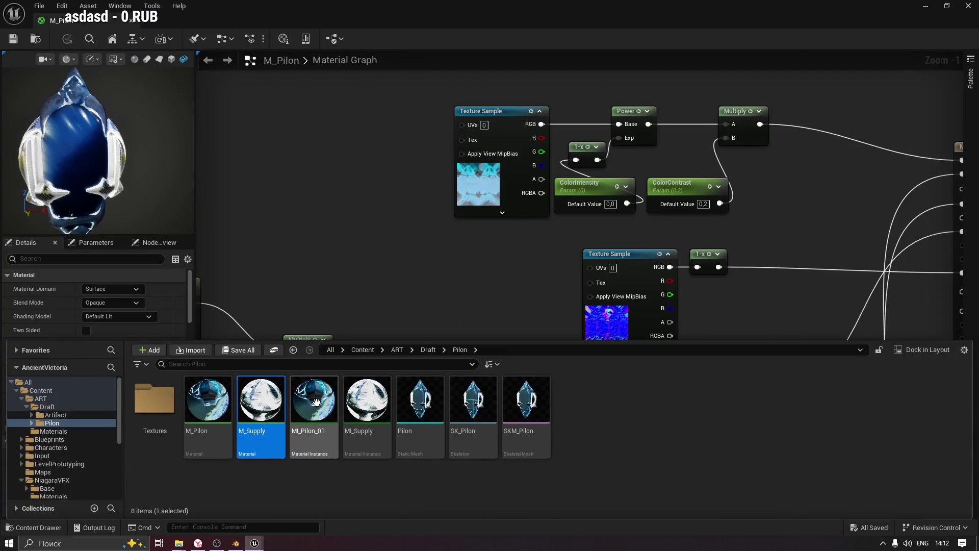
pyautogui.doubleClick(317, 403)
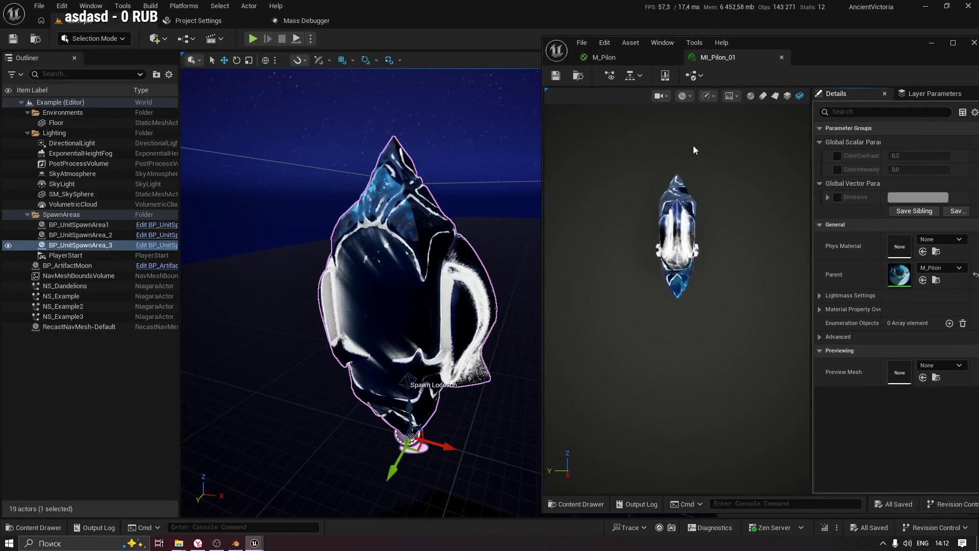
pyautogui.moveTo(839, 42); pyautogui.dragTo(817, 37)
# Enable MI_Pilon_01's Emissive override and set it to cyan with brightness value 2.0.
pyautogui.click(816, 193)
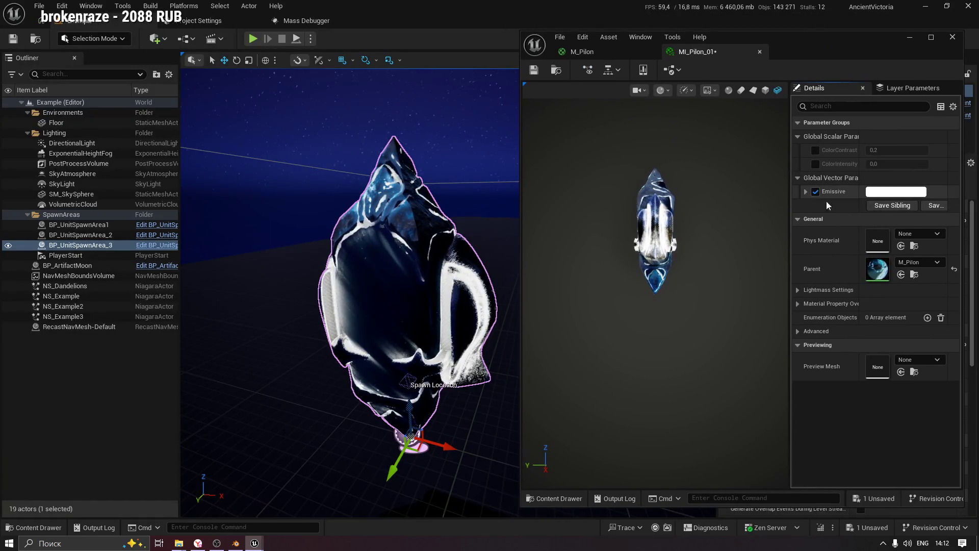
pyautogui.click(896, 191)
pyautogui.moveTo(717, 266); pyautogui.dragTo(669, 249)
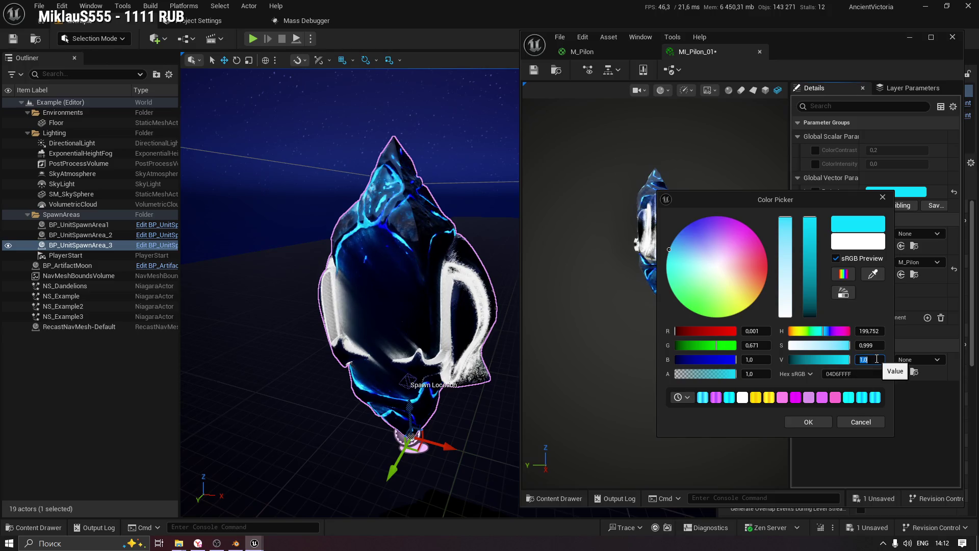
pyautogui.press('Return')
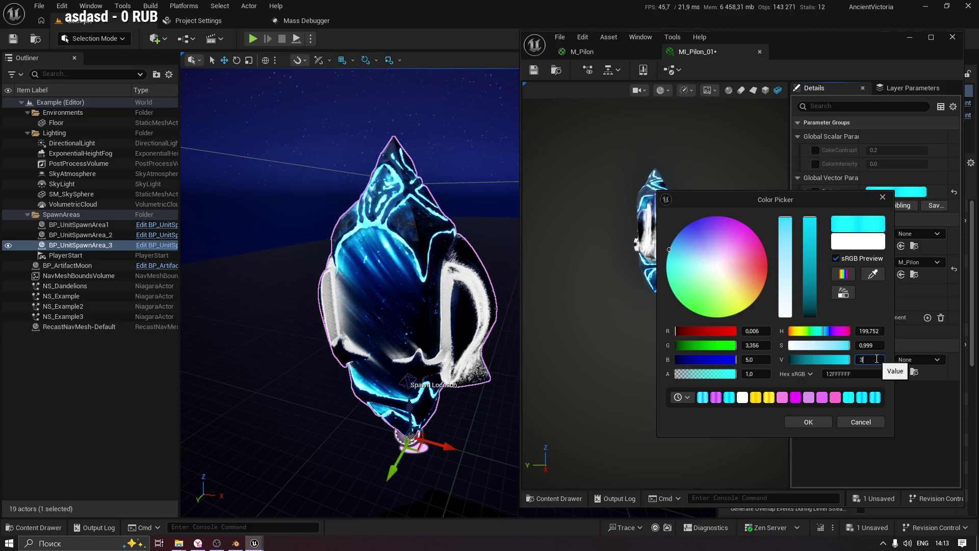
pyautogui.write('2')
pyautogui.press('Return')
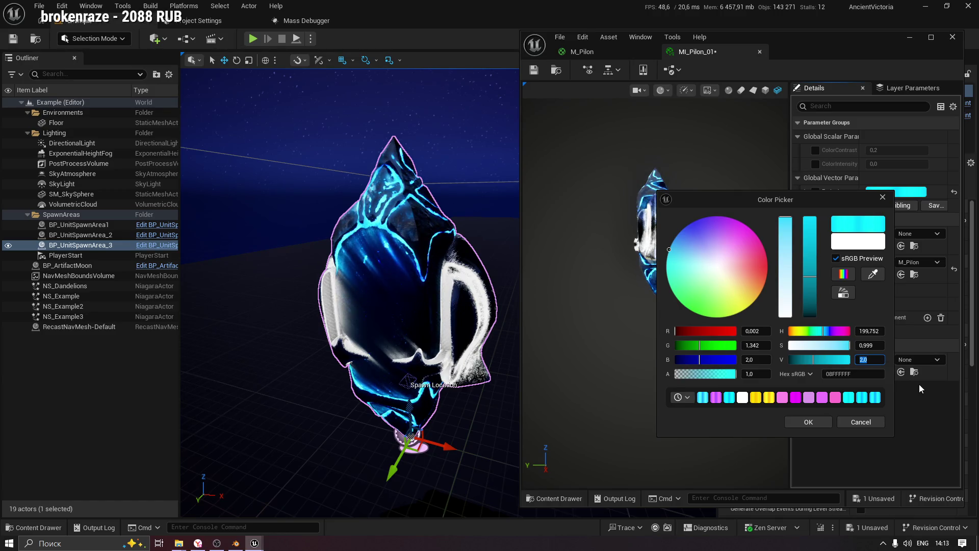
pyautogui.click(805, 423)
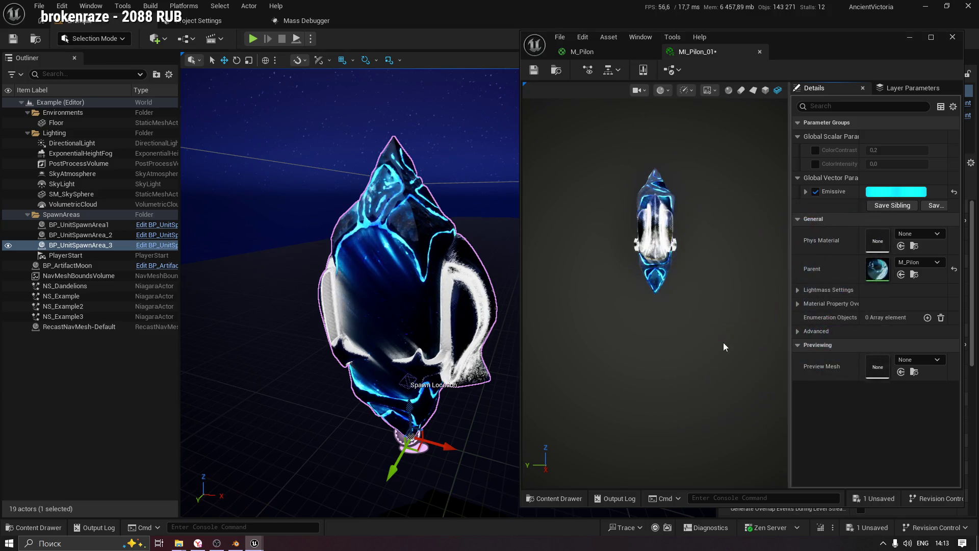
# Enable MI_Pilon_01's ColorContrast override and lower it to 0,04 to darken the glow.
pyautogui.moveTo(617, 278); pyautogui.dragTo(673, 278)
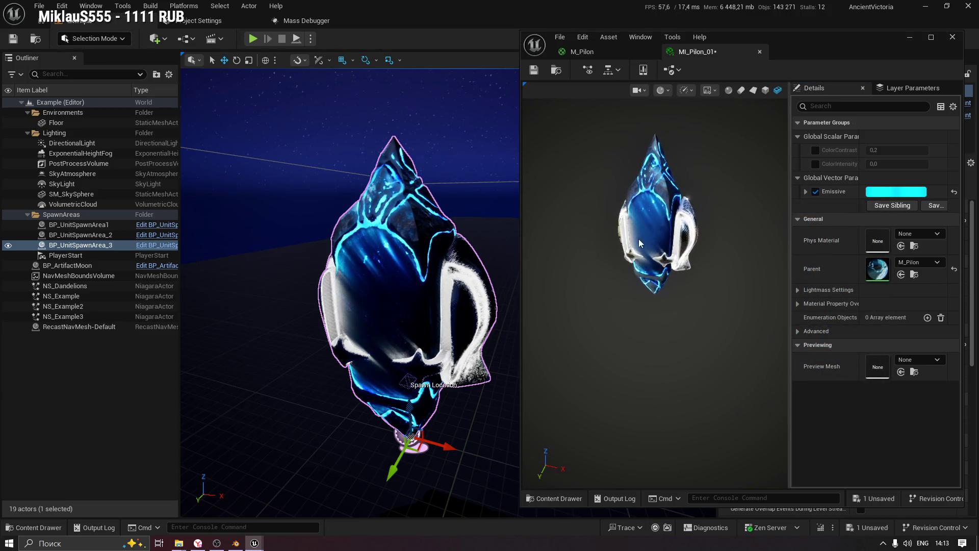
pyautogui.scroll(-3, 403, 245)
pyautogui.moveTo(377, 239); pyautogui.dragTo(324, 241)
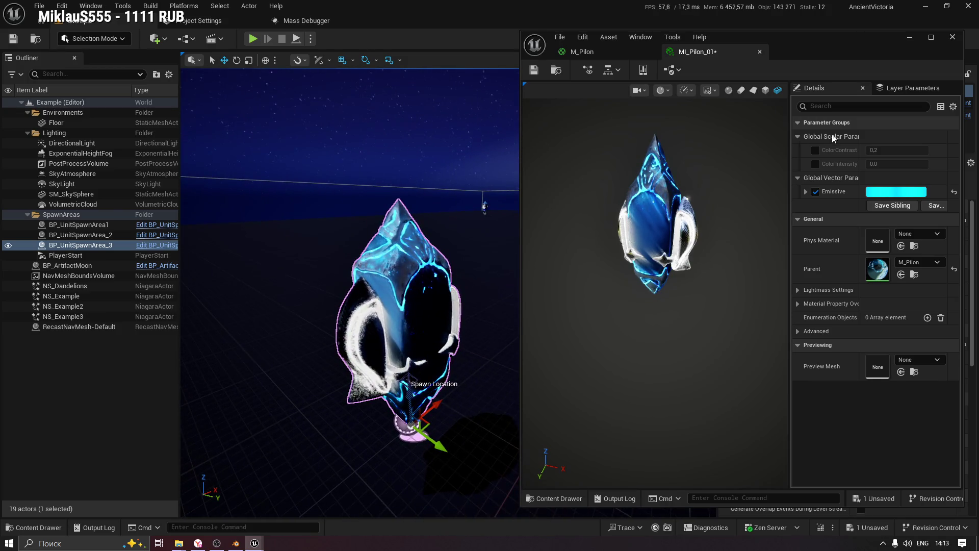
pyautogui.click(815, 151)
pyautogui.moveTo(897, 150); pyautogui.dragTo(867, 150)
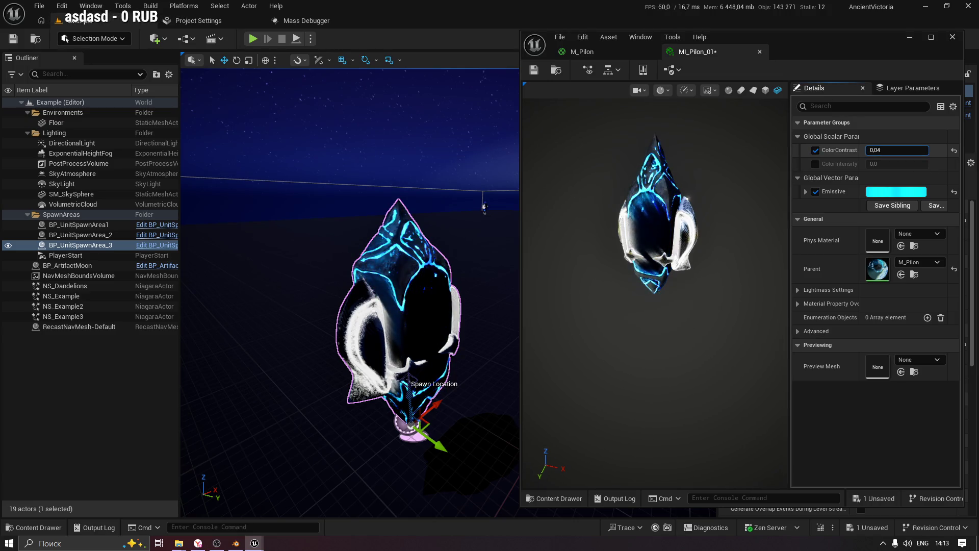
pyautogui.moveTo(897, 150); pyautogui.dragTo(892, 150)
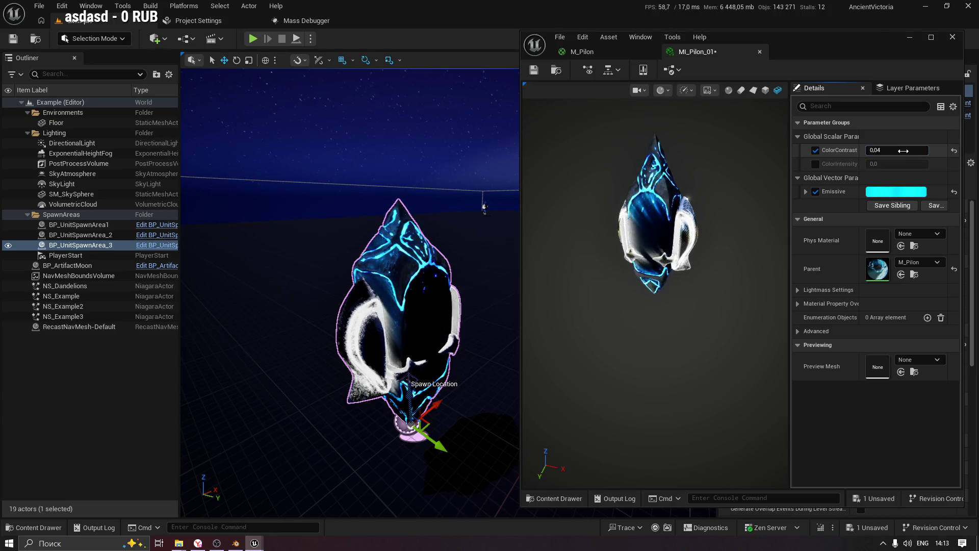
pyautogui.moveTo(408, 286); pyautogui.dragTo(347, 285)
pyautogui.moveTo(456, 218)
pyautogui.mouseDown()
pyautogui.moveTo(443, 204)
pyautogui.moveTo(456, 218)
pyautogui.mouseUp()
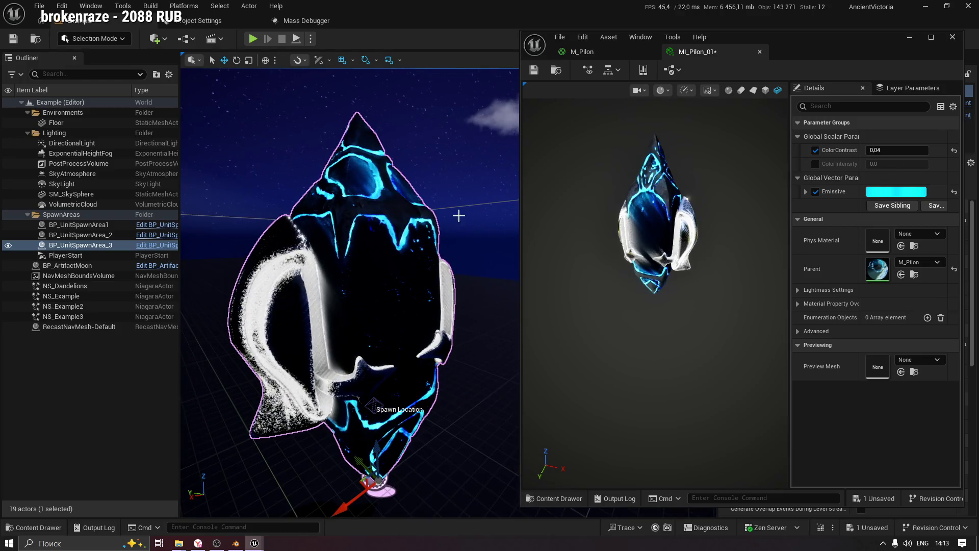
# Enable ColorIntensity, set it to 0,93369, and save MI_Pilon_01.
pyautogui.click(816, 164)
pyautogui.click(898, 164)
pyautogui.write('0,48')
pyautogui.moveTo(887, 164)
pyautogui.mouseDown()
pyautogui.moveTo(928, 163)
pyautogui.moveTo(913, 164)
pyautogui.mouseUp()
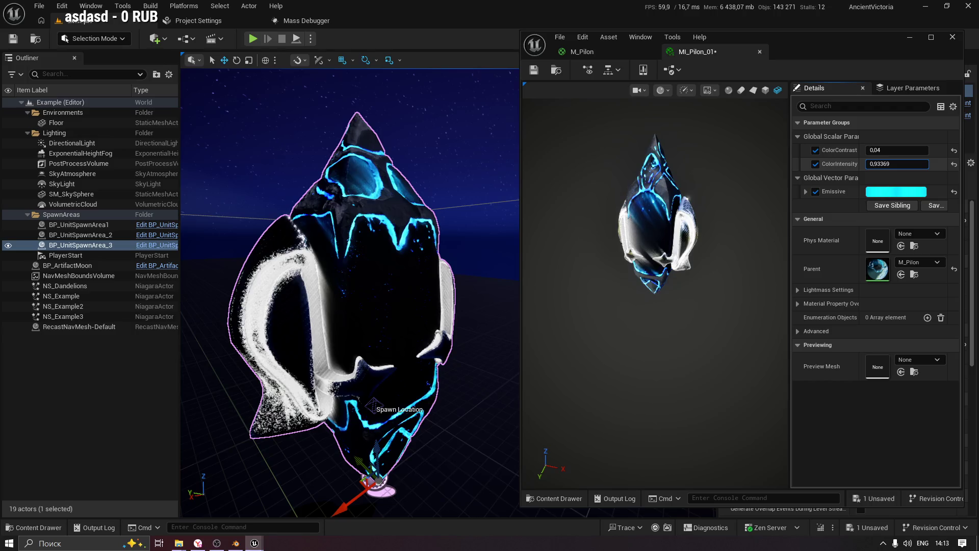
pyautogui.moveTo(357, 306)
pyautogui.mouseDown()
pyautogui.moveTo(388, 286)
pyautogui.moveTo(183, 286)
pyautogui.moveTo(299, 170)
pyautogui.moveTo(306, 204)
pyautogui.moveTo(346, 197)
pyautogui.moveTo(412, 249)
pyautogui.mouseUp()
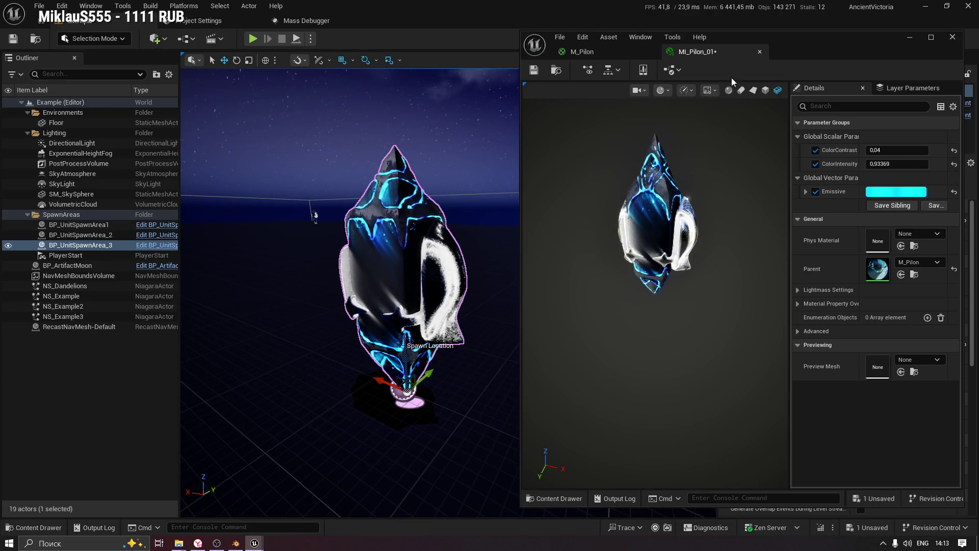
pyautogui.click(533, 70)
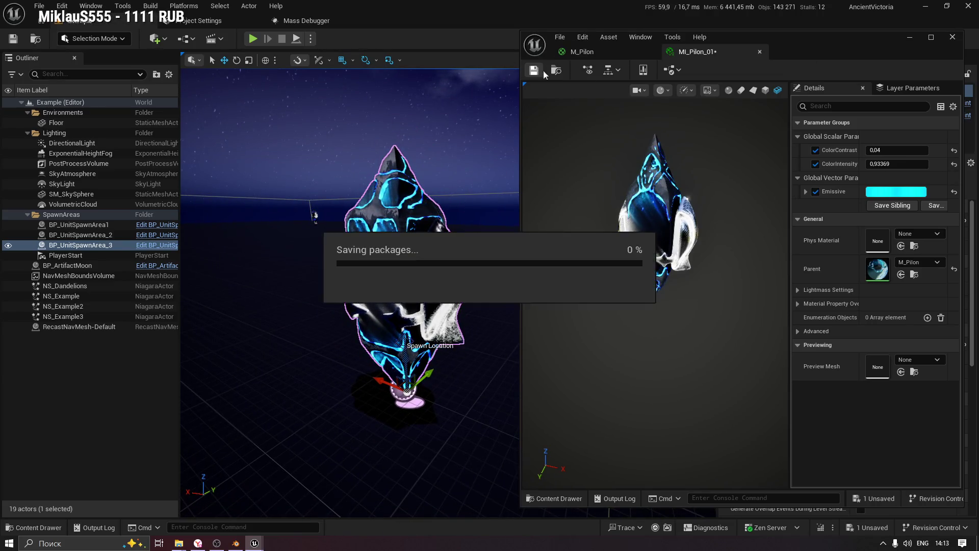
pyautogui.click(31, 527)
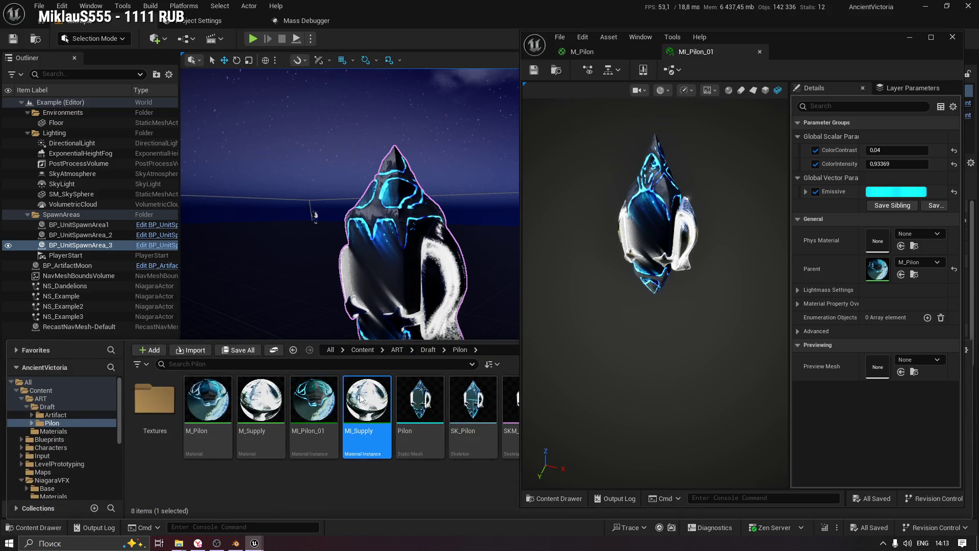
# Set MI_Supply's EmissiveColor override to cyan, save it, and close both instance tabs.
pyautogui.doubleClick(362, 395)
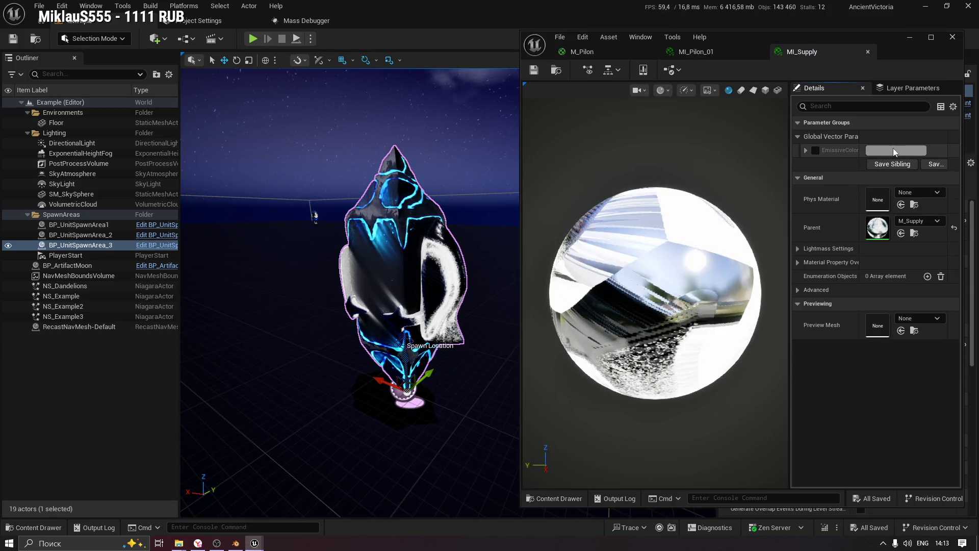
pyautogui.click(816, 151)
pyautogui.click(895, 150)
pyautogui.moveTo(722, 240)
pyautogui.mouseDown()
pyautogui.moveTo(677, 209)
pyautogui.moveTo(679, 195)
pyautogui.mouseUp()
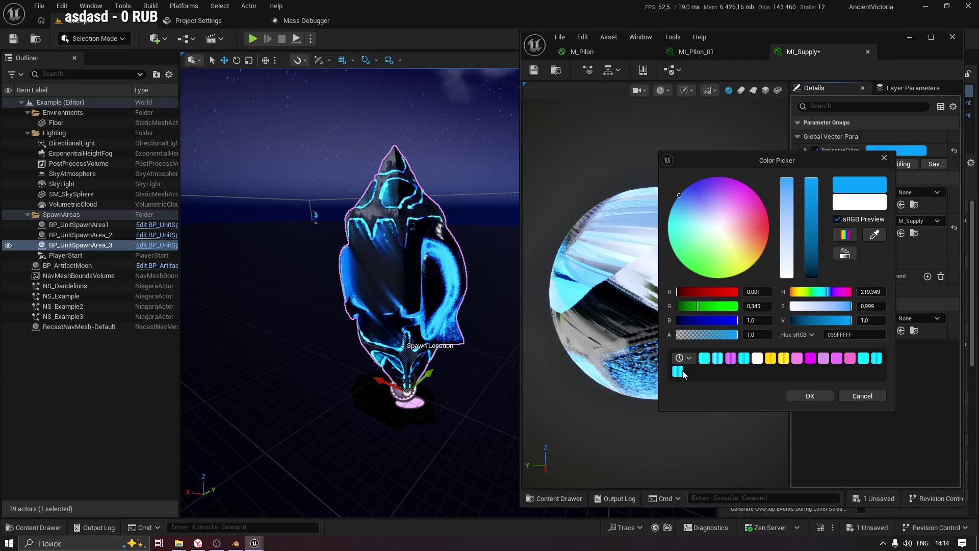
pyautogui.click(806, 396)
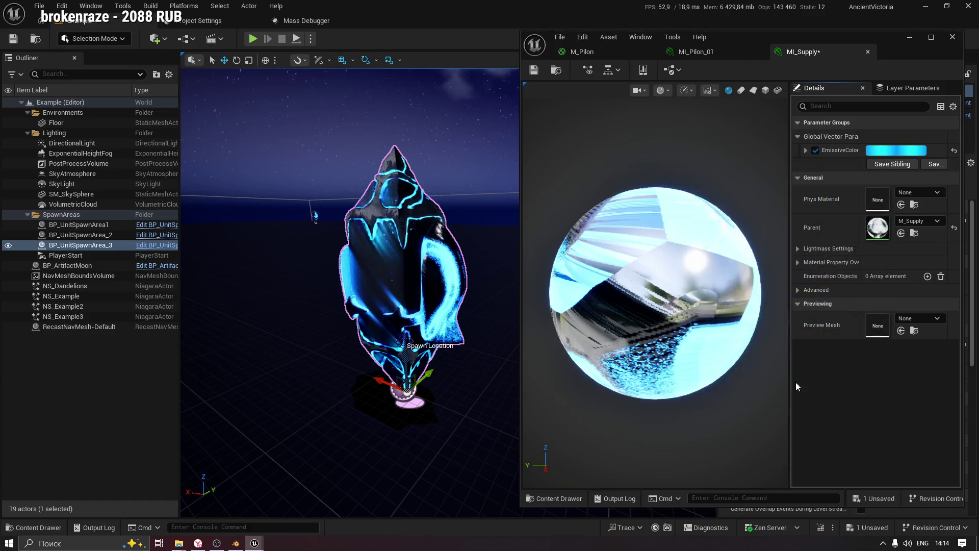
pyautogui.hotkey('ctrl', 's')
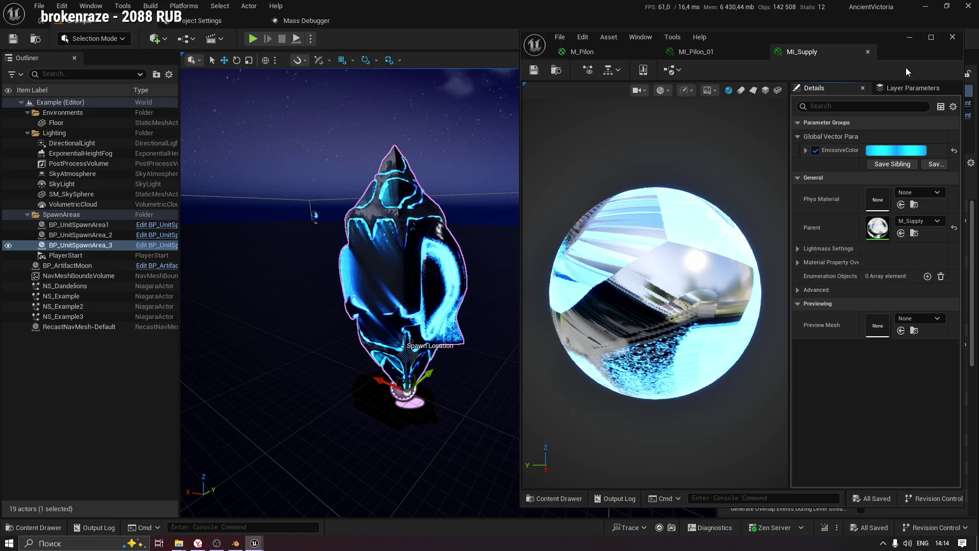
pyautogui.click(868, 51)
pyautogui.click(760, 53)
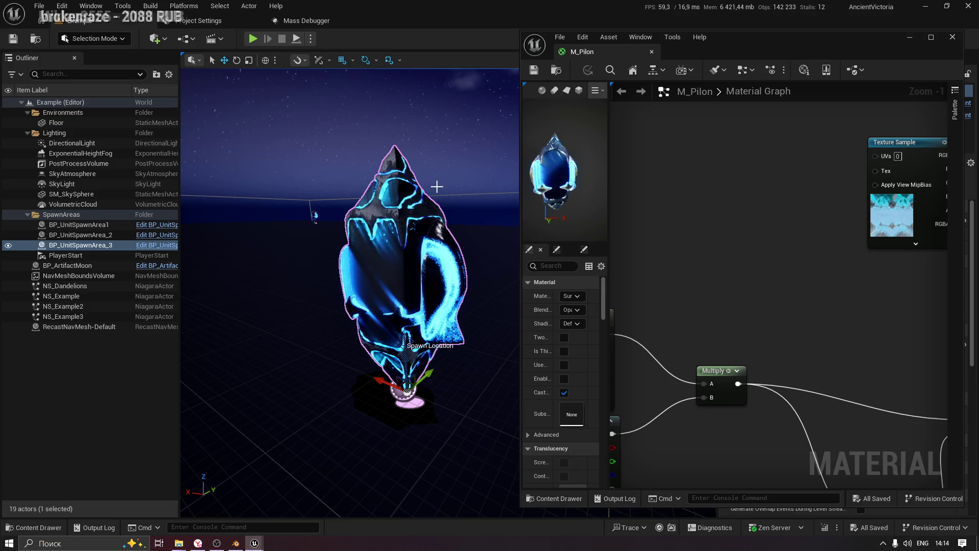
# In M_Pilon, set Multiply's B to 2,0, wire Subtract's output into the reroute, then minimize.
pyautogui.moveTo(467, 193); pyautogui.dragTo(515, 209)
pyautogui.moveTo(357, 306)
pyautogui.mouseDown()
pyautogui.moveTo(331, 301)
pyautogui.moveTo(357, 296)
pyautogui.moveTo(347, 301)
pyautogui.mouseUp()
pyautogui.moveTo(326, 188)
pyautogui.mouseDown()
pyautogui.moveTo(306, 189)
pyautogui.moveTo(326, 188)
pyautogui.mouseUp()
pyautogui.click(931, 37)
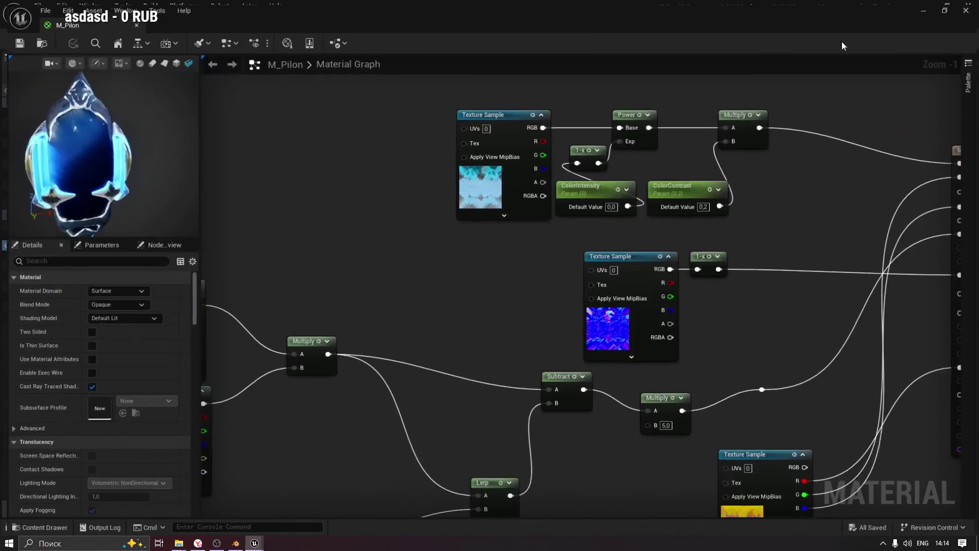
pyautogui.moveTo(49, 209); pyautogui.dragTo(248, 243)
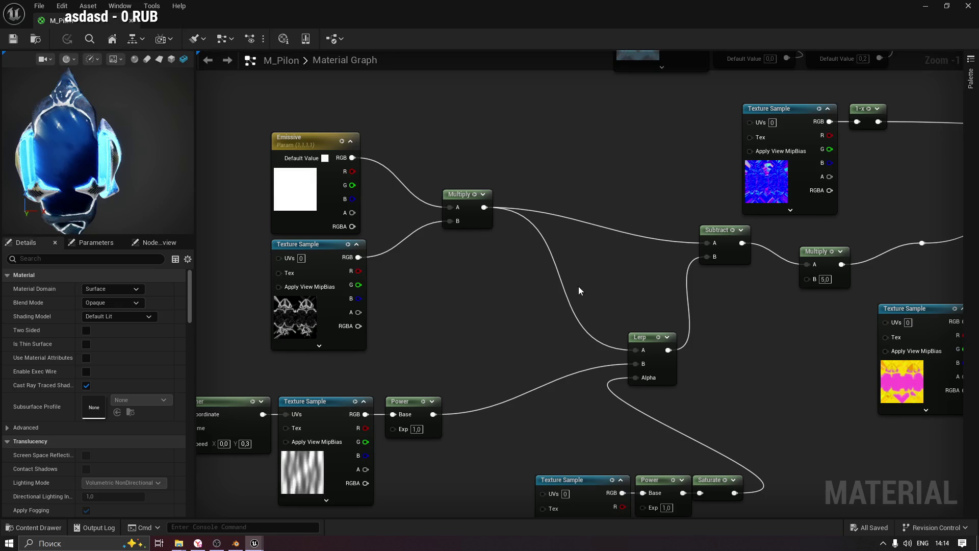
pyautogui.press('Home')
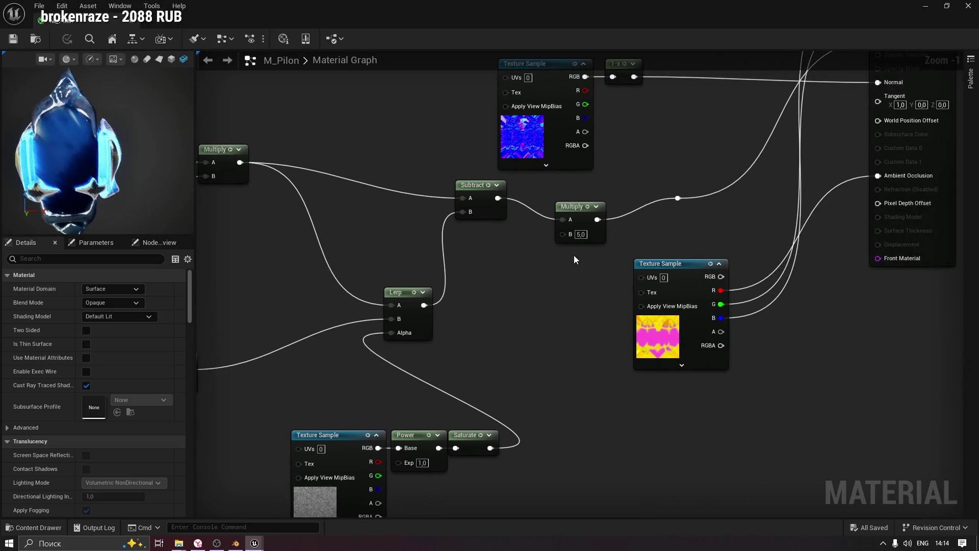
pyautogui.scroll(1, 581, 242)
pyautogui.write('2')
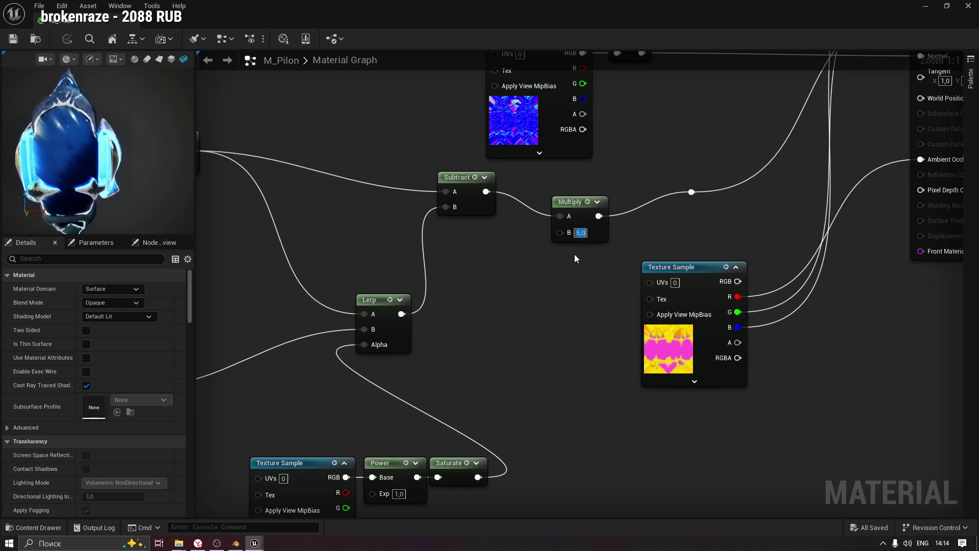
pyautogui.press('Return')
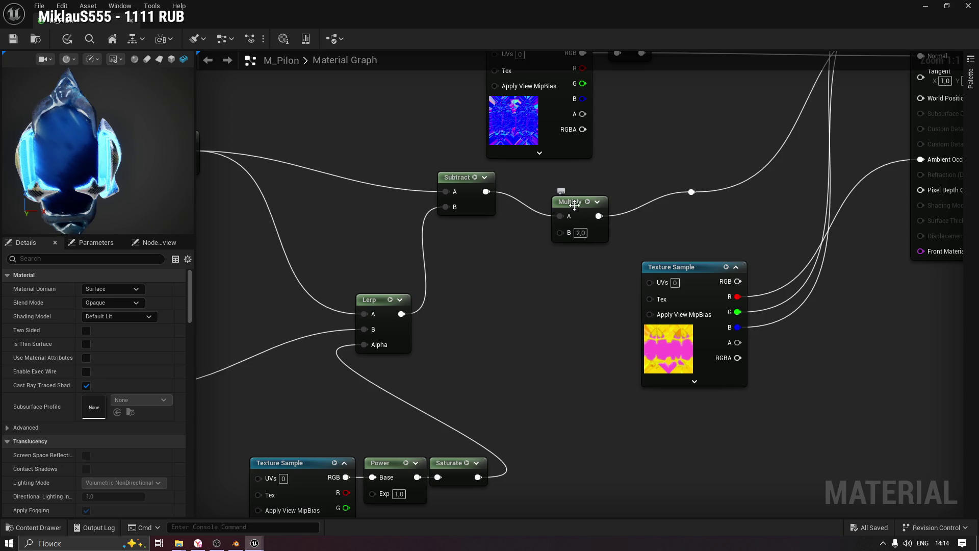
pyautogui.moveTo(486, 191); pyautogui.dragTo(691, 192)
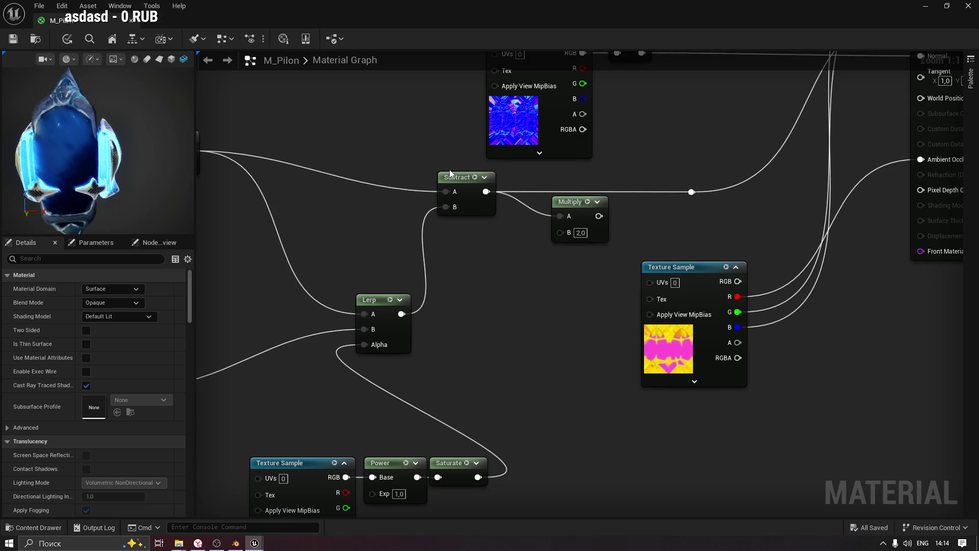
pyautogui.click(924, 6)
# Frame and orbit around the glowing pylon, then open M_Pilon from the Pilon folder.
pyautogui.press('f')
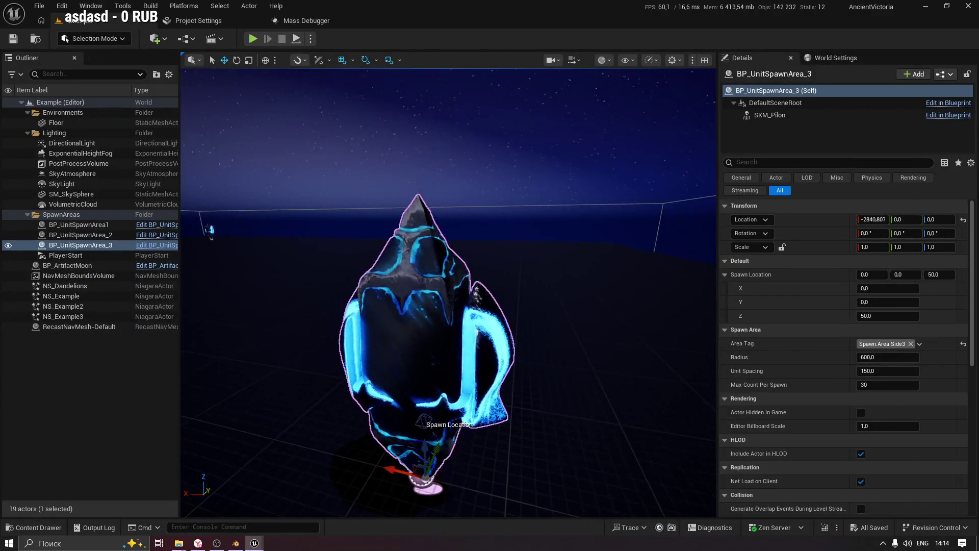
pyautogui.scroll(5, 449, 293)
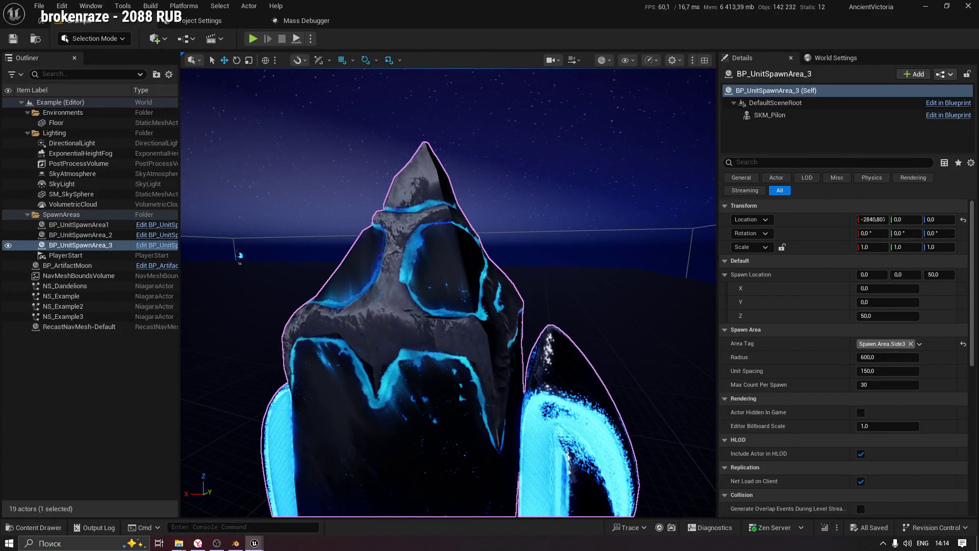
pyautogui.moveTo(449, 293)
pyautogui.mouseDown()
pyautogui.moveTo(355, 294)
pyautogui.moveTo(339, 312)
pyautogui.moveTo(271, 319)
pyautogui.mouseUp()
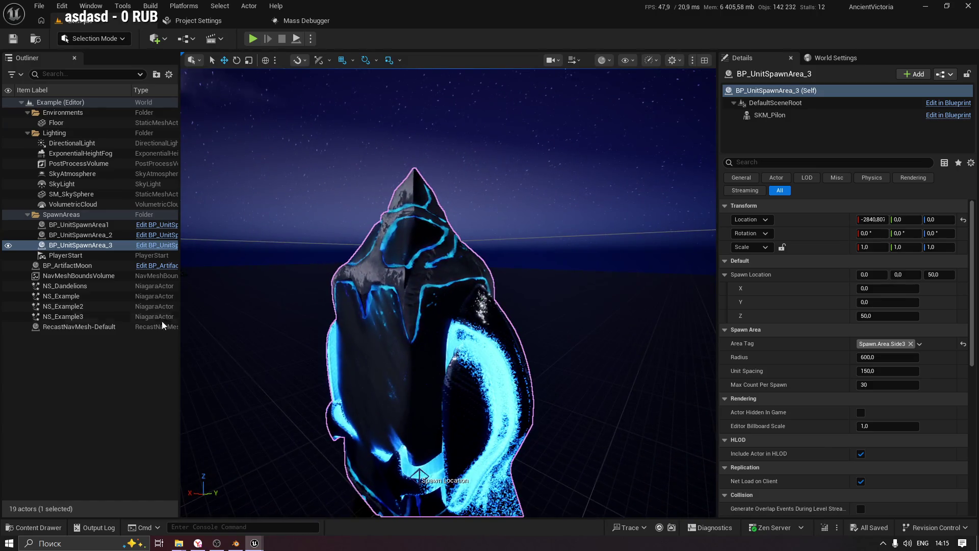
pyautogui.click(33, 528)
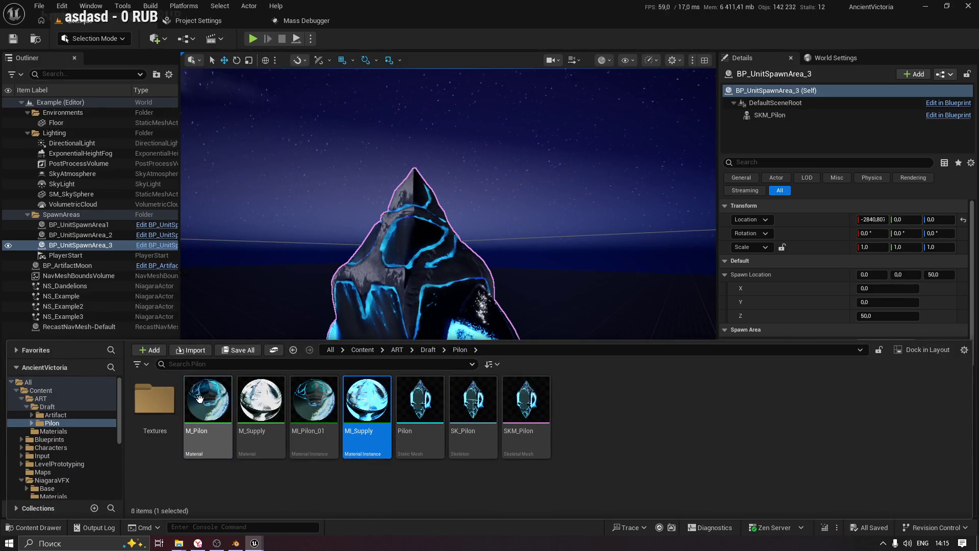
pyautogui.doubleClick(208, 403)
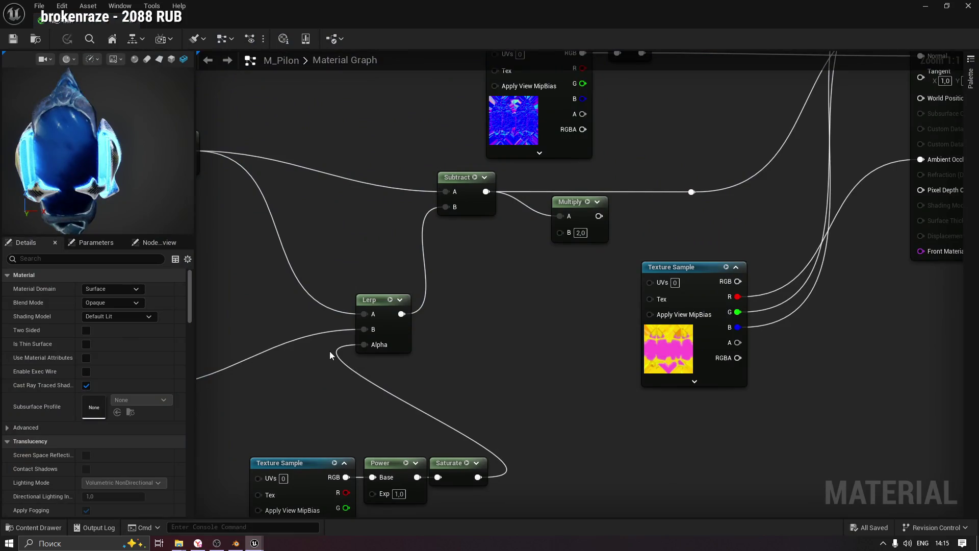
# Convert the top-left colour Texture Sample into a parameter named MainColor.
pyautogui.moveTo(295, 216)
pyautogui.mouseDown()
pyautogui.moveTo(544, 227)
pyautogui.moveTo(635, 218)
pyautogui.moveTo(519, 261)
pyautogui.moveTo(512, 312)
pyautogui.moveTo(476, 295)
pyautogui.moveTo(472, 275)
pyautogui.mouseUp()
pyautogui.click(332, 236)
pyautogui.moveTo(715, 151)
pyautogui.mouseDown()
pyautogui.moveTo(760, 168)
pyautogui.moveTo(688, 121)
pyautogui.moveTo(601, 189)
pyautogui.moveTo(577, 168)
pyautogui.moveTo(600, 190)
pyautogui.mouseUp()
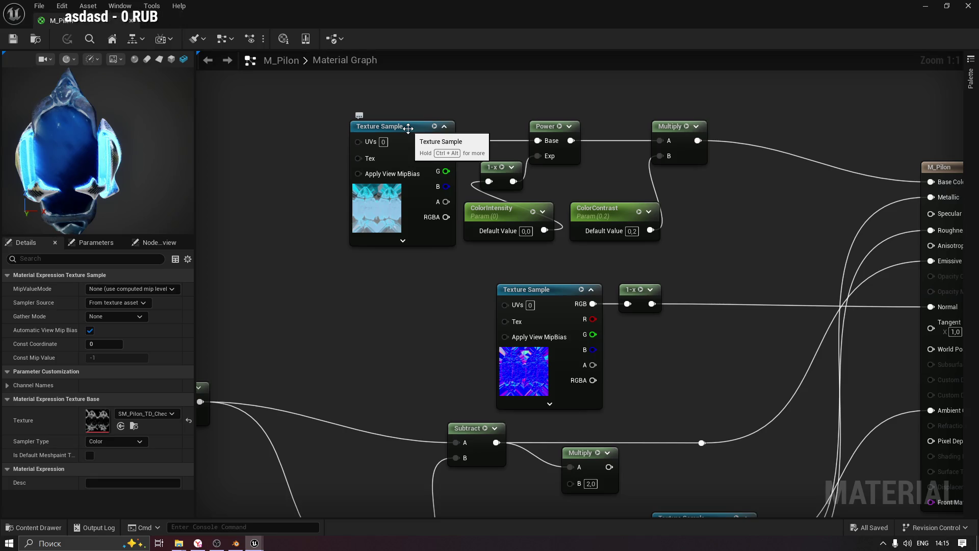
pyautogui.click(408, 128)
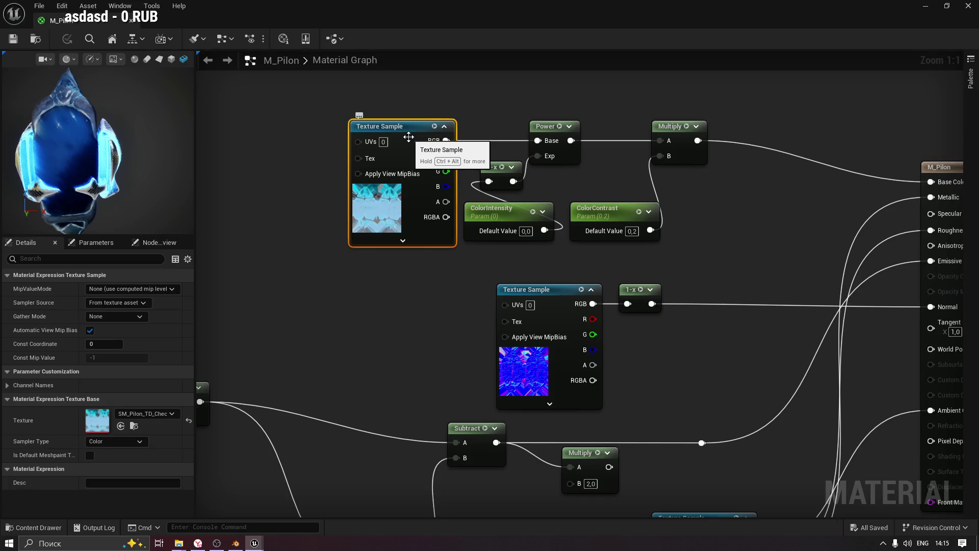
pyautogui.rightClick(408, 137)
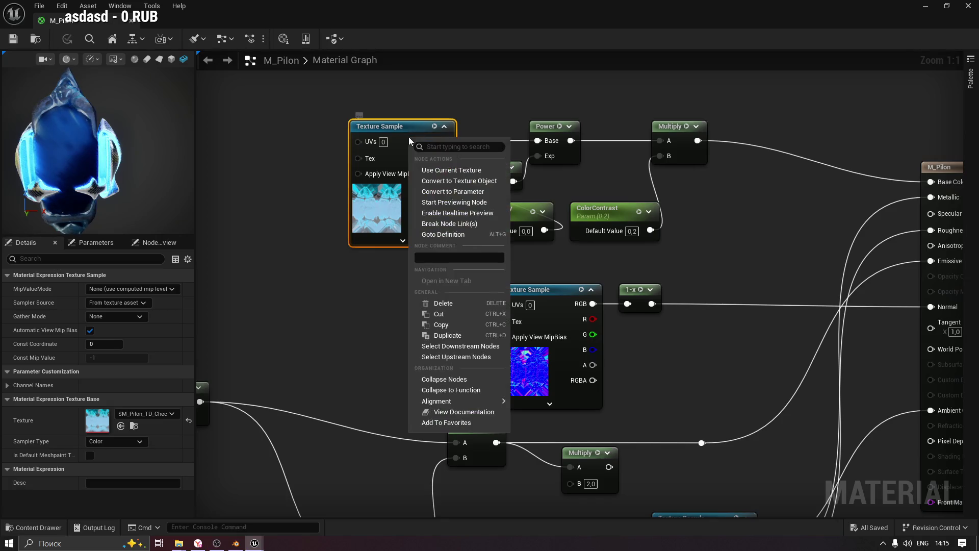
pyautogui.click(452, 192)
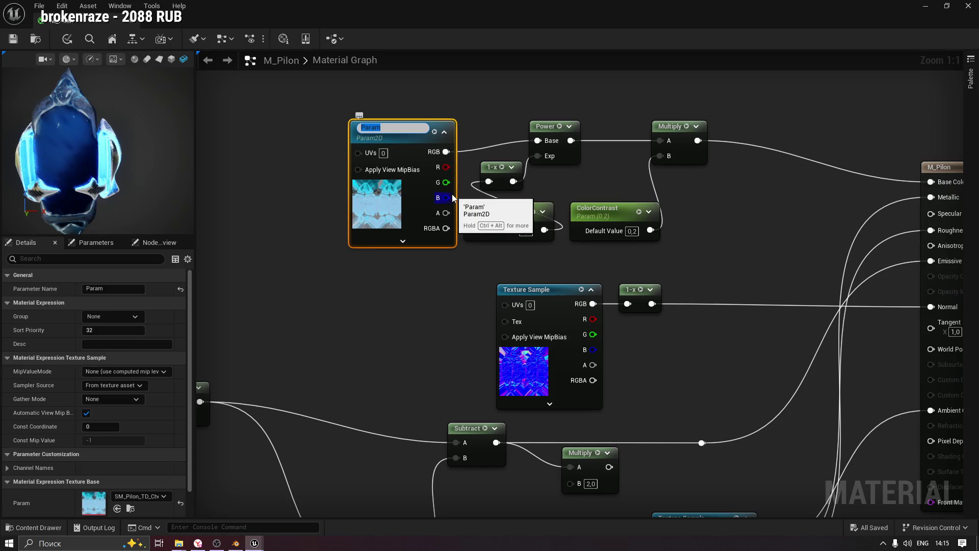
pyautogui.write('MainColor')
pyautogui.press('Return')
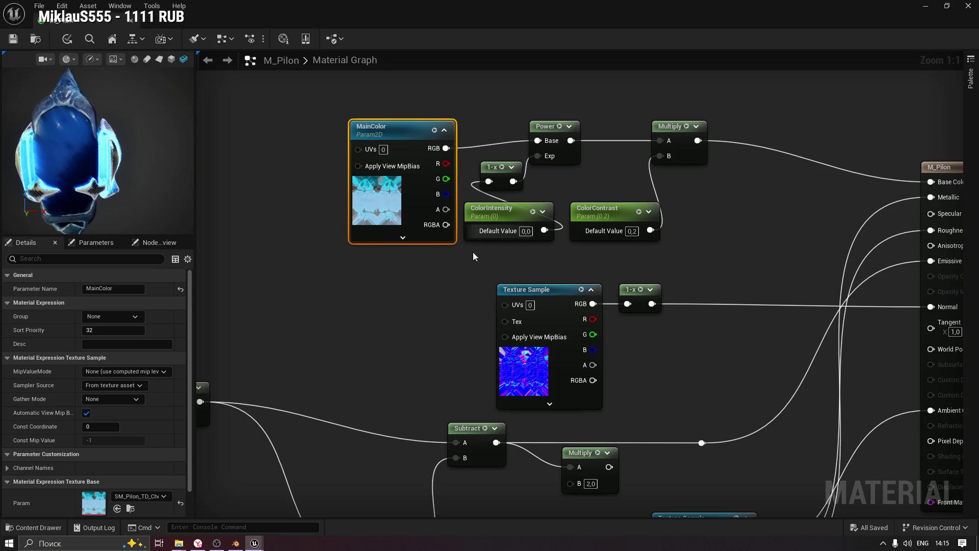
# Convert the normal Texture Sample into a parameter named NormalMap.
pyautogui.click(544, 290)
pyautogui.rightClick(552, 290)
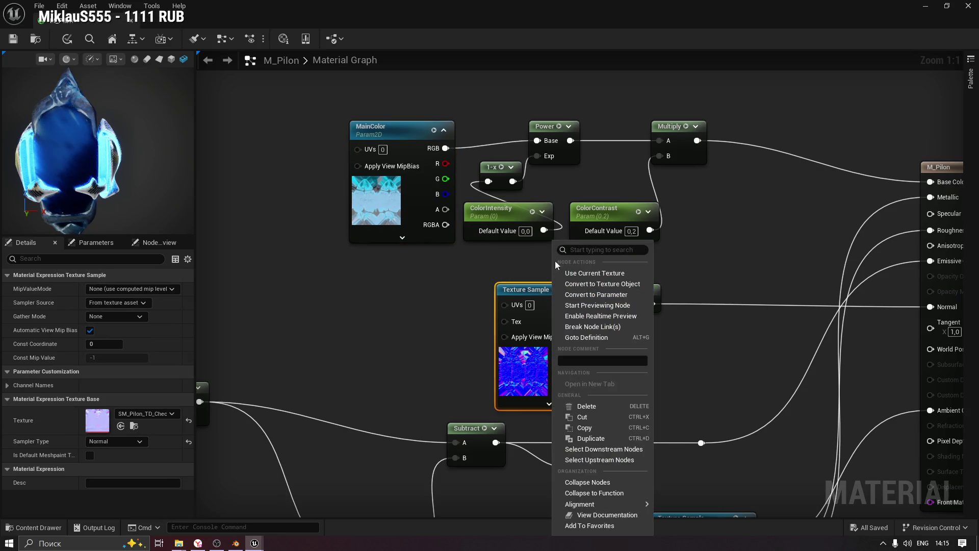
pyautogui.click(592, 308)
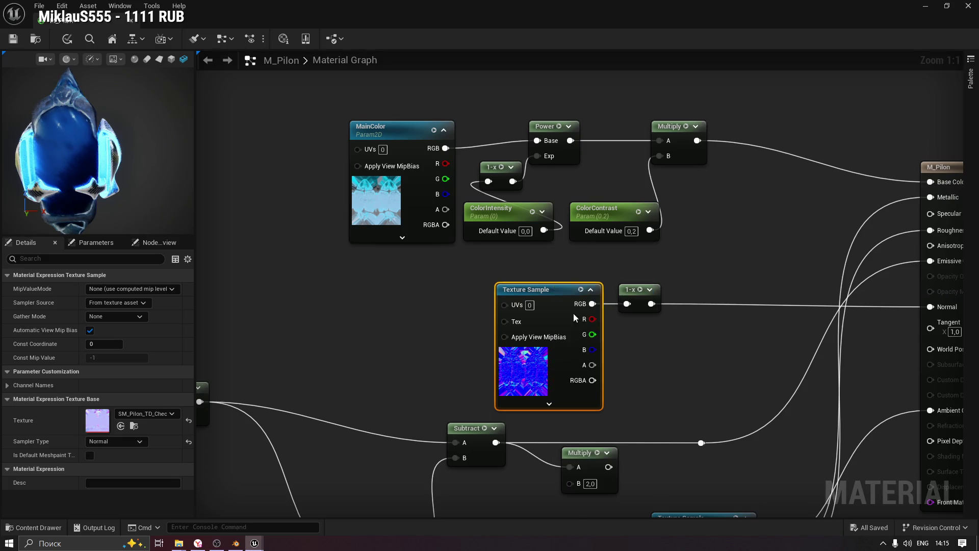
pyautogui.write('No')
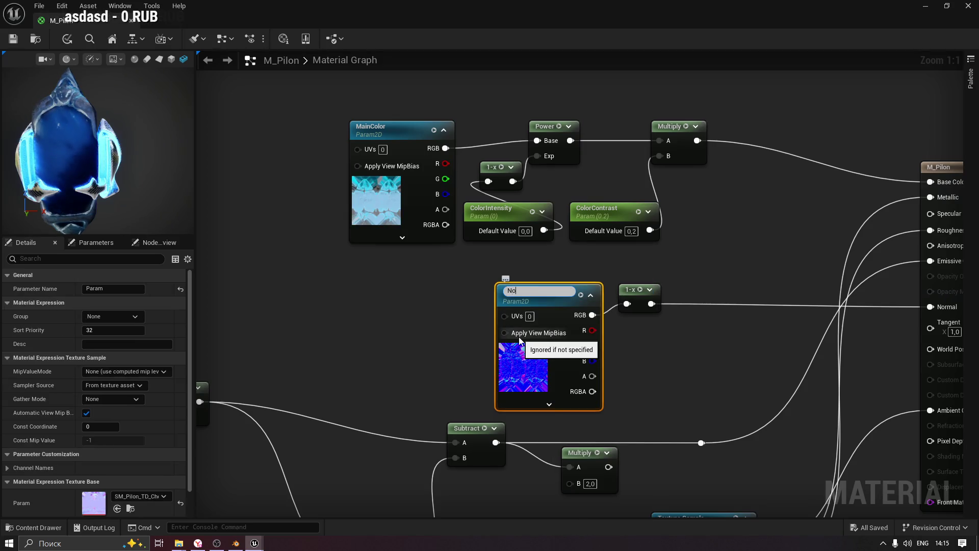
pyautogui.write('rmalMap')
pyautogui.press('Return')
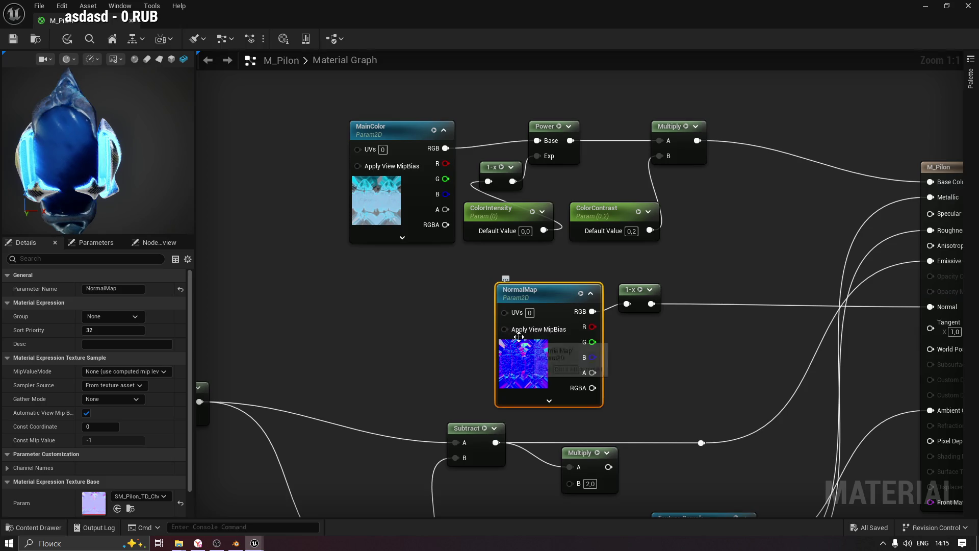
pyautogui.moveTo(435, 231)
pyautogui.mouseDown()
pyautogui.moveTo(417, 54)
pyautogui.moveTo(398, 5)
pyautogui.mouseUp()
pyautogui.click(668, 272)
pyautogui.moveTo(673, 291); pyautogui.dragTo(546, 319)
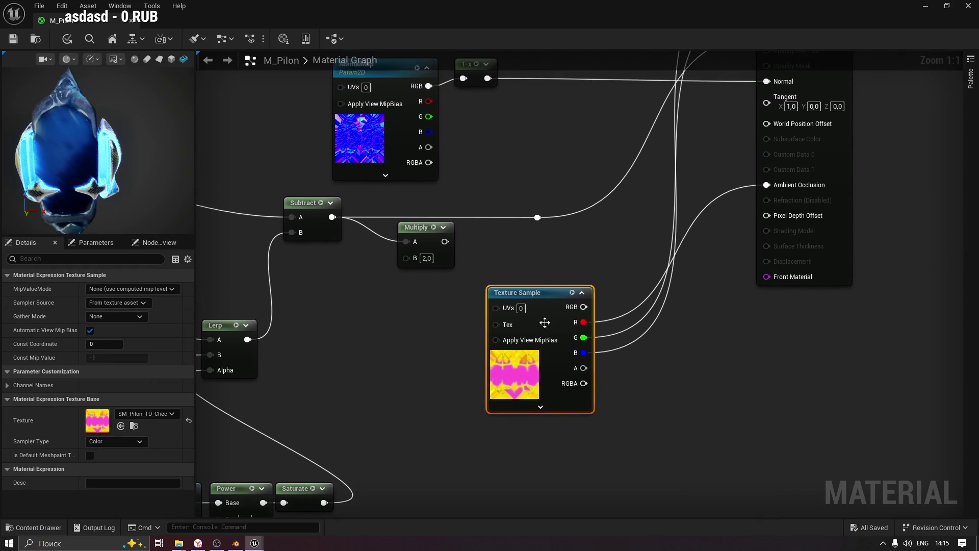
# Convert the ARM Texture Sample into a parameter named ARM.
pyautogui.rightClick(546, 315)
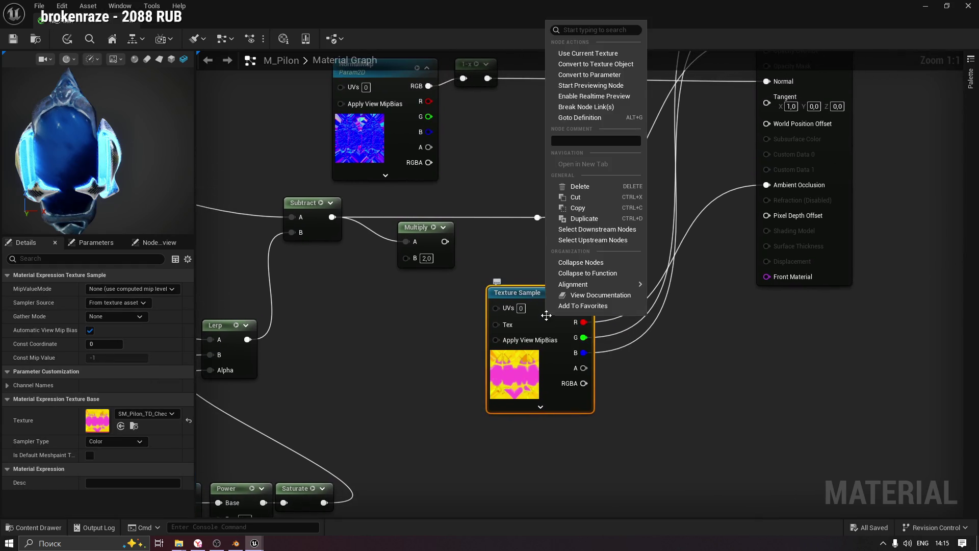
pyautogui.click(614, 74)
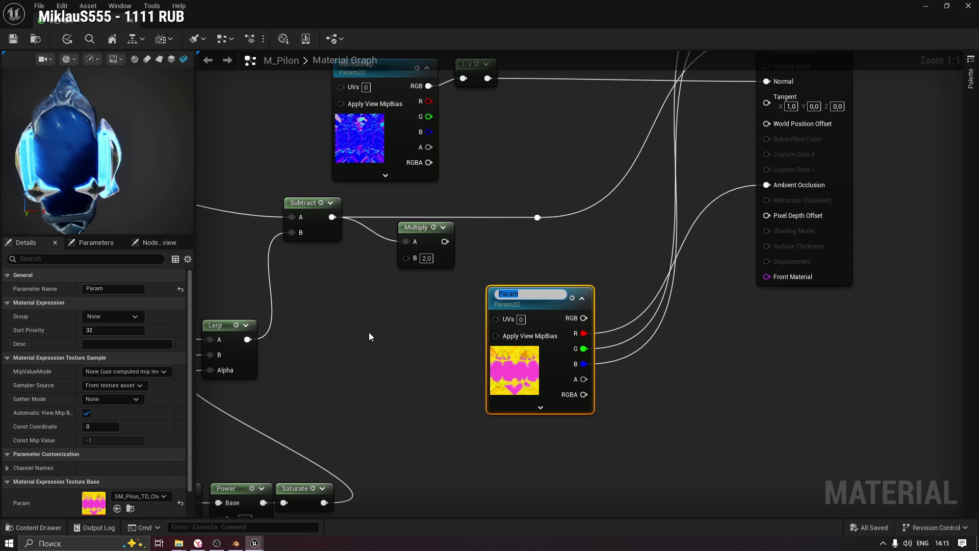
pyautogui.write('ARM')
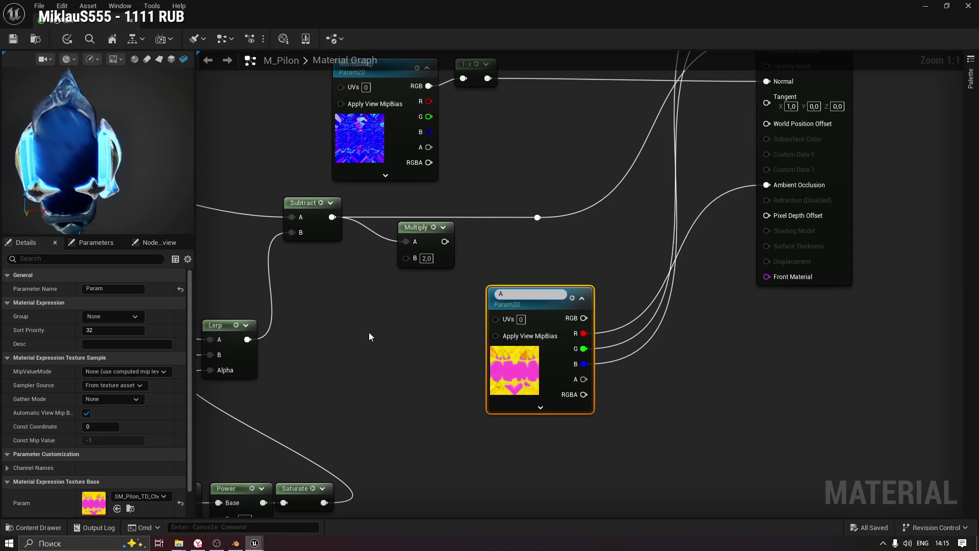
pyautogui.press('Return')
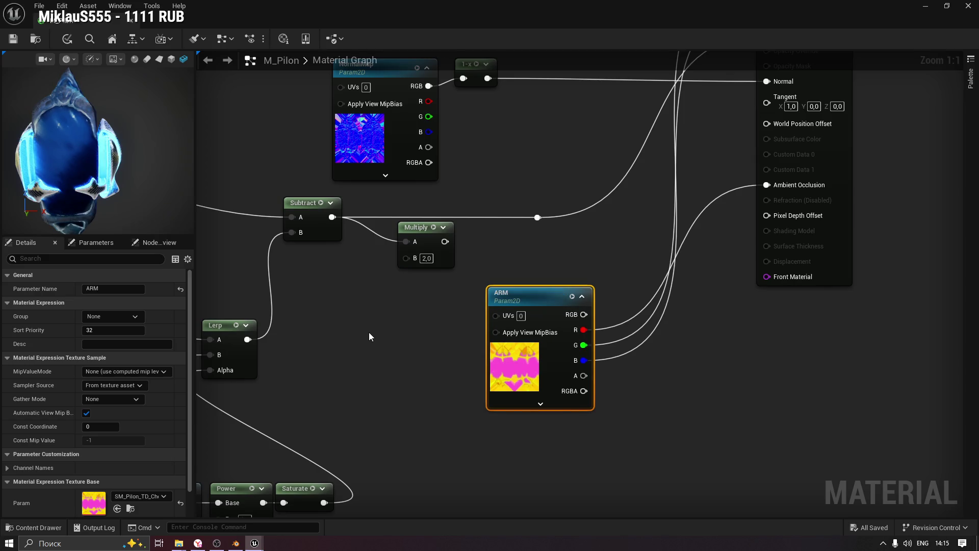
pyautogui.moveTo(410, 297); pyautogui.dragTo(434, 293)
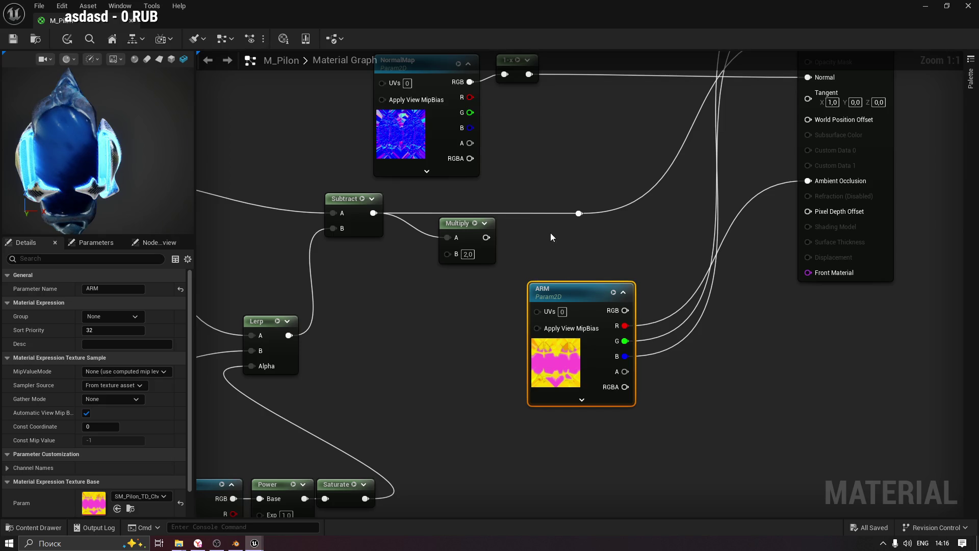
# Locate the emissive Texture Sample and convert it into a parameter named EmissiveMap.
pyautogui.moveTo(550, 231); pyautogui.dragTo(586, 261)
pyautogui.moveTo(473, 308); pyautogui.dragTo(556, 207)
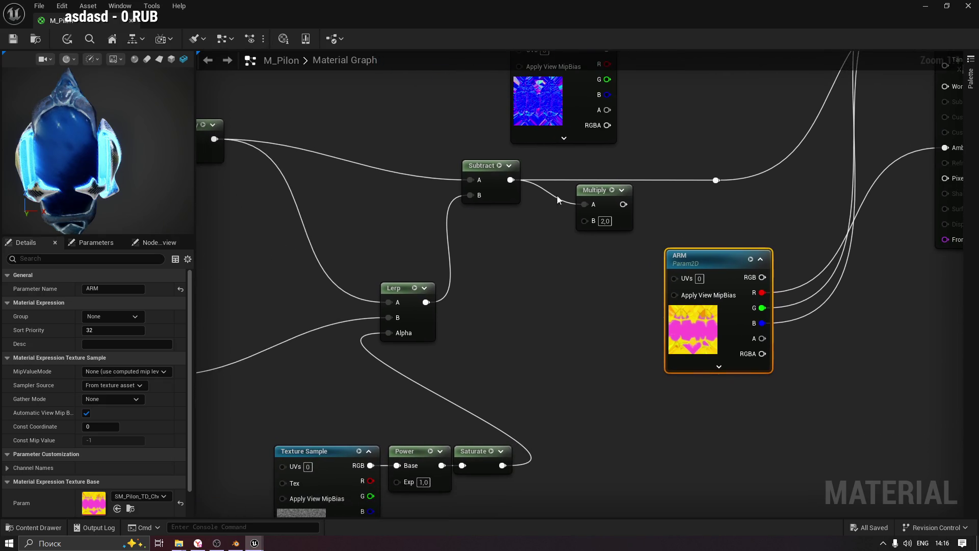
pyautogui.moveTo(349, 218)
pyautogui.mouseDown()
pyautogui.moveTo(438, 91)
pyautogui.moveTo(467, 69)
pyautogui.mouseUp()
pyautogui.moveTo(400, 241)
pyautogui.mouseDown()
pyautogui.moveTo(688, 262)
pyautogui.moveTo(717, 277)
pyautogui.mouseUp()
pyautogui.moveTo(684, 178); pyautogui.dragTo(672, 273)
pyautogui.moveTo(644, 234)
pyautogui.mouseDown()
pyautogui.moveTo(595, 291)
pyautogui.moveTo(390, 287)
pyautogui.moveTo(521, 296)
pyautogui.mouseUp()
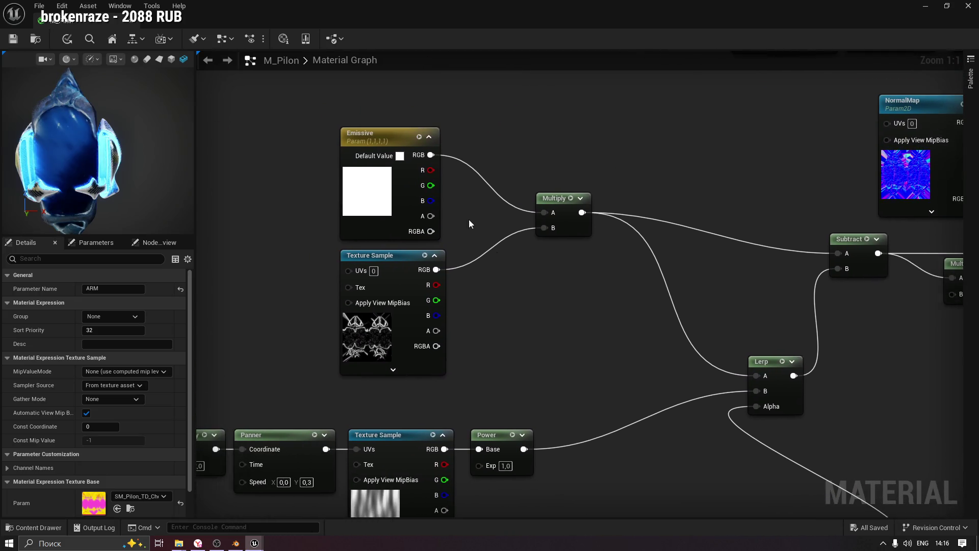
pyautogui.click(374, 136)
pyautogui.click(96, 242)
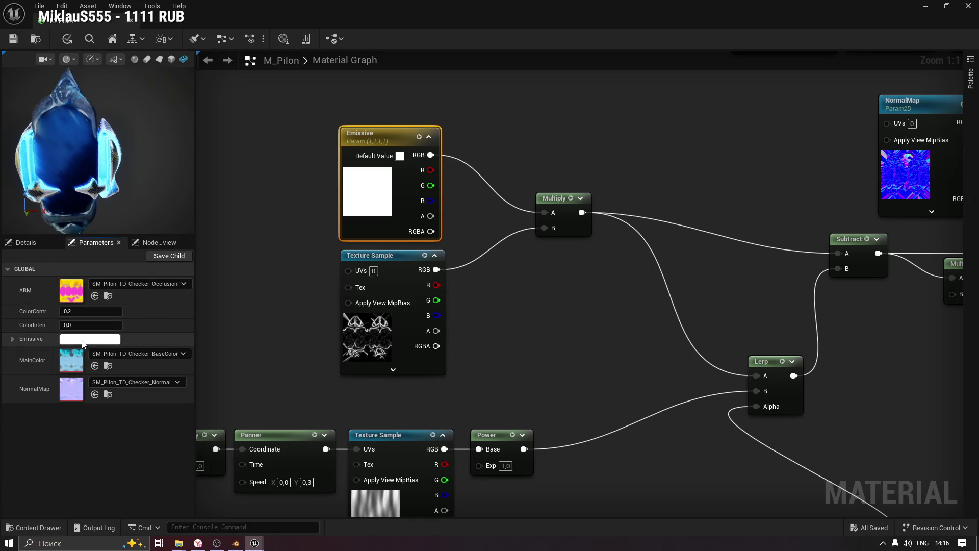
pyautogui.click(400, 261)
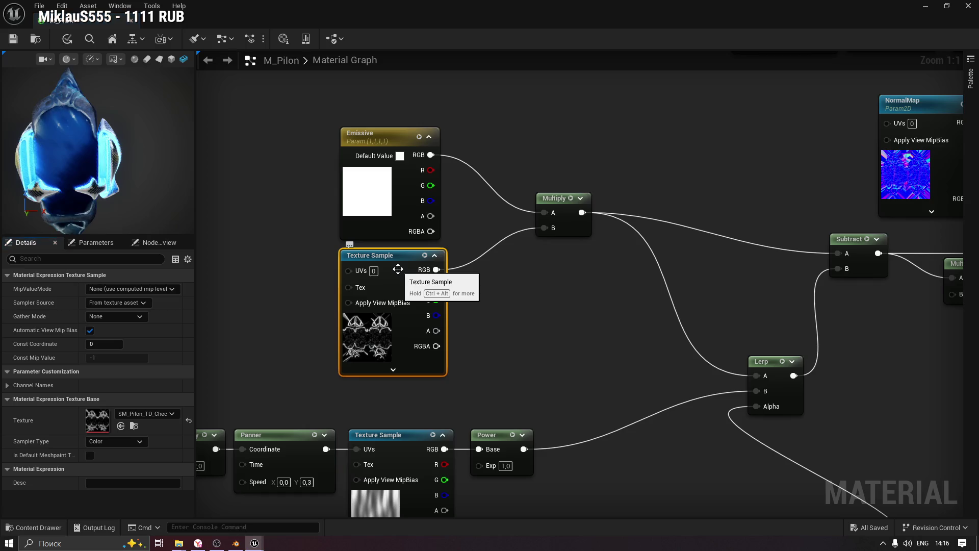
pyautogui.rightClick(398, 261)
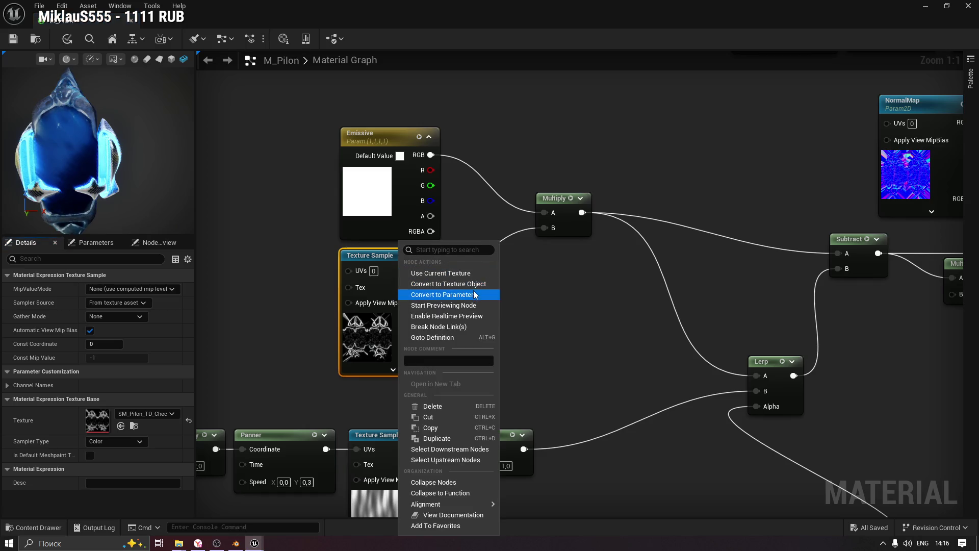
pyautogui.click(473, 296)
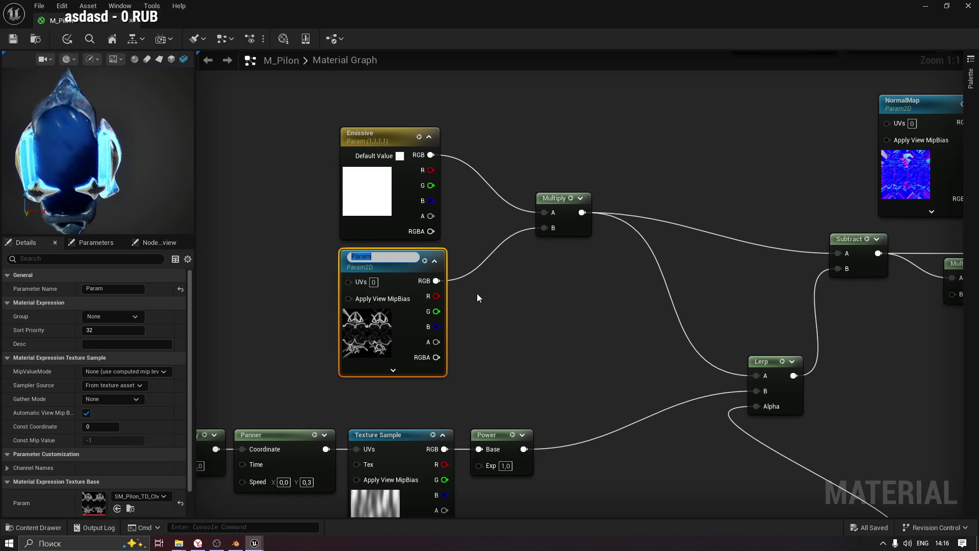
pyautogui.write('EmissiveMap')
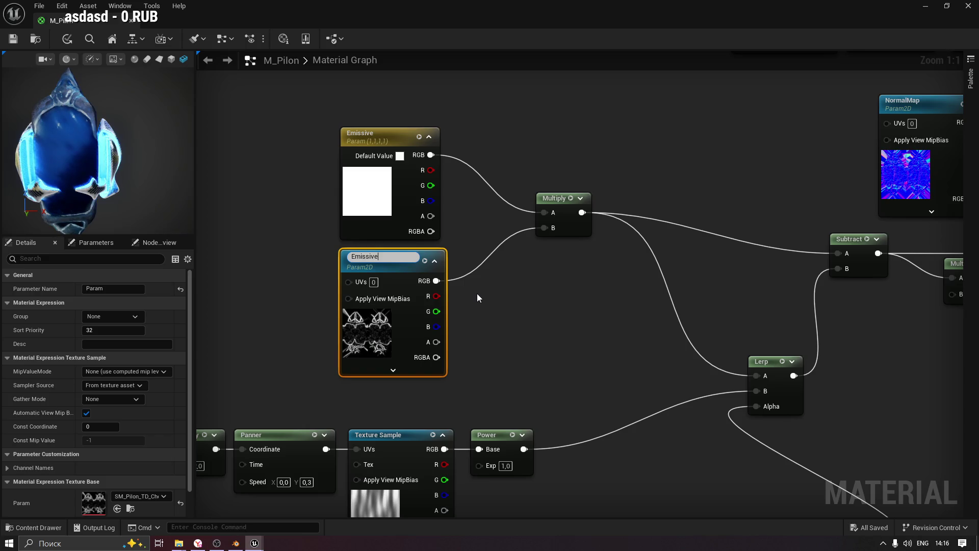
pyautogui.press('Return')
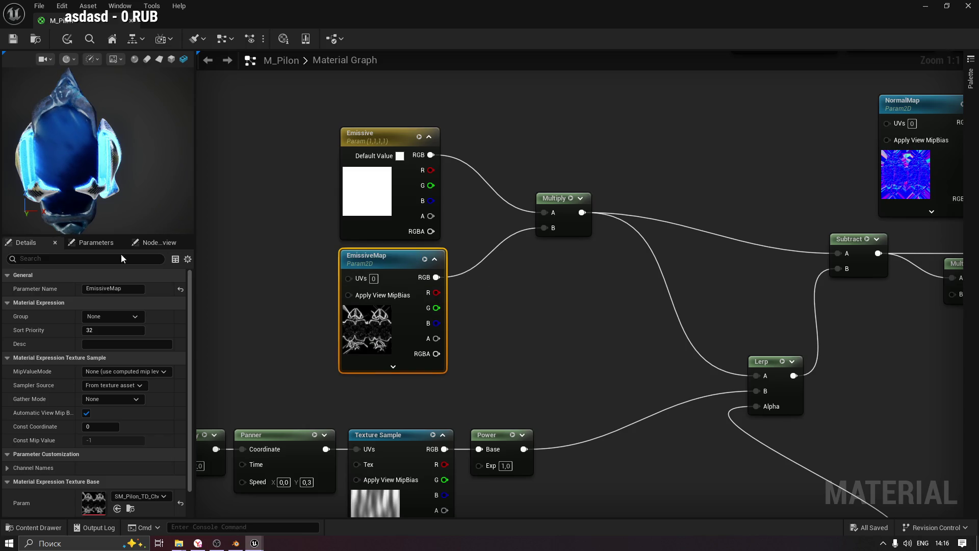
# Put EmissiveMap in group 01-Maps with sort priority 1.
pyautogui.click(134, 318)
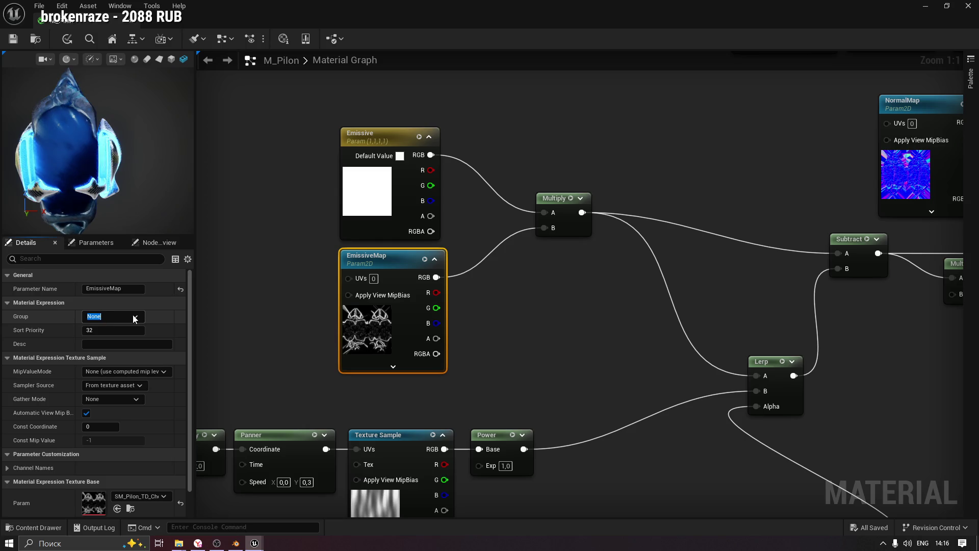
pyautogui.press('BackSpace')
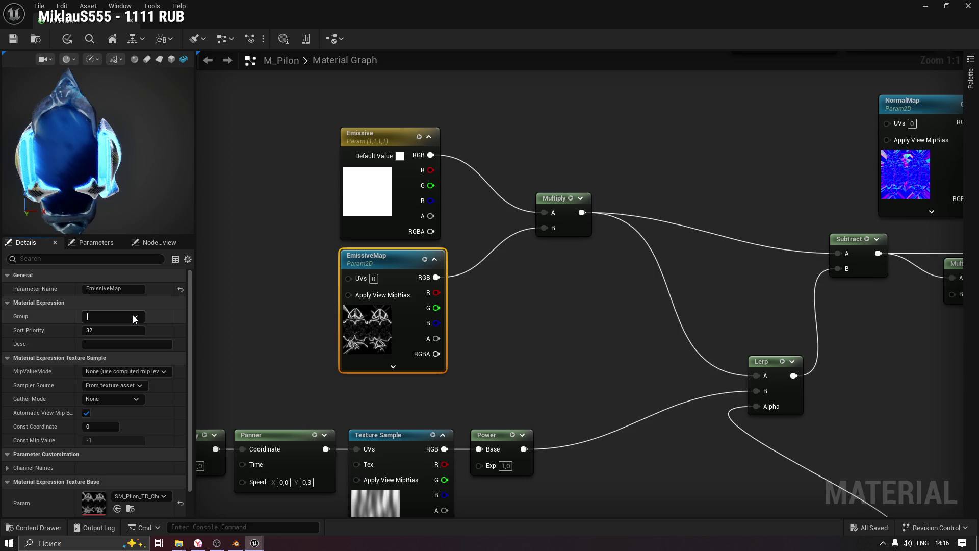
pyautogui.write('01-Map')
pyautogui.write('s')
pyautogui.press('Tab')
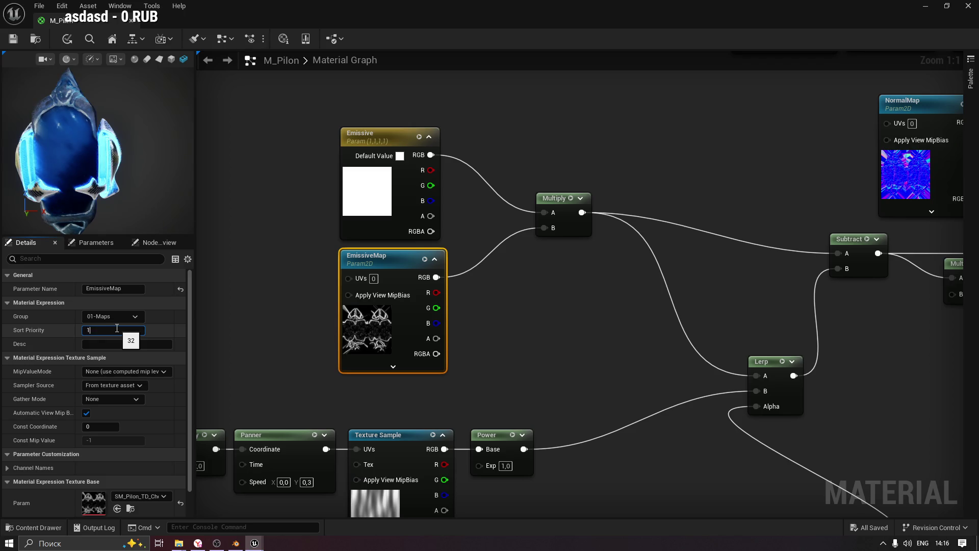
pyautogui.write('1')
pyautogui.press('Return')
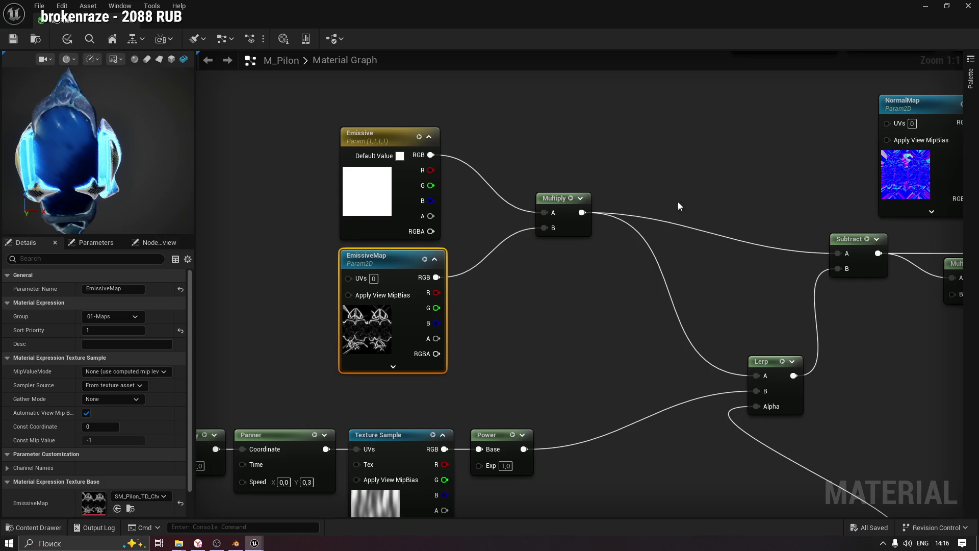
# Put MainColor in group 01-Maps with sort priority 0.
pyautogui.click(479, 152)
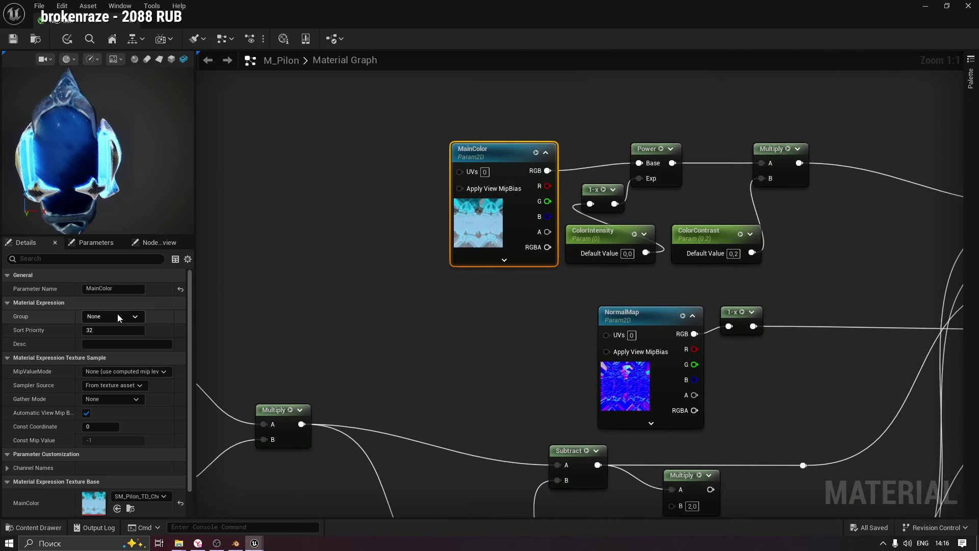
pyautogui.click(137, 316)
pyautogui.click(102, 331)
pyautogui.click(94, 330)
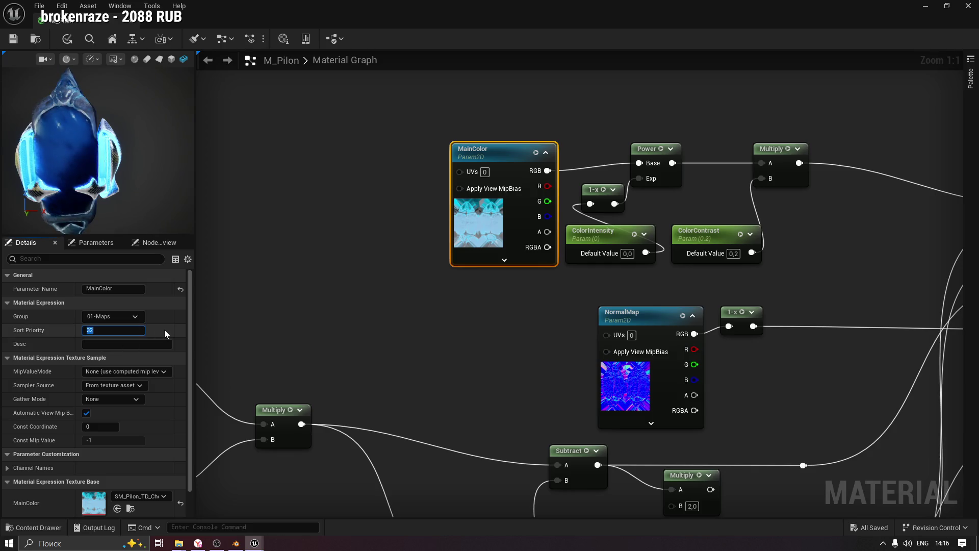
pyautogui.write('10')
pyautogui.press('Return')
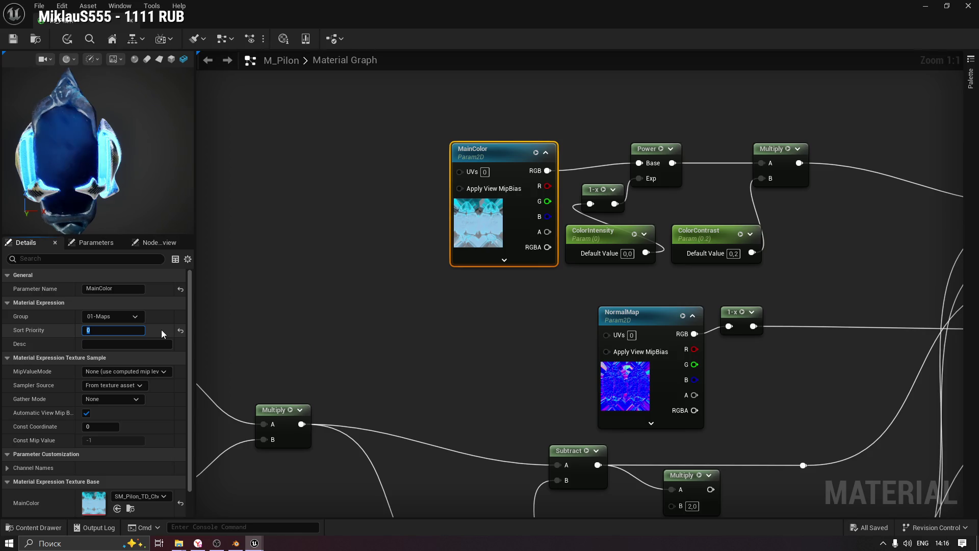
# Put NormalMap in group 01-Maps with sort priority 2.
pyautogui.moveTo(342, 347)
pyautogui.mouseDown()
pyautogui.moveTo(494, 270)
pyautogui.moveTo(559, 260)
pyautogui.mouseUp()
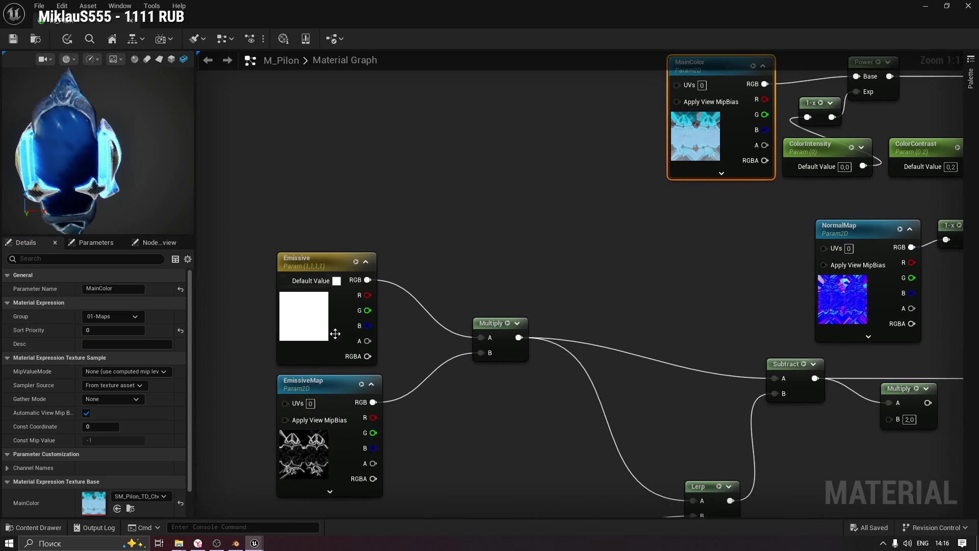
pyautogui.click(332, 378)
pyautogui.moveTo(646, 241)
pyautogui.mouseDown()
pyautogui.moveTo(577, 213)
pyautogui.moveTo(623, 171)
pyautogui.moveTo(381, 216)
pyautogui.mouseUp()
pyautogui.click(596, 209)
pyautogui.click(113, 316)
pyautogui.click(102, 329)
pyautogui.click(112, 331)
pyautogui.write('2')
pyautogui.press('Return')
# Put ARM in group 01-Maps with sort priority 3 and save M_Pilon.
pyautogui.moveTo(537, 422); pyautogui.dragTo(475, 234)
pyautogui.click(688, 249)
pyautogui.click(113, 316)
pyautogui.click(103, 332)
pyautogui.click(103, 331)
pyautogui.write('3')
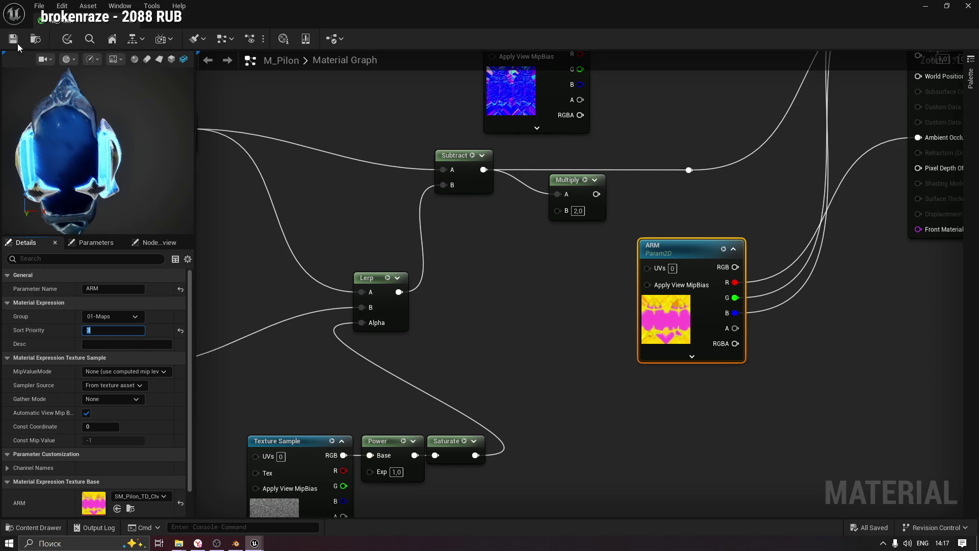
pyautogui.click(13, 40)
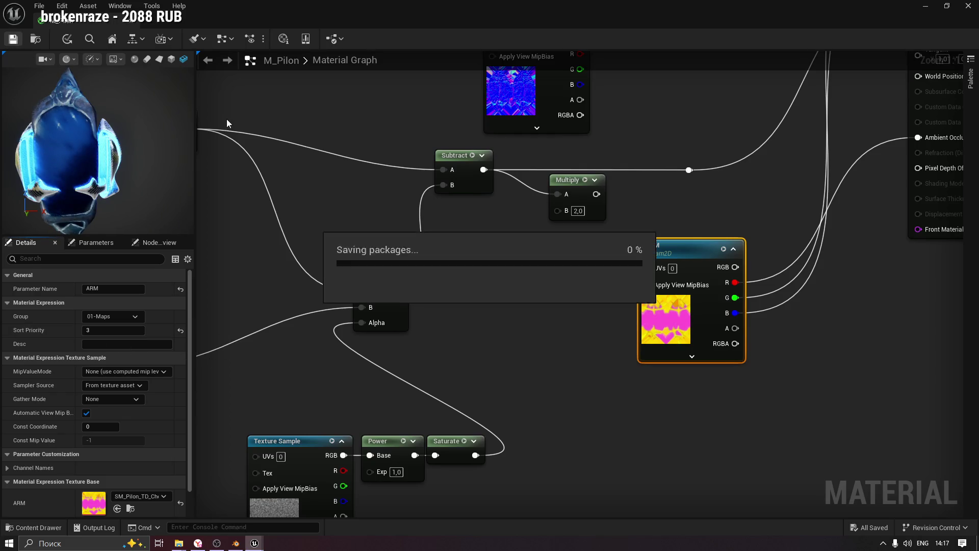
# Open MI_Pilon_01 and expand its 01-Maps parameter group.
pyautogui.click(35, 528)
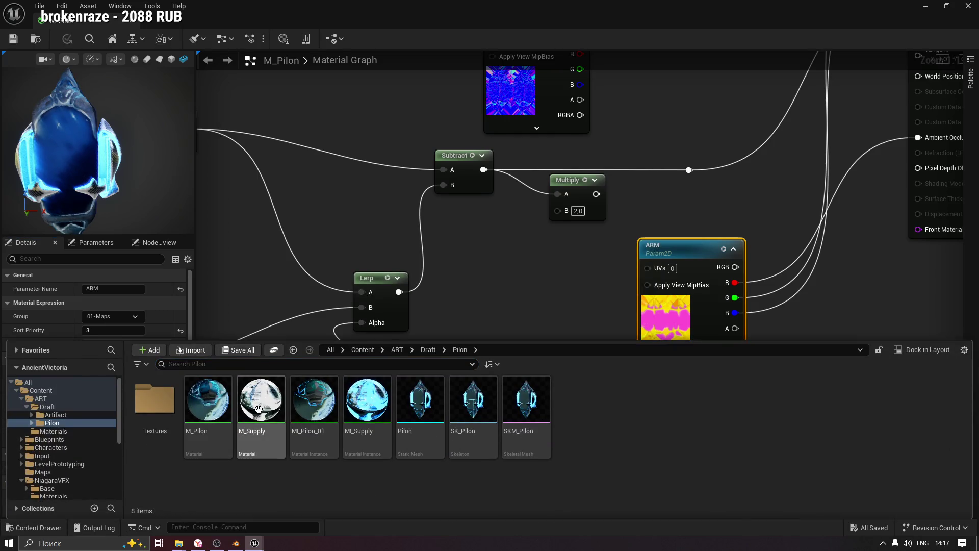
pyautogui.doubleClick(314, 401)
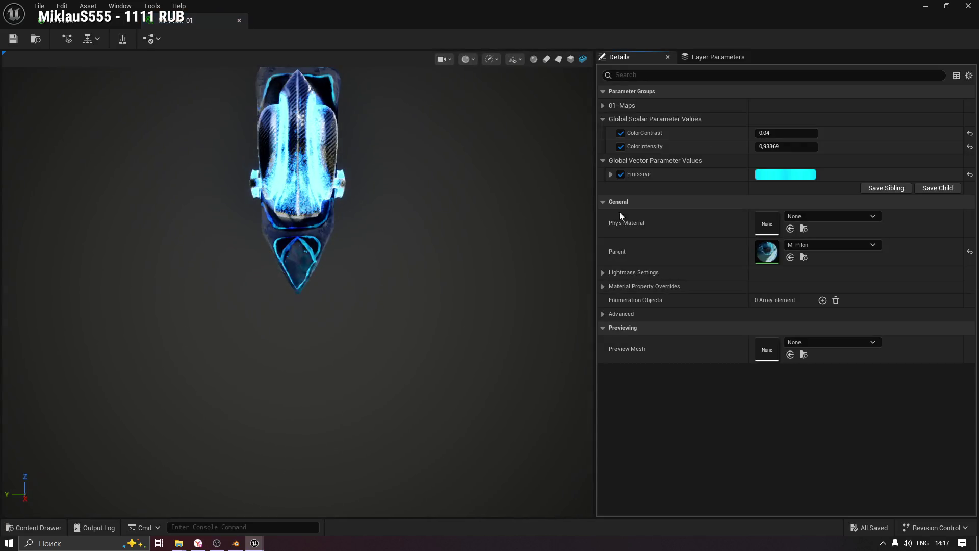
pyautogui.click(604, 104)
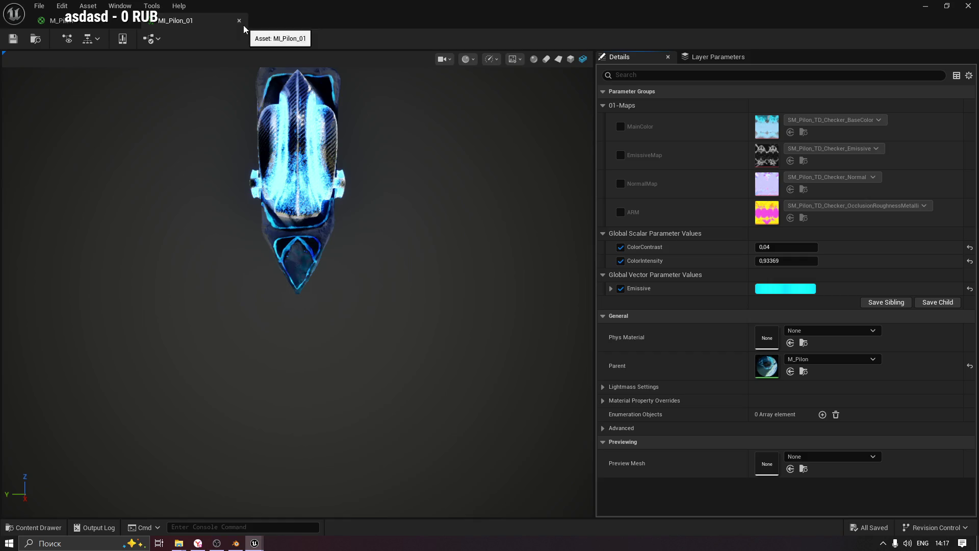
# Delete the M_Supply material from the Pilon folder.
pyautogui.click(34, 528)
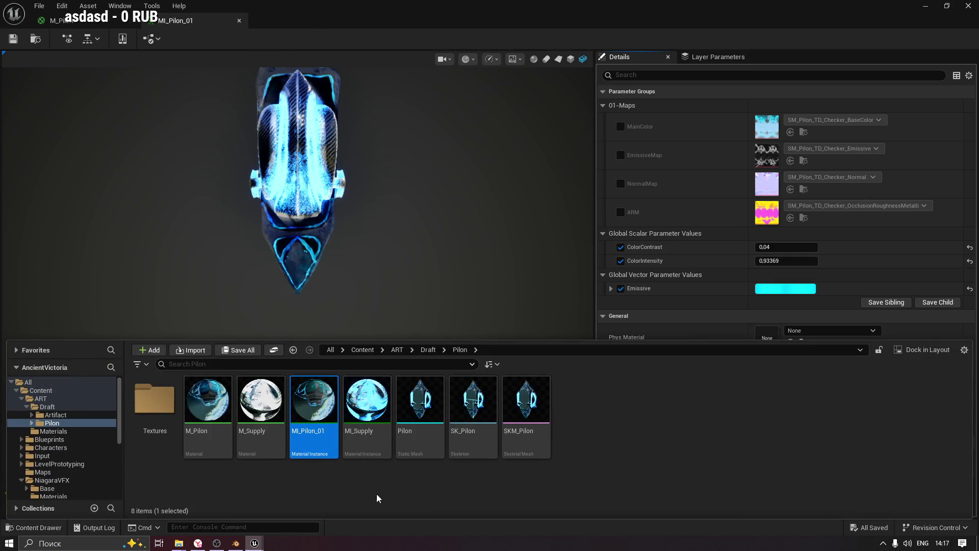
pyautogui.click(260, 439)
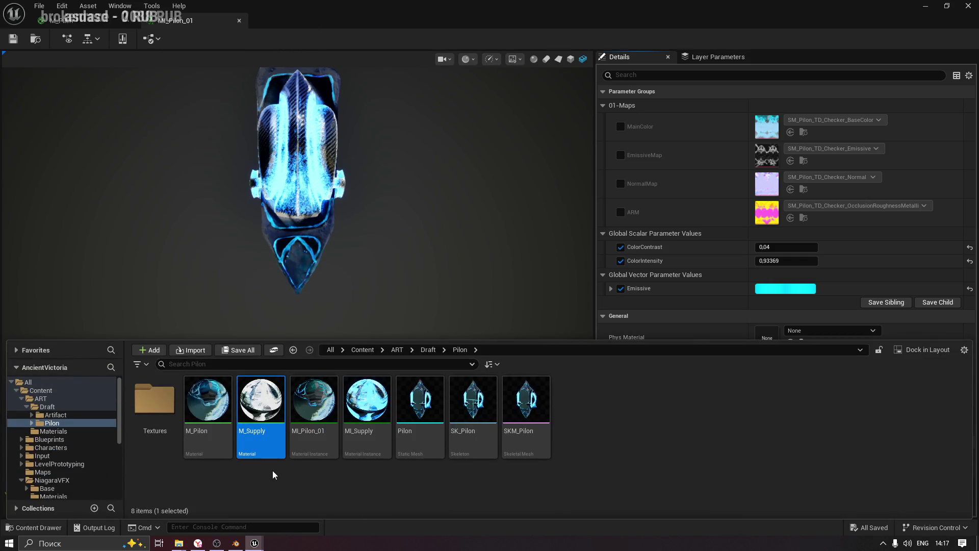
pyautogui.press('Delete')
pyautogui.press('Escape')
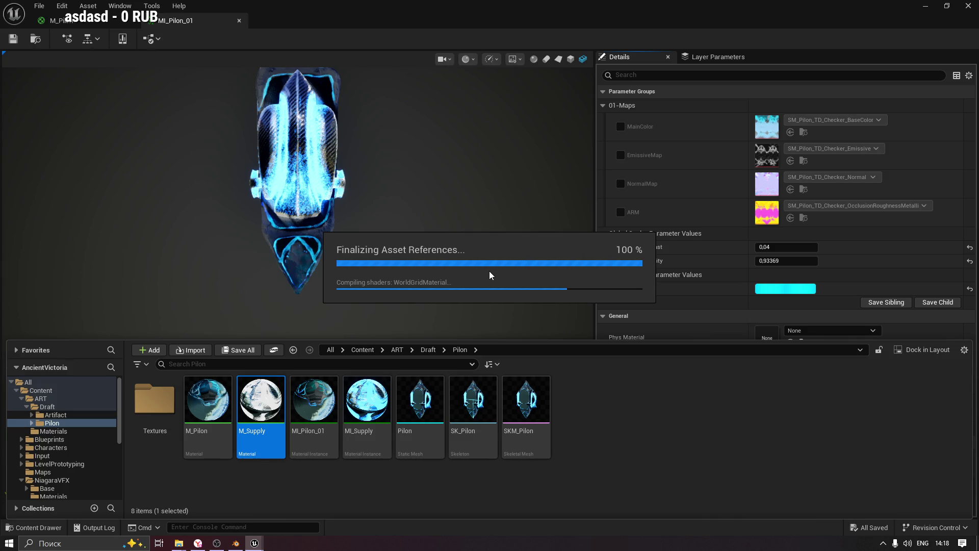
# Switch to Blender and save the Pilon.blend scene, confirming the save.
pyautogui.click(235, 544)
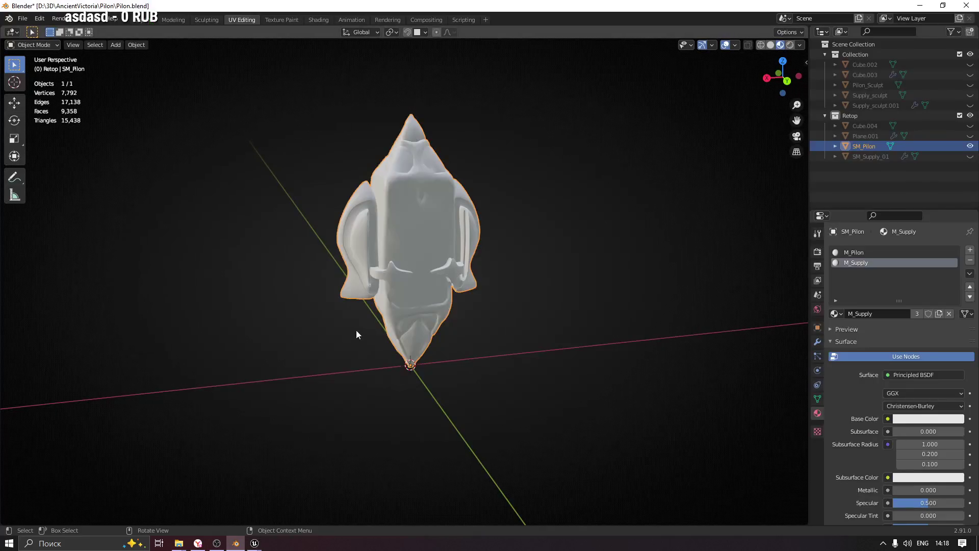
pyautogui.hotkey('ctrl', 's')
pyautogui.click(444, 292)
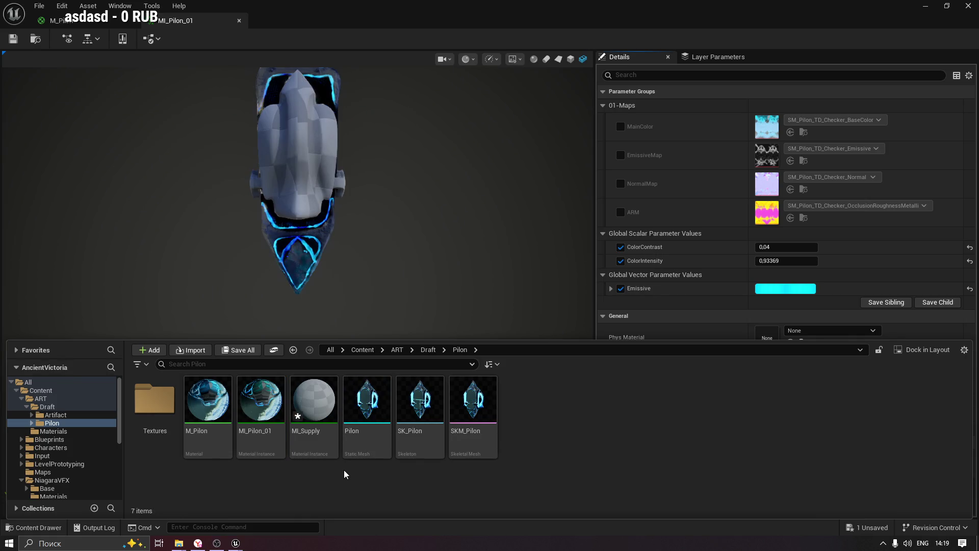
# Try deleting MI_Supply, then cancel because meshes still reference it.
pyautogui.click(314, 433)
pyautogui.press('Delete')
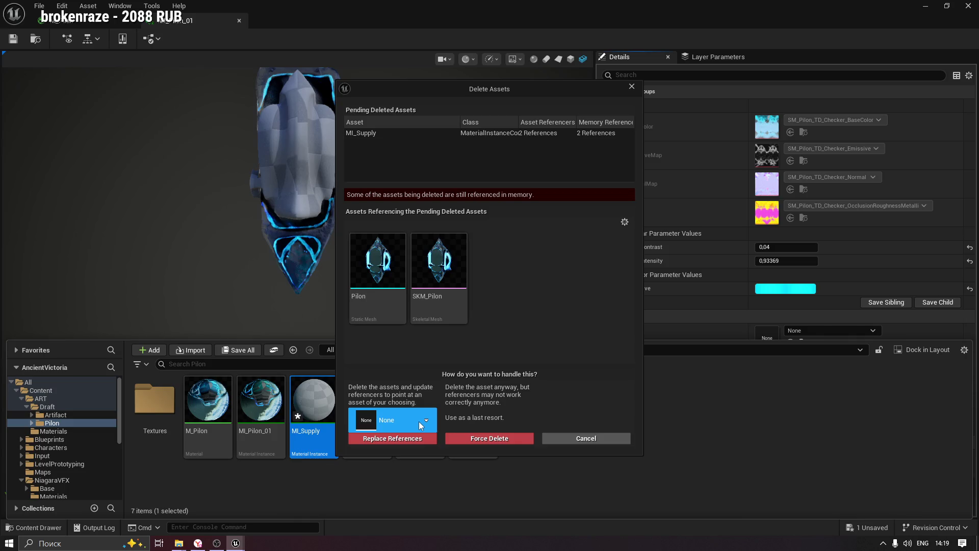
pyautogui.click(586, 439)
# Create an M_Pilon material instance named MI_Supply_01 and open it.
pyautogui.click(271, 485)
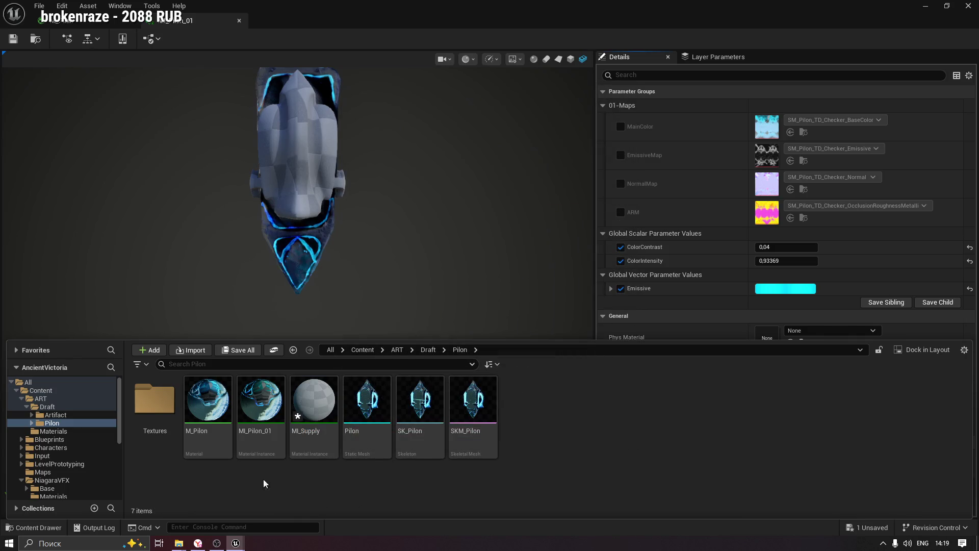
pyautogui.click(256, 447)
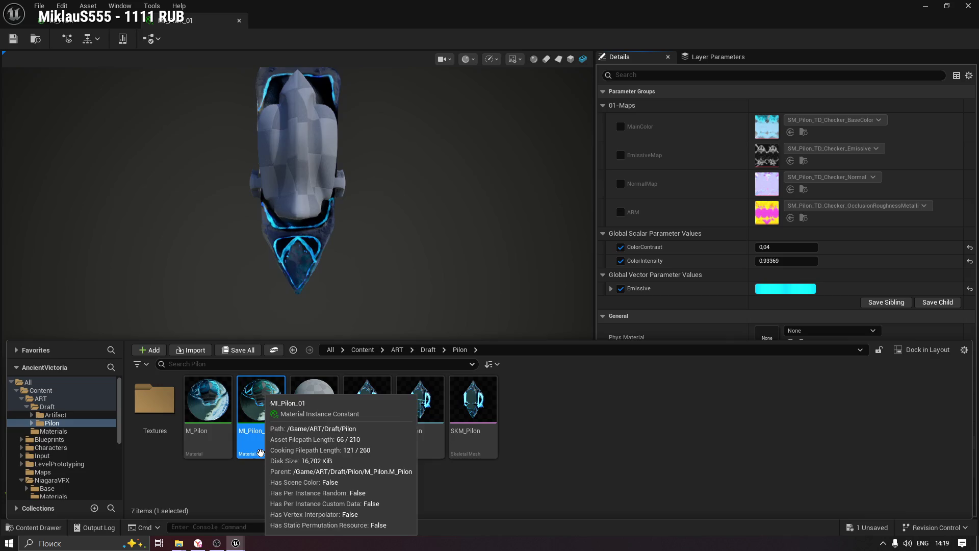
pyautogui.rightClick(206, 415)
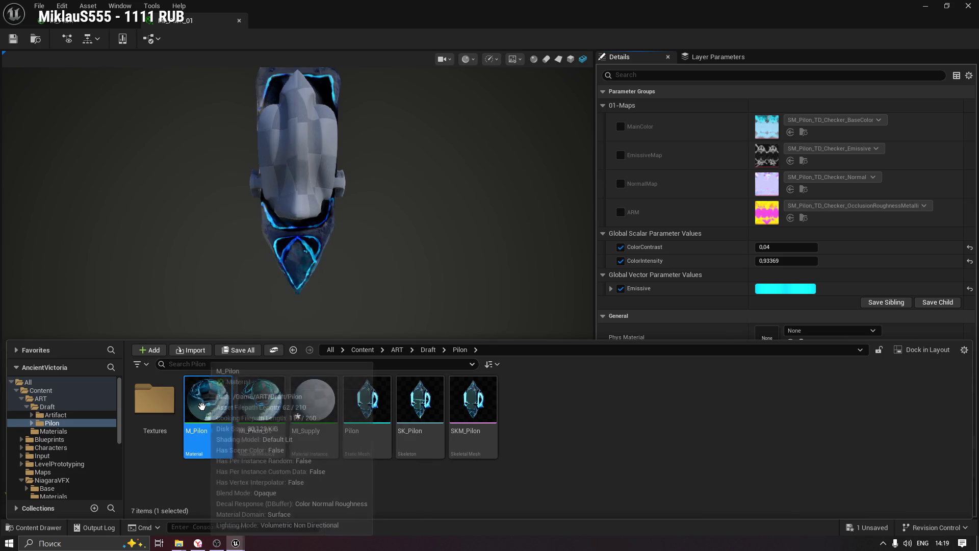
pyautogui.click(262, 114)
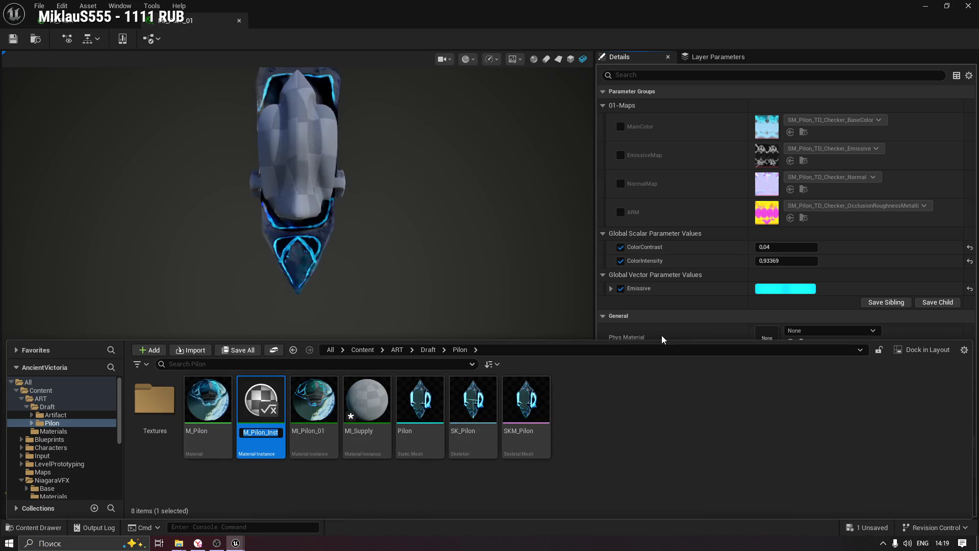
pyautogui.write('MI_Suppl')
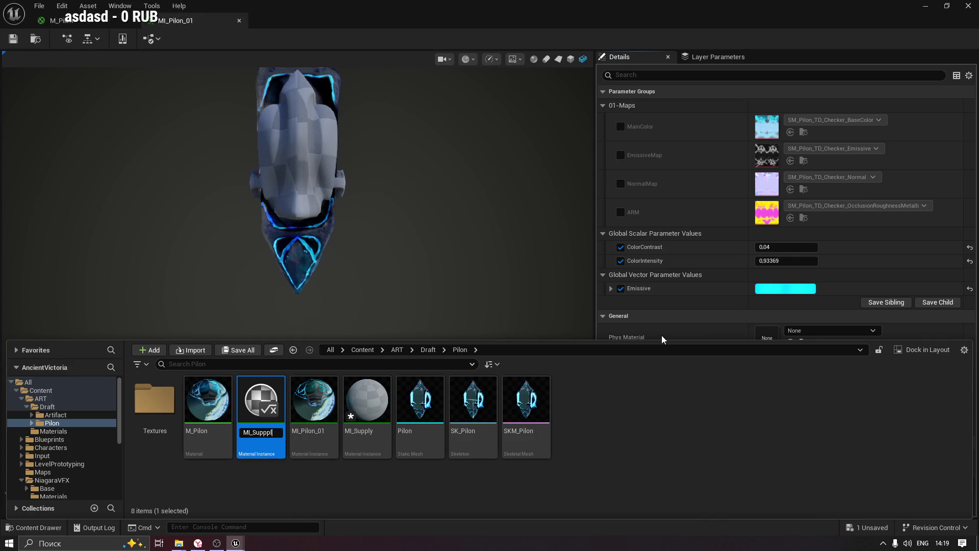
pyautogui.write('y')
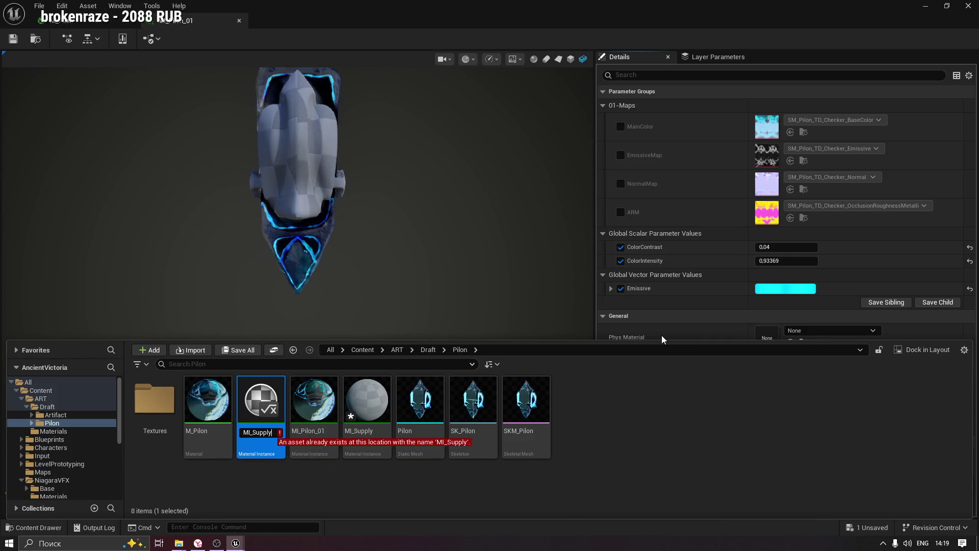
pyautogui.write('_01')
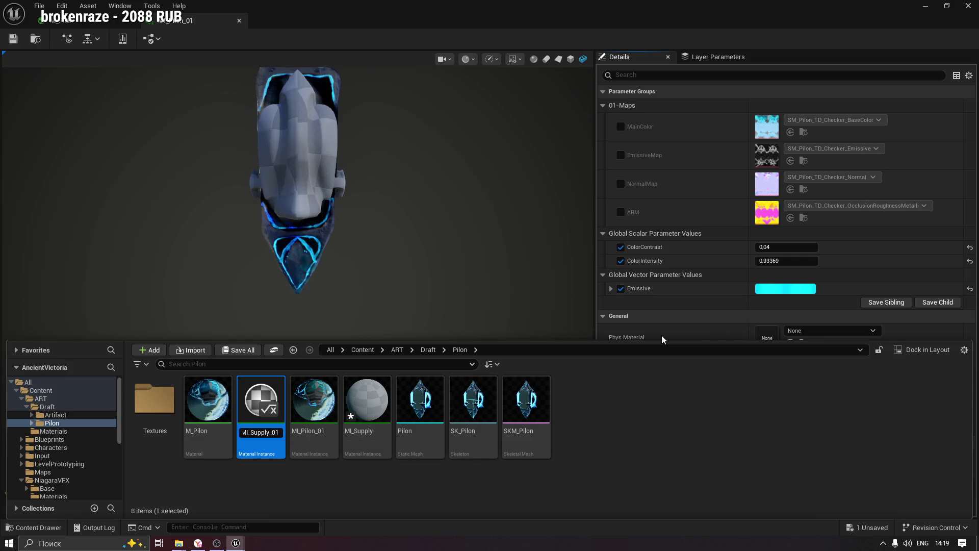
pyautogui.press('Return')
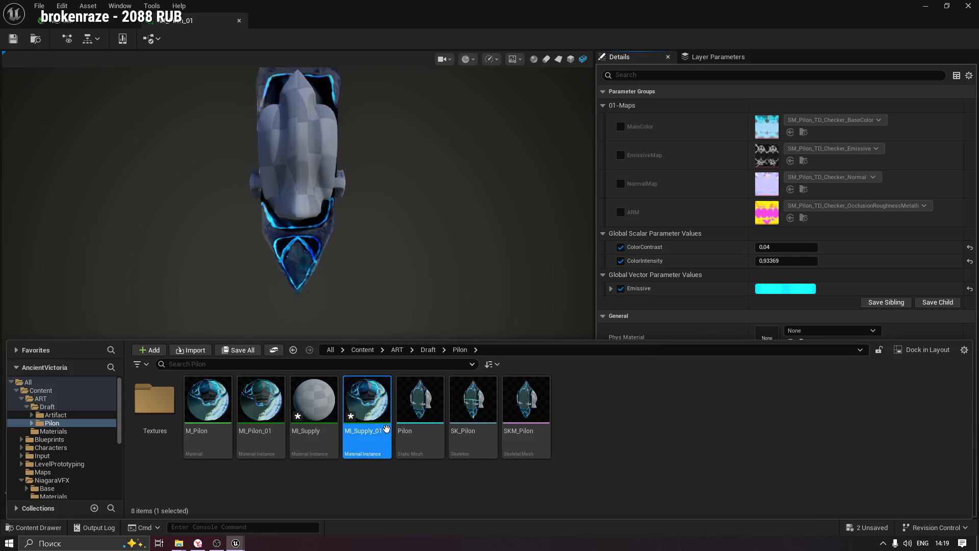
pyautogui.doubleClick(372, 410)
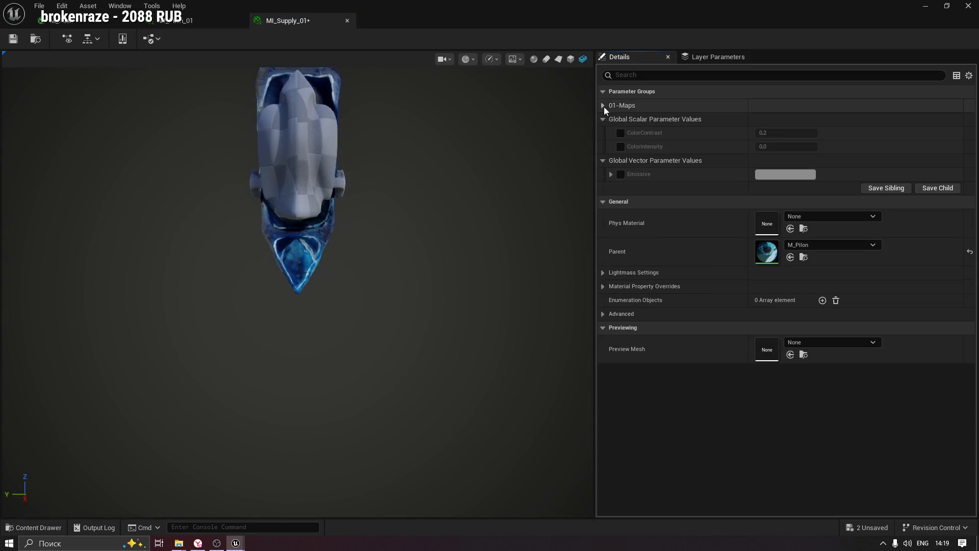
# Enable the MainColor, EmissiveMap, NormalMap and ARM texture overrides.
pyautogui.click(621, 127)
pyautogui.click(621, 155)
pyautogui.click(621, 184)
pyautogui.click(621, 212)
pyautogui.click(814, 122)
pyautogui.press('Escape')
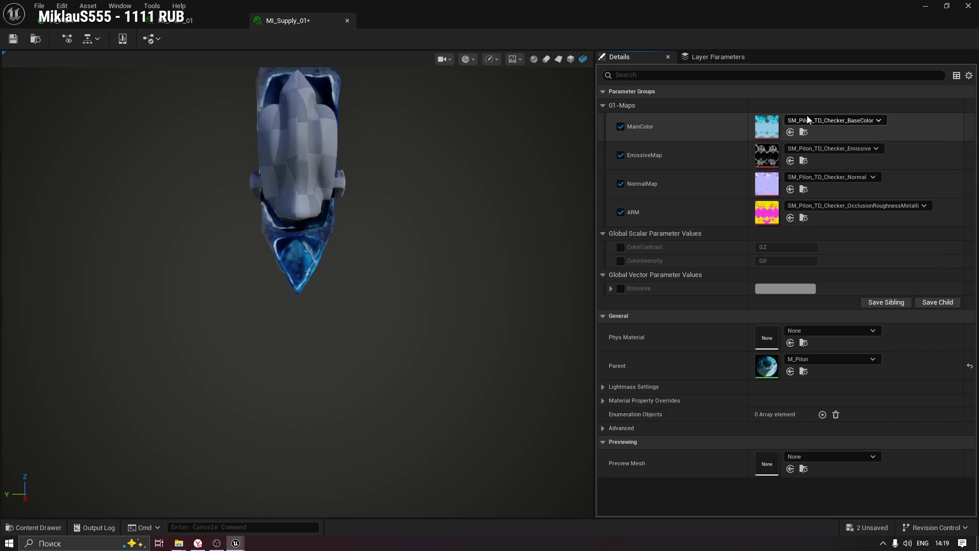
# Assign the SM_Supply checker BaseColor, Emissive, Normal and occlusion textures to the four map slots.
pyautogui.click(34, 527)
pyautogui.doubleClick(155, 400)
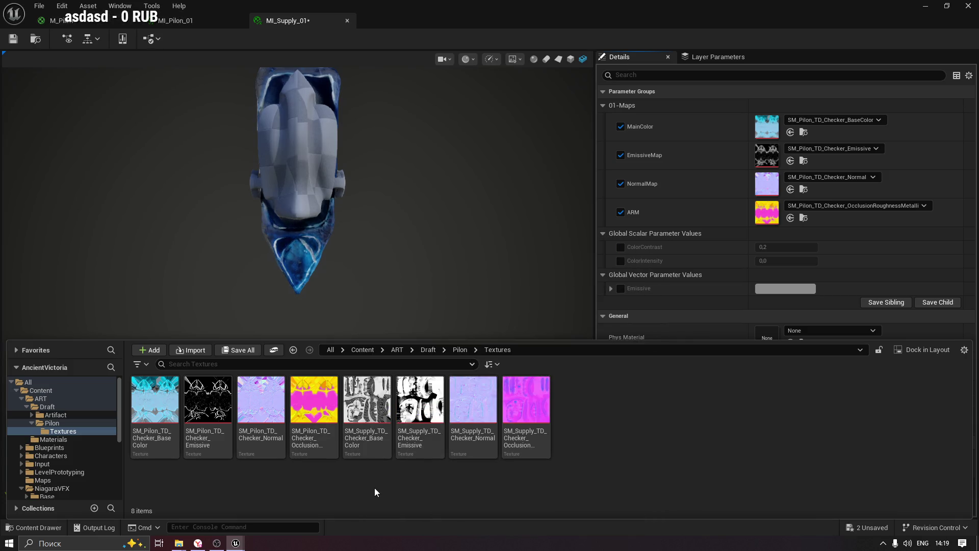
pyautogui.moveTo(363, 412)
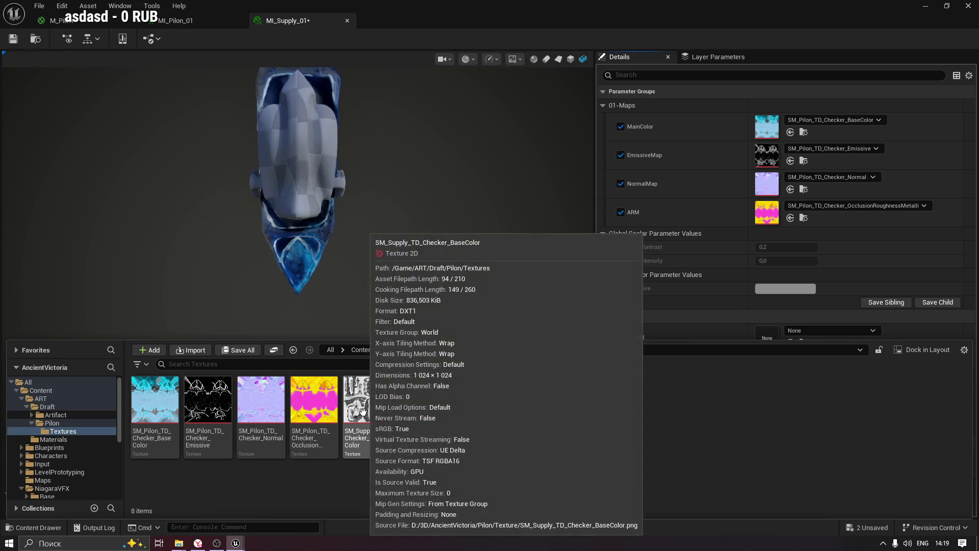
pyautogui.moveTo(363, 411)
pyautogui.mouseDown()
pyautogui.moveTo(800, 105)
pyautogui.moveTo(768, 128)
pyautogui.mouseUp()
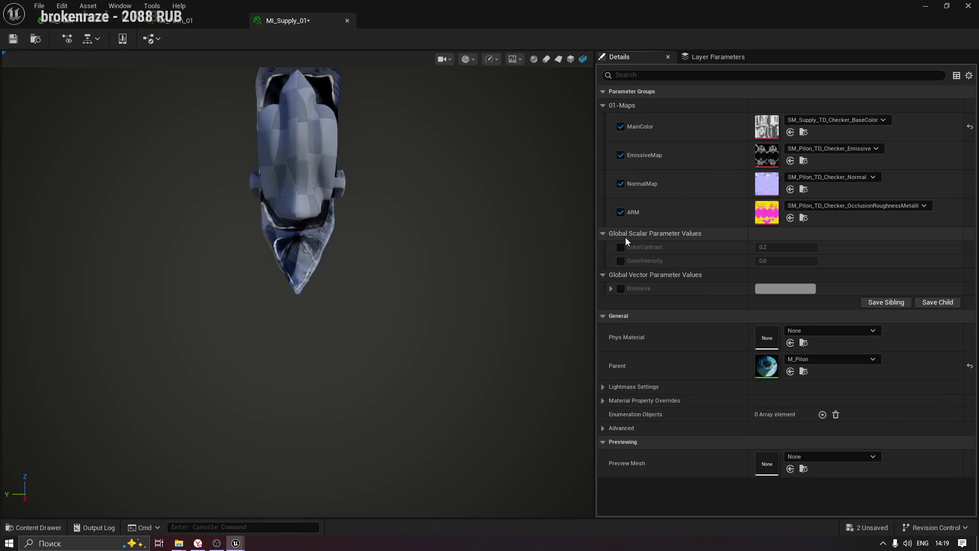
pyautogui.moveTo(422, 410); pyautogui.dragTo(767, 159)
pyautogui.hotkey('ctrl', 'space')
pyautogui.moveTo(416, 408)
pyautogui.mouseDown()
pyautogui.moveTo(771, 211)
pyautogui.moveTo(763, 183)
pyautogui.mouseUp()
pyautogui.hotkey('ctrl', 'space')
pyautogui.moveTo(525, 403)
pyautogui.mouseDown()
pyautogui.moveTo(588, 383)
pyautogui.moveTo(767, 216)
pyautogui.mouseUp()
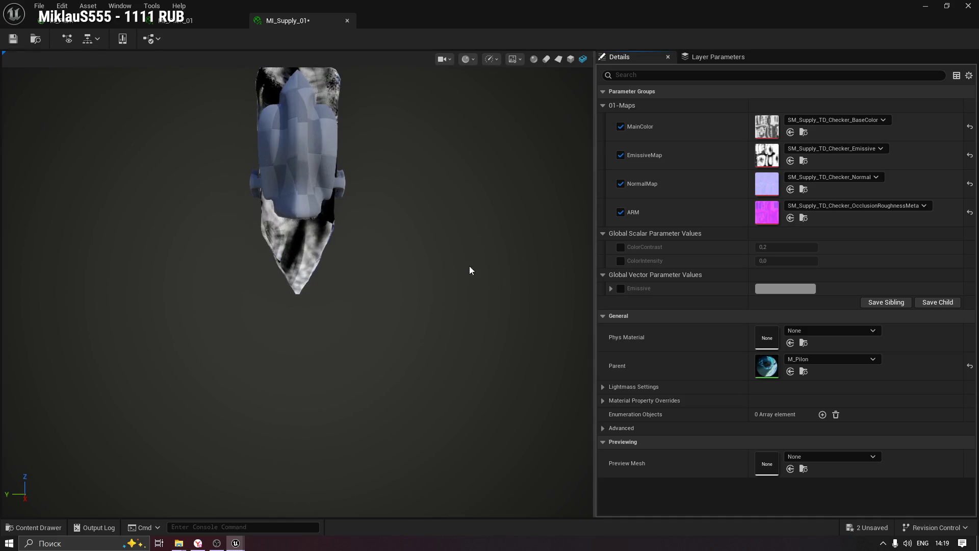
# Save MI_Supply_01 and preview it on a sphere.
pyautogui.click(23, 43)
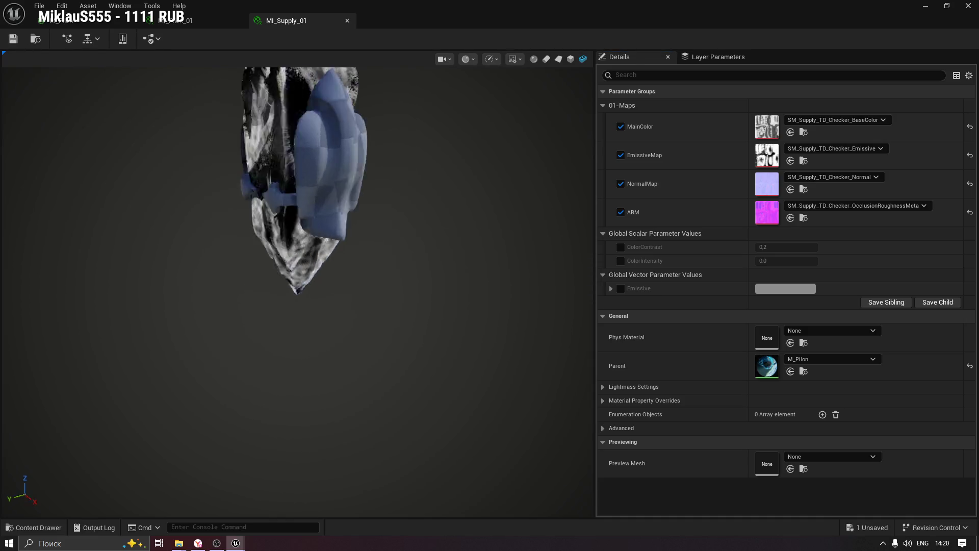
pyautogui.click(535, 59)
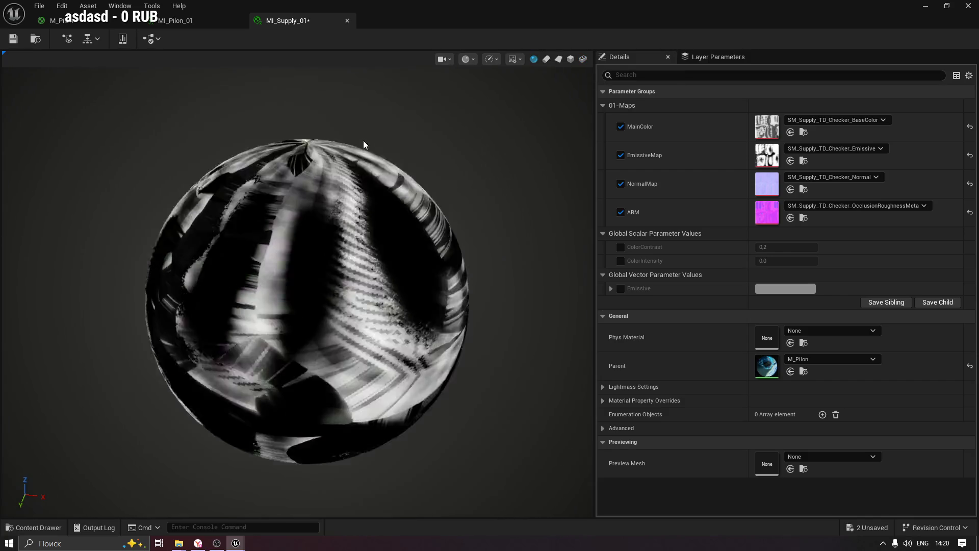
pyautogui.click(204, 22)
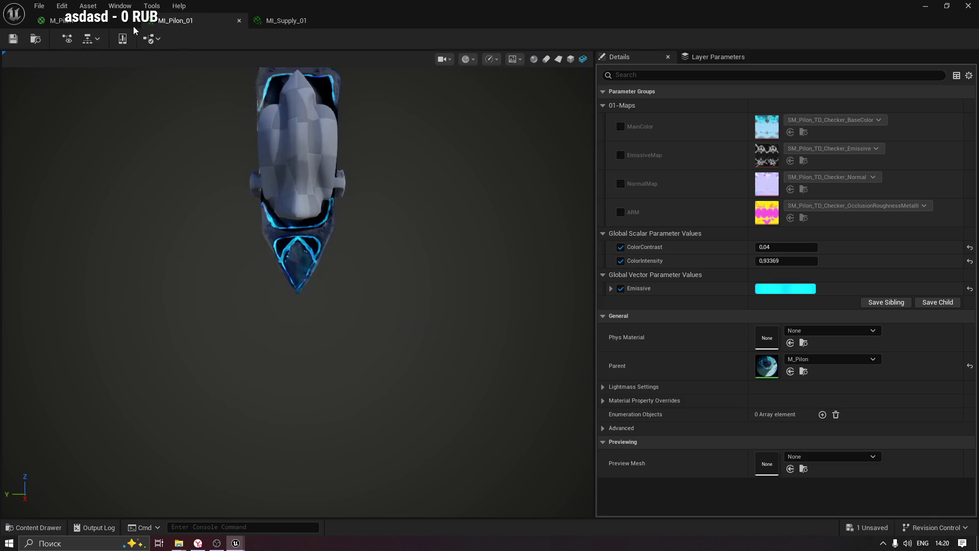
# Go up to the Pilon folder and delete MI_Supply.
pyautogui.moveTo(162, 129); pyautogui.dragTo(220, 209)
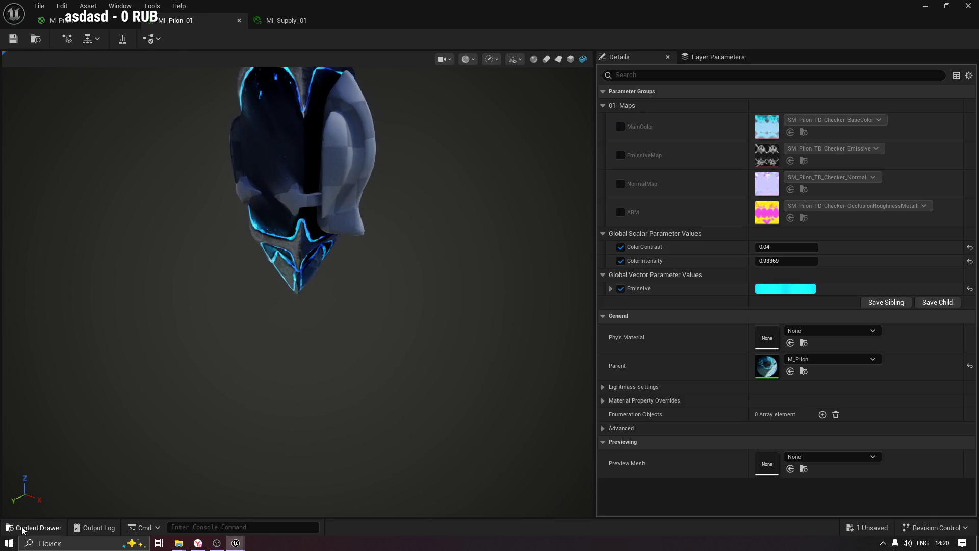
pyautogui.click(23, 529)
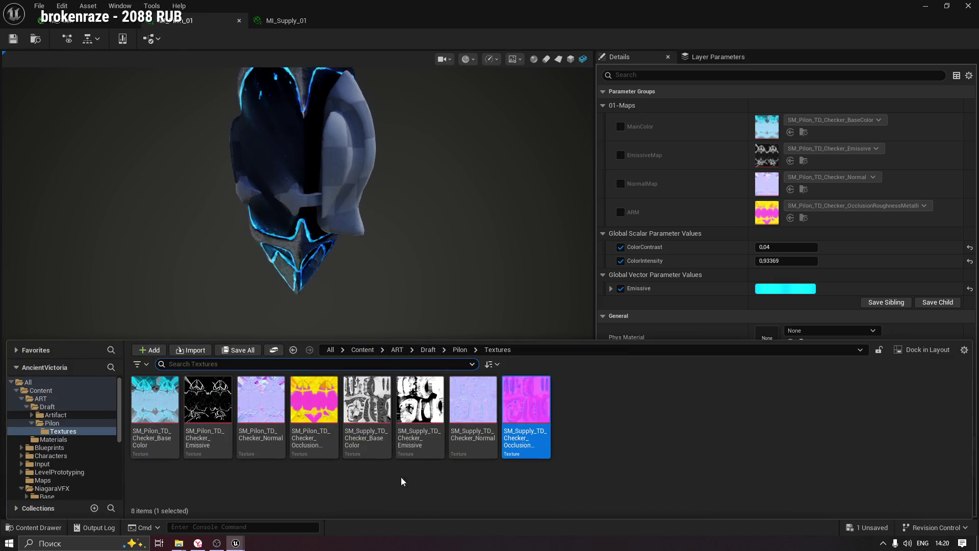
pyautogui.click(452, 351)
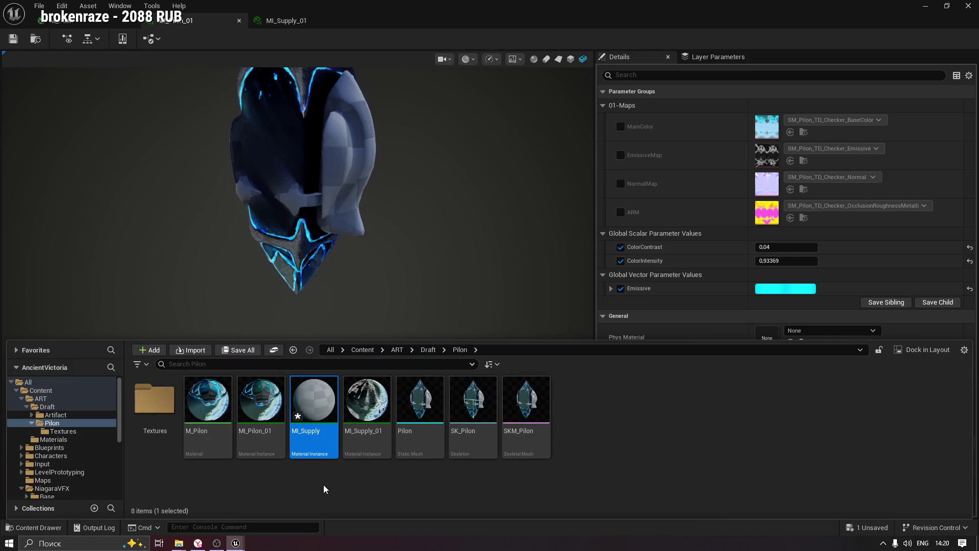
pyautogui.press('Delete')
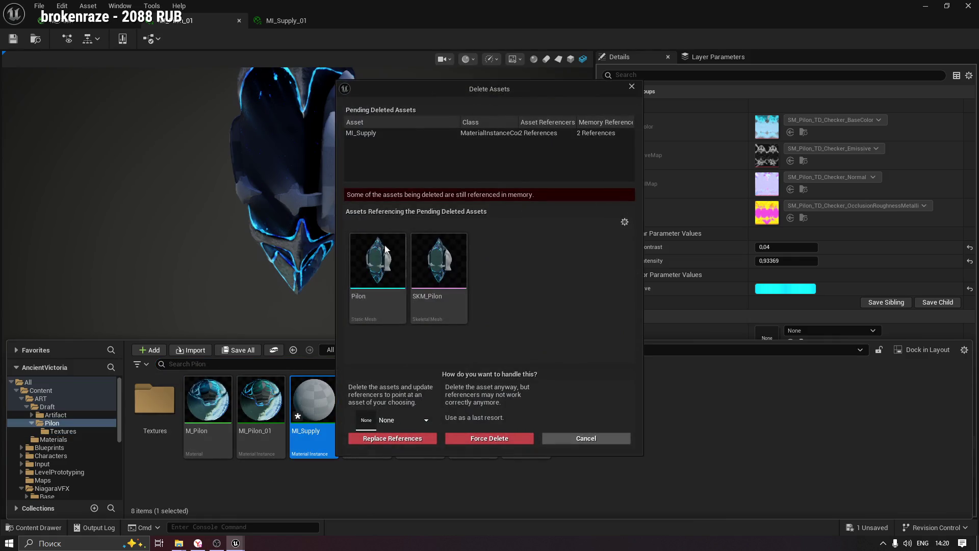
# Pick MI_Supply_01 as the replacement and confirm replacing references and deleting MI_Supply.
pyautogui.click(398, 420)
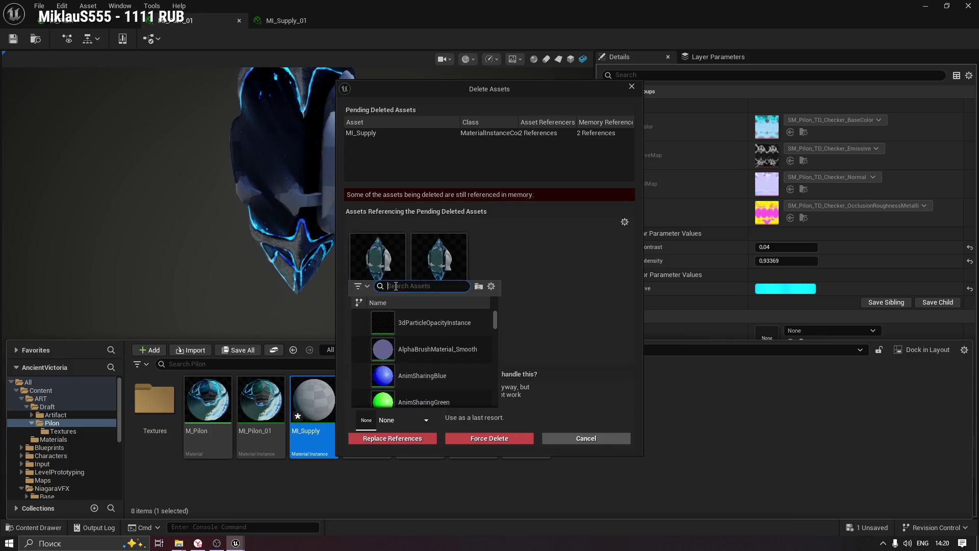
pyautogui.click(546, 368)
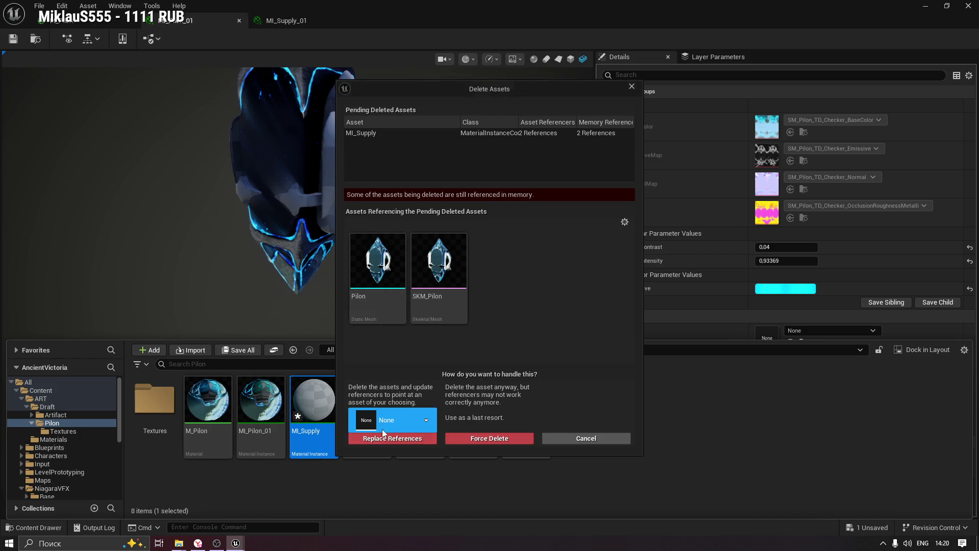
pyautogui.click(411, 419)
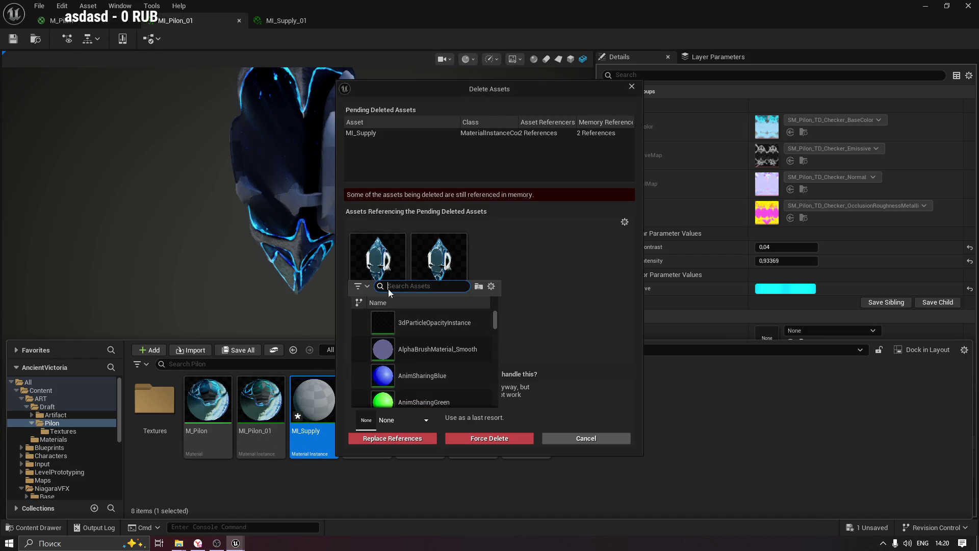
pyautogui.write('MI_Supp')
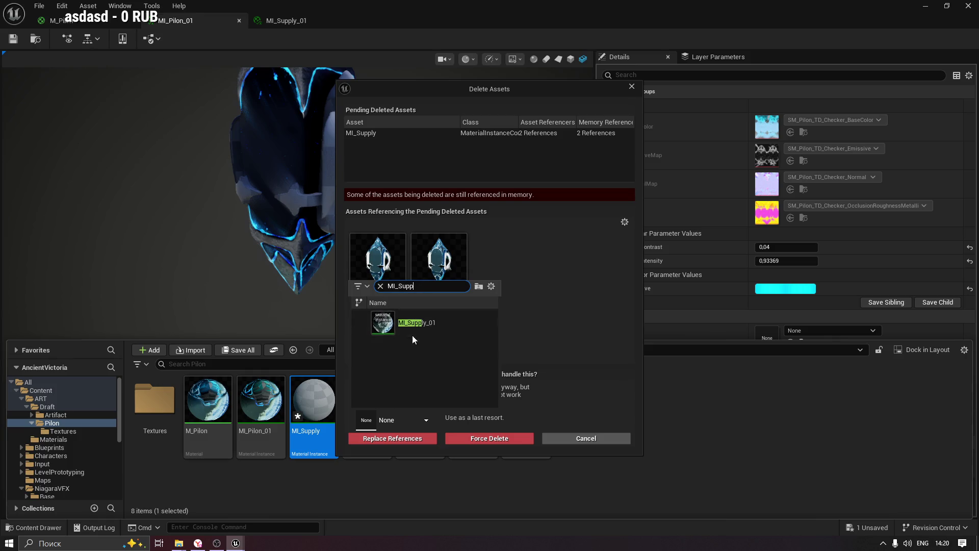
pyautogui.click(412, 331)
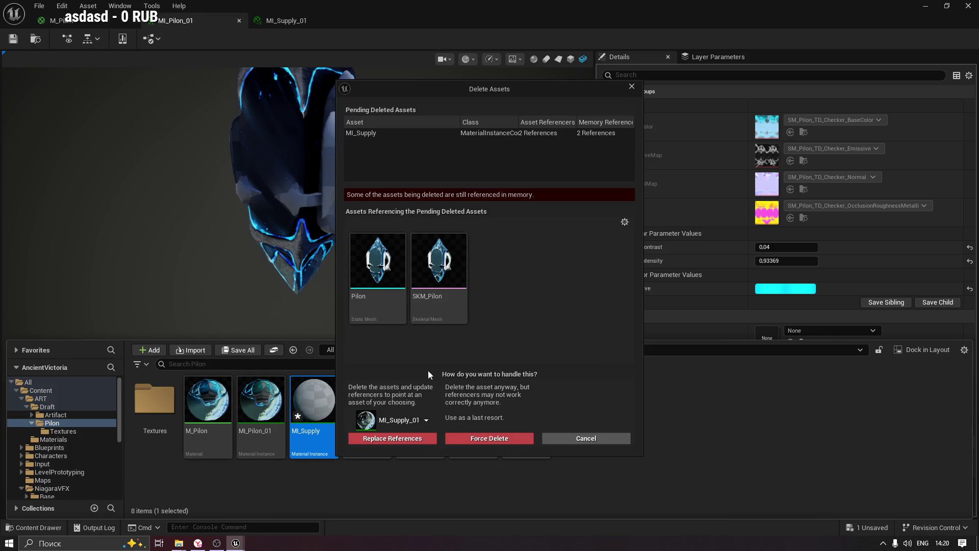
pyautogui.click(403, 437)
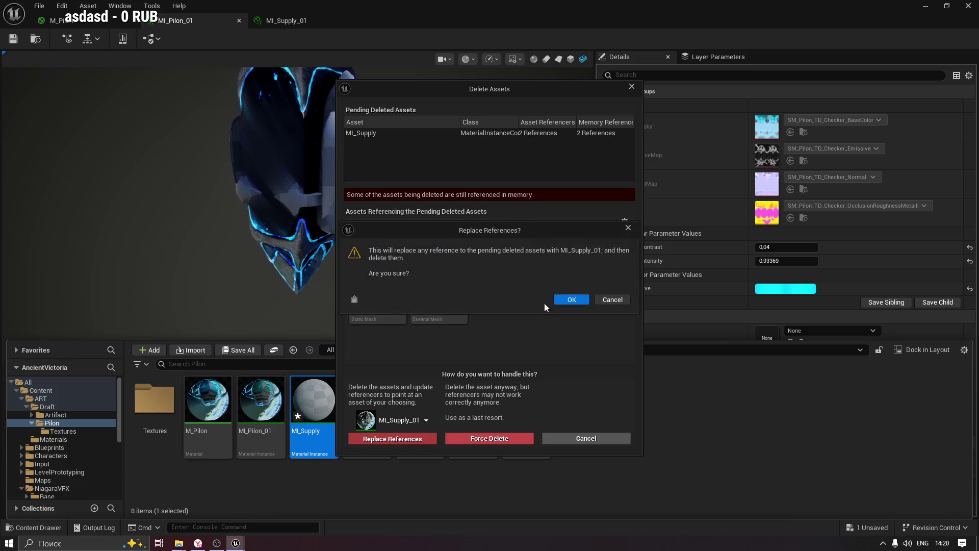
pyautogui.click(565, 300)
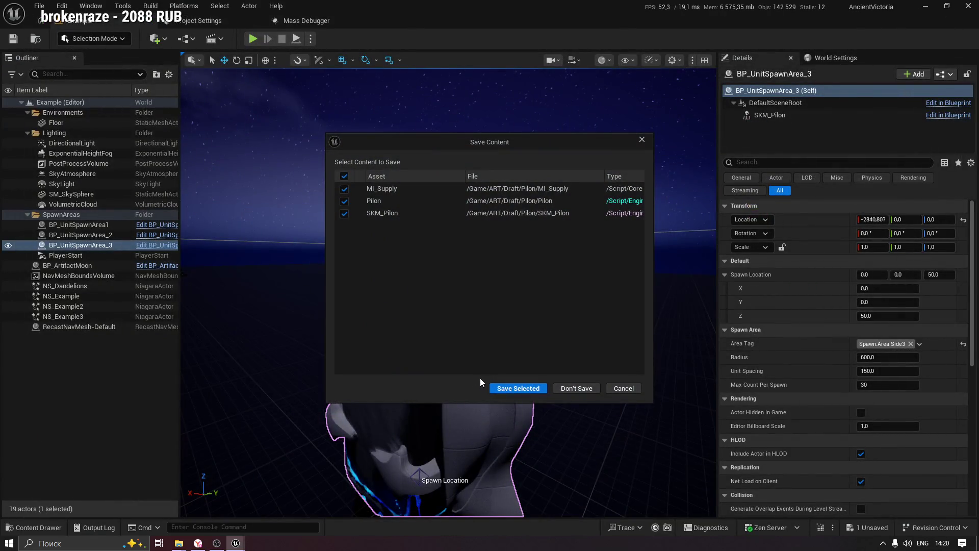
# Save the changed MI_Supply, Pilon and SKM_Pilon assets and show the Pilon folder.
pyautogui.click(520, 389)
pyautogui.moveTo(462, 399); pyautogui.dragTo(462, 449)
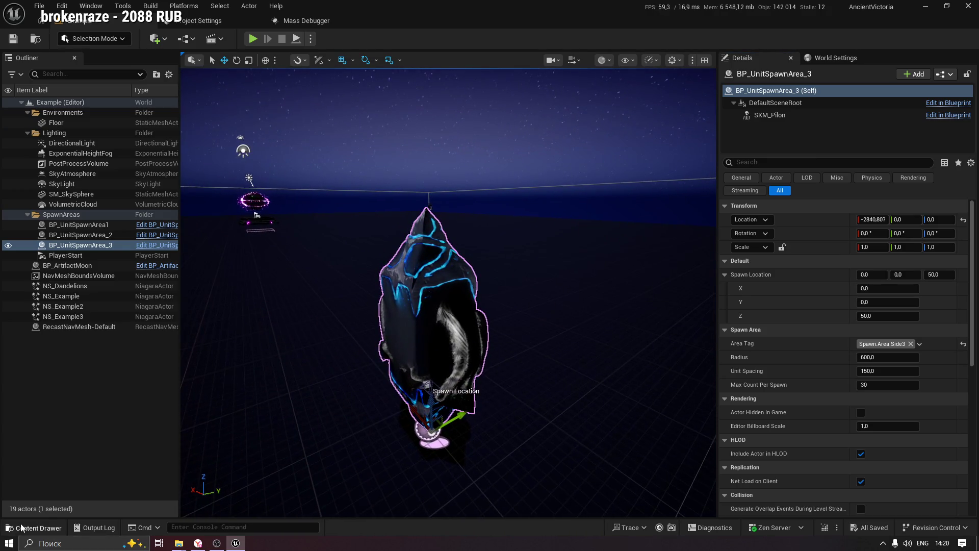
pyautogui.click(33, 527)
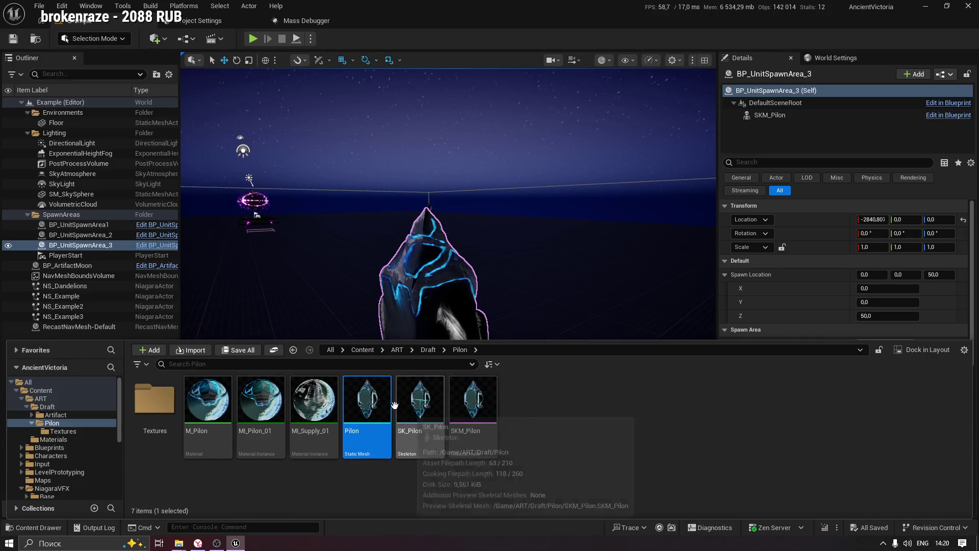
# Give MI_Supply_01 a bright cyan Emissive colour override and close its editor.
pyautogui.doubleClick(313, 396)
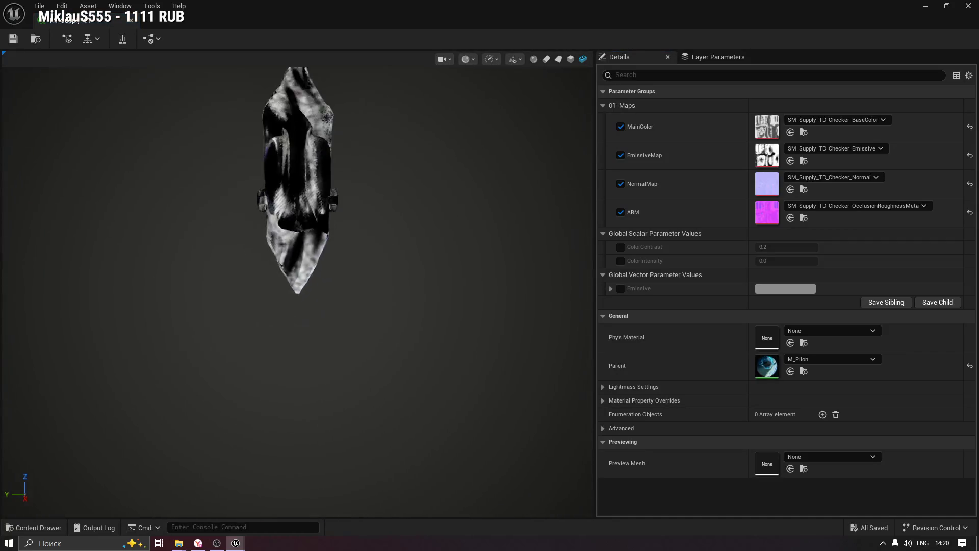
pyautogui.moveTo(299, 205); pyautogui.dragTo(319, 205)
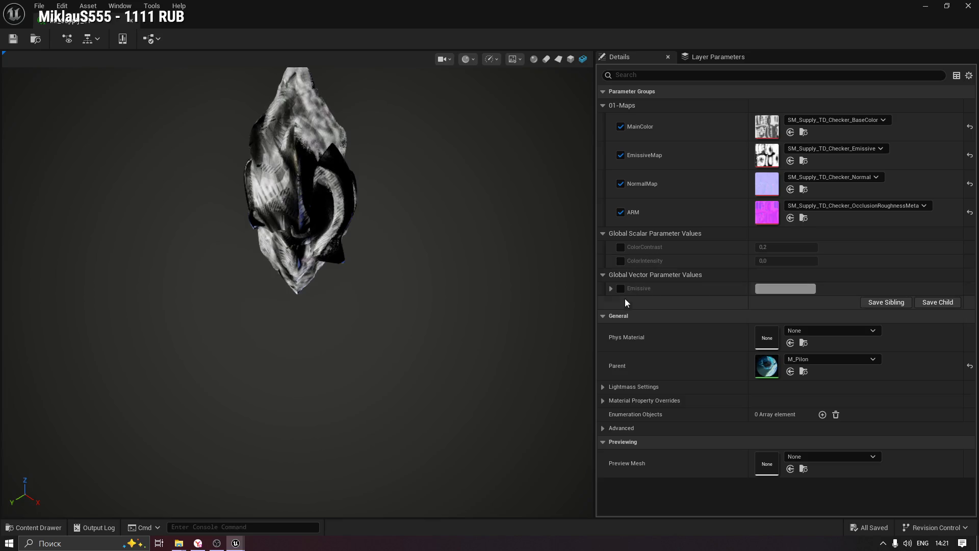
pyautogui.click(621, 289)
pyautogui.click(785, 288)
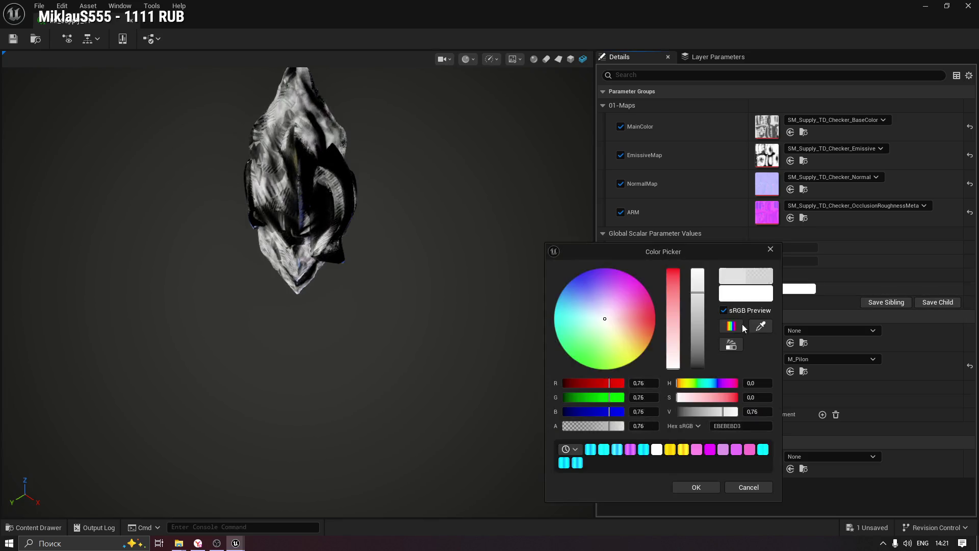
pyautogui.click(577, 463)
pyautogui.click(678, 485)
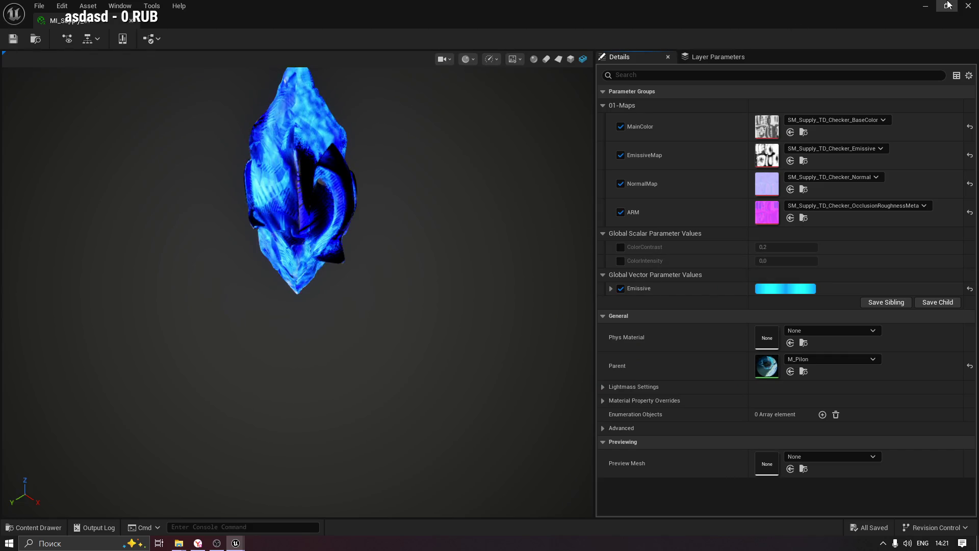
pyautogui.hotkey('alt', 'F4')
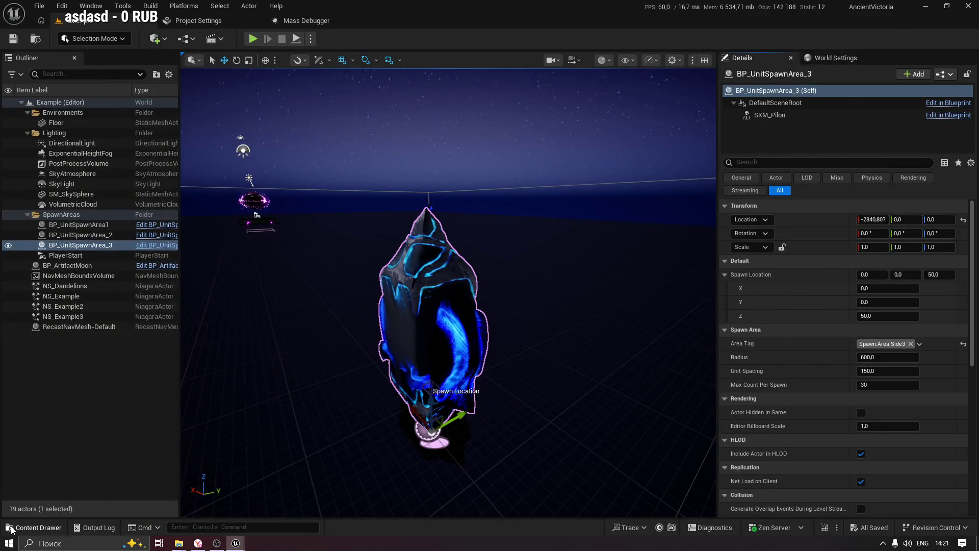
pyautogui.click(34, 528)
# Reopen MI_Supply_01 and override ColorIntensity, raising it to 0,688296.
pyautogui.doubleClick(304, 405)
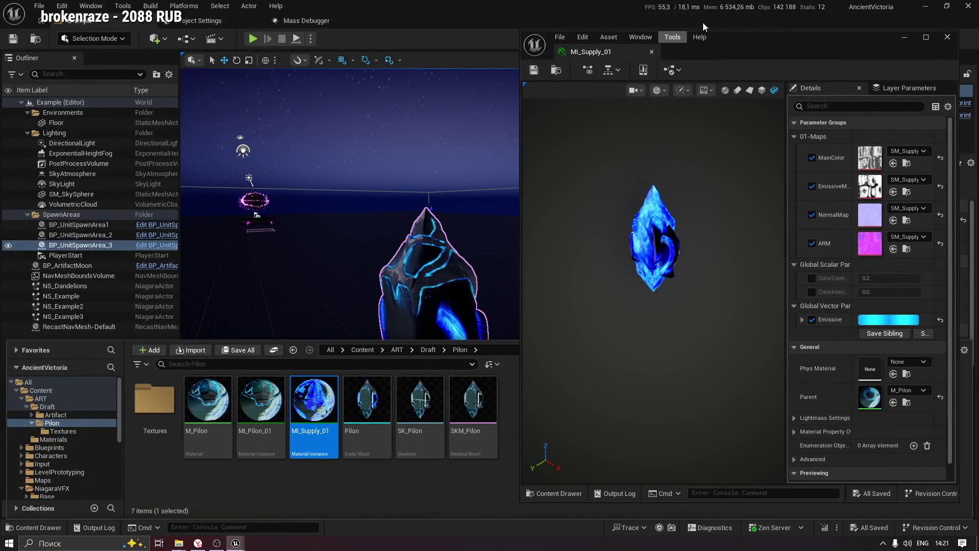
pyautogui.moveTo(766, 39); pyautogui.dragTo(787, 37)
pyautogui.moveTo(528, 148); pyautogui.dragTo(529, 128)
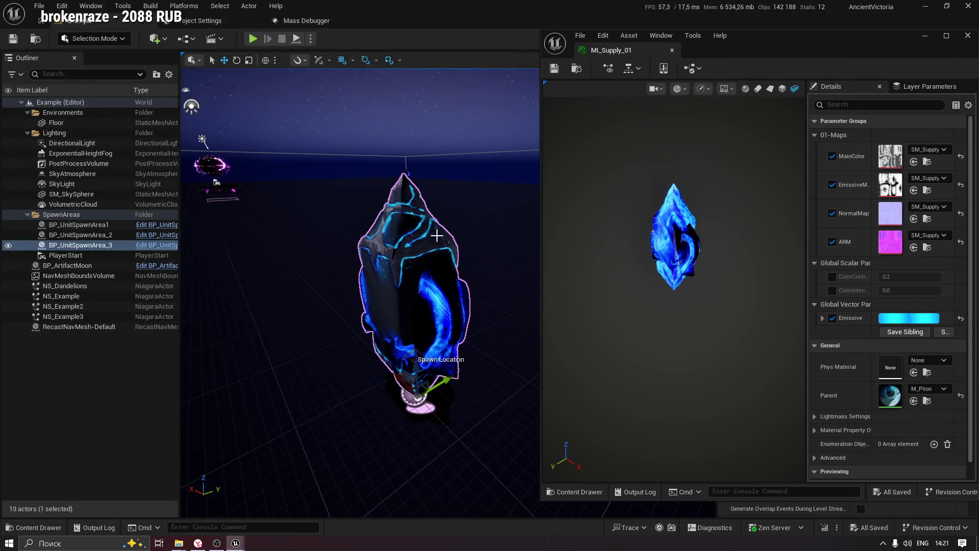
pyautogui.click(832, 290)
pyautogui.moveTo(890, 290); pyautogui.dragTo(938, 291)
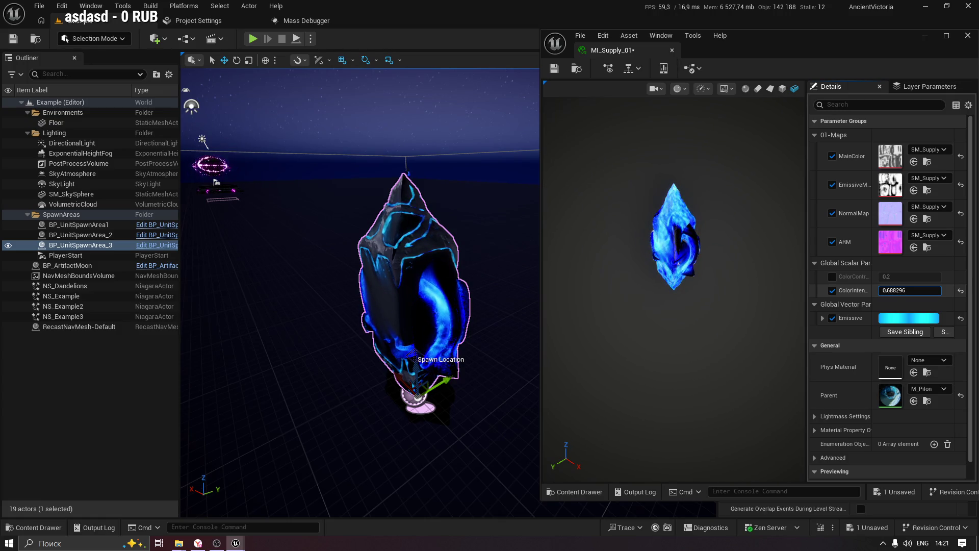
# Override ColorContrast to 0,303772, check the glowing crystal, and save MI_Supply_01.
pyautogui.click(833, 276)
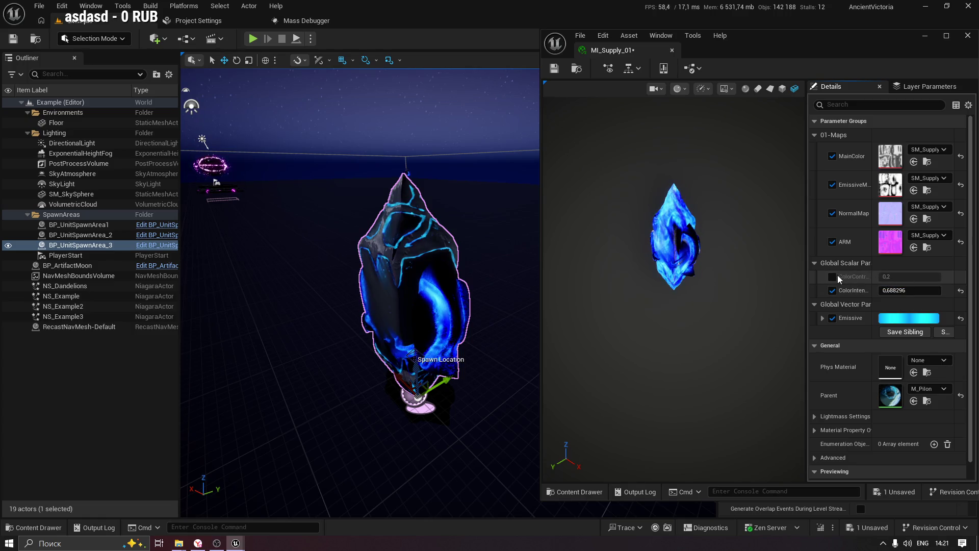
pyautogui.moveTo(890, 278); pyautogui.dragTo(900, 278)
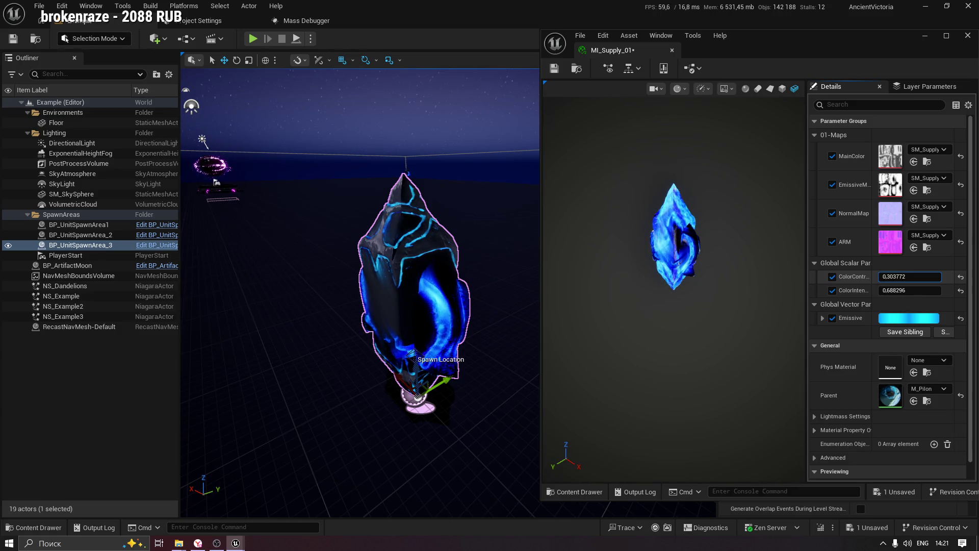
pyautogui.moveTo(897, 278); pyautogui.dragTo(901, 277)
pyautogui.moveTo(328, 280); pyautogui.dragTo(328, 280)
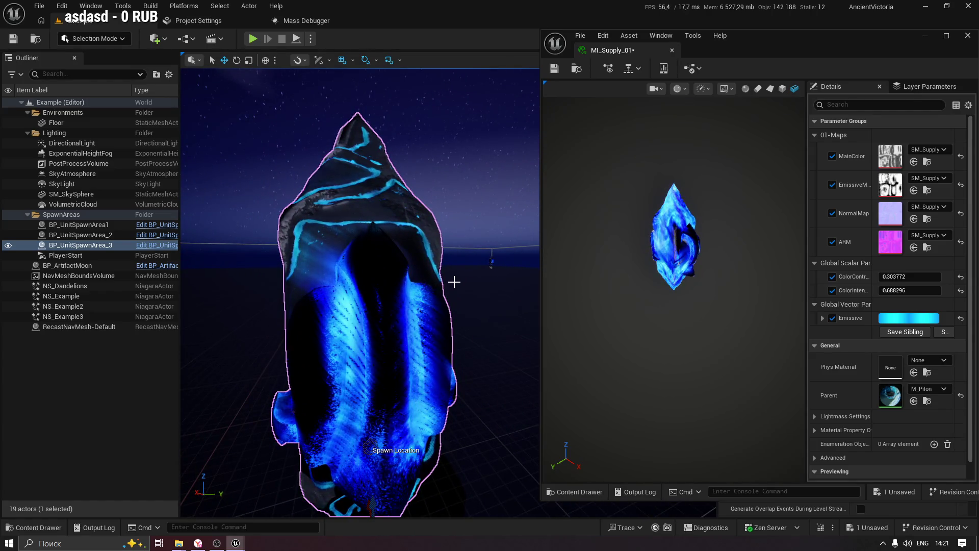
pyautogui.moveTo(461, 240); pyautogui.dragTo(468, 225)
pyautogui.moveTo(468, 264); pyautogui.dragTo(468, 263)
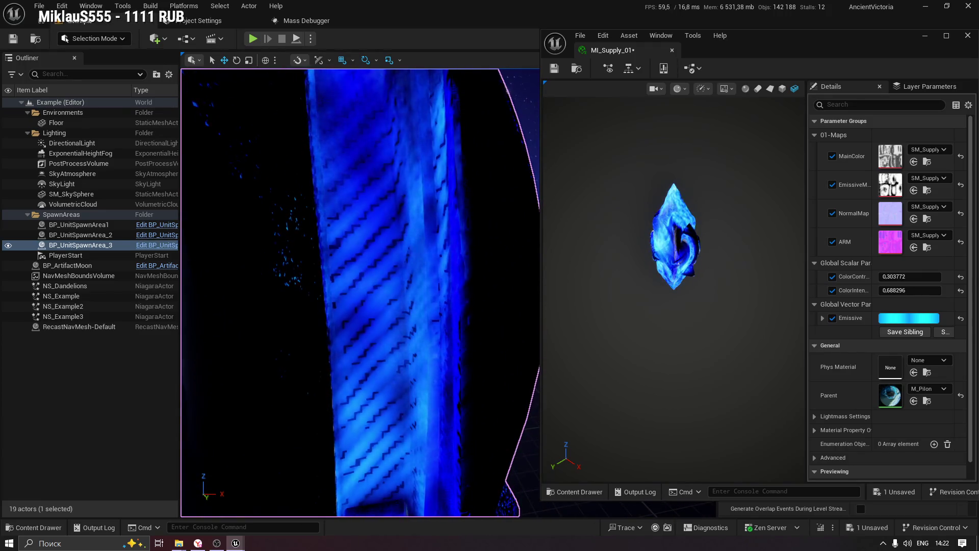
pyautogui.press('f')
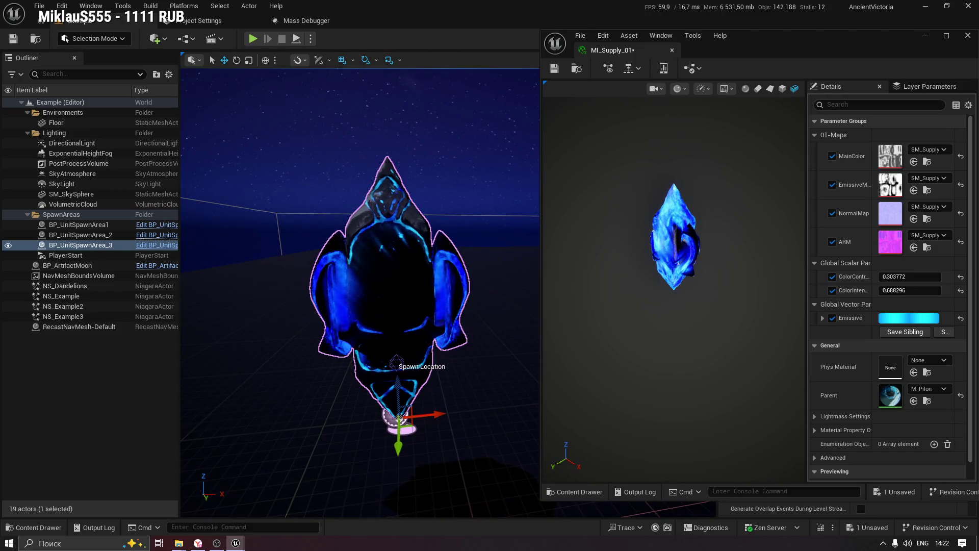
pyautogui.click(554, 68)
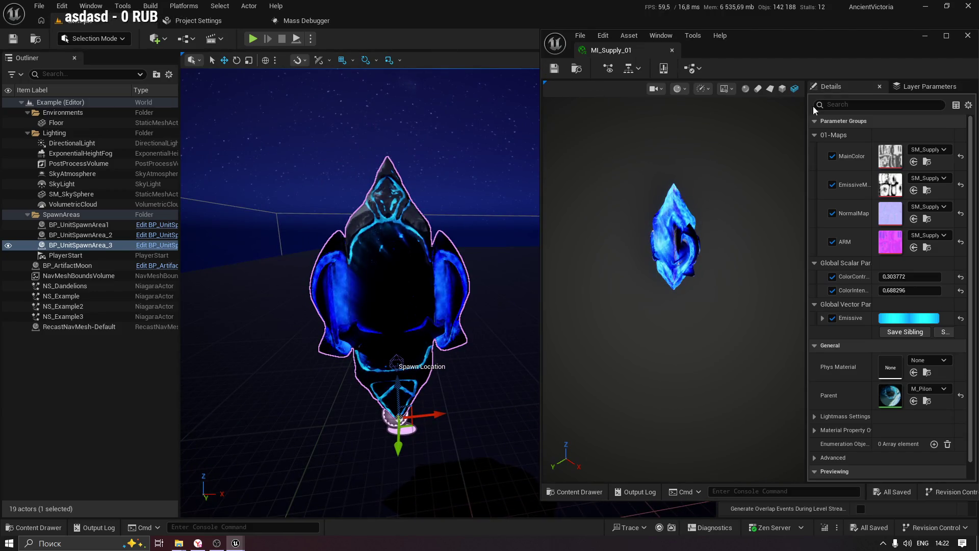
pyautogui.moveTo(824, 35); pyautogui.dragTo(750, 38)
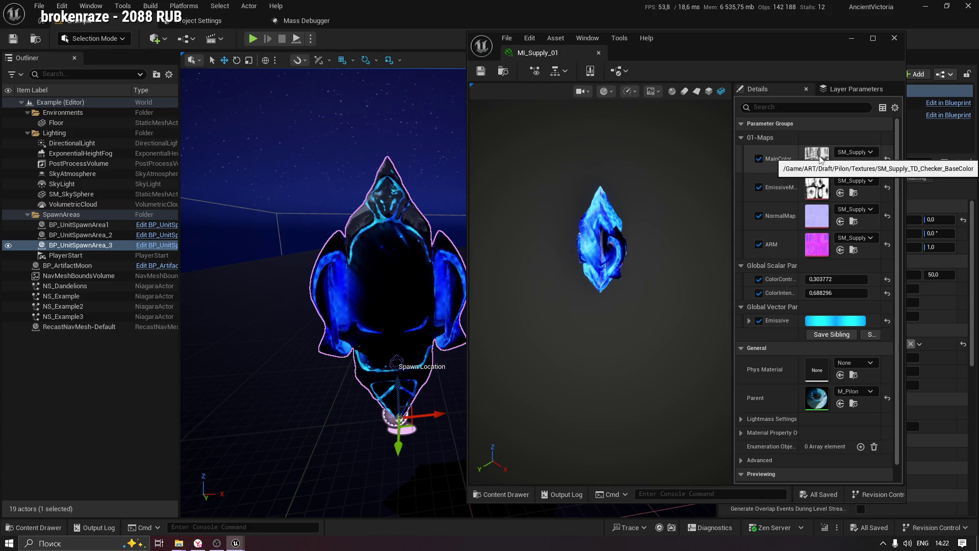
# Close the MI_Supply_01 editor and bring up the Pilon folder assets.
pyautogui.click(873, 38)
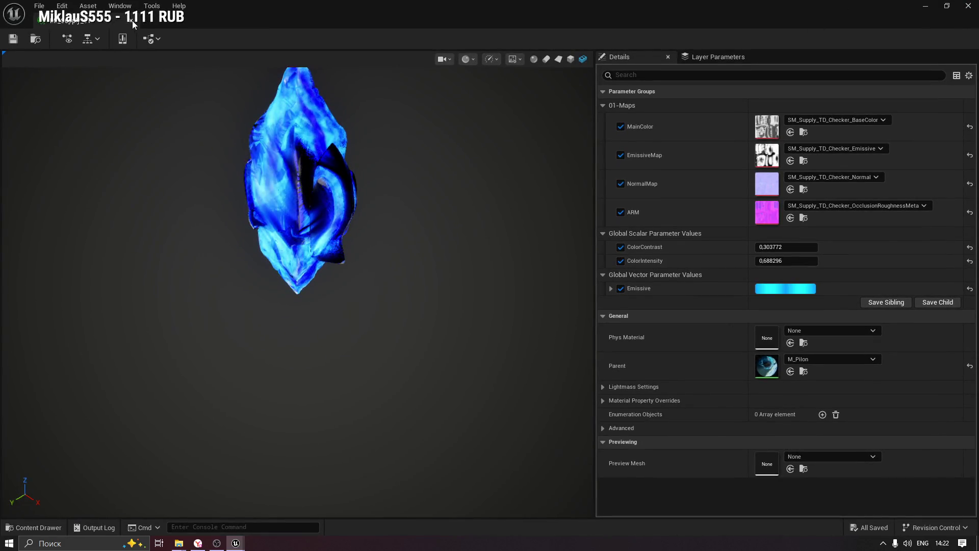
pyautogui.click(131, 19)
pyautogui.scroll(3, 413, 306)
pyautogui.hotkey('ctrl', 'space')
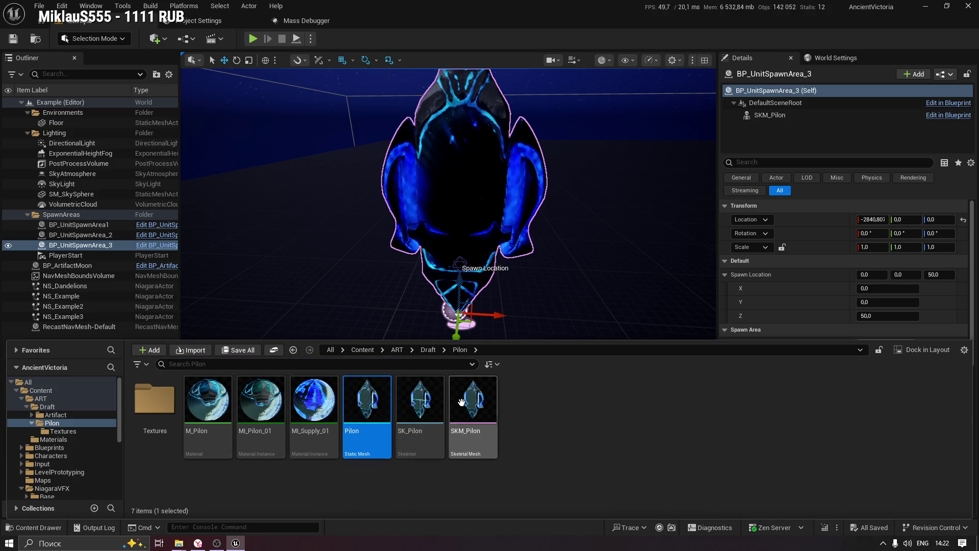
# Create a Control Rig from SKM_Pilon, keeping the name SKM_Pilon_CtrlRig.
pyautogui.click(474, 401)
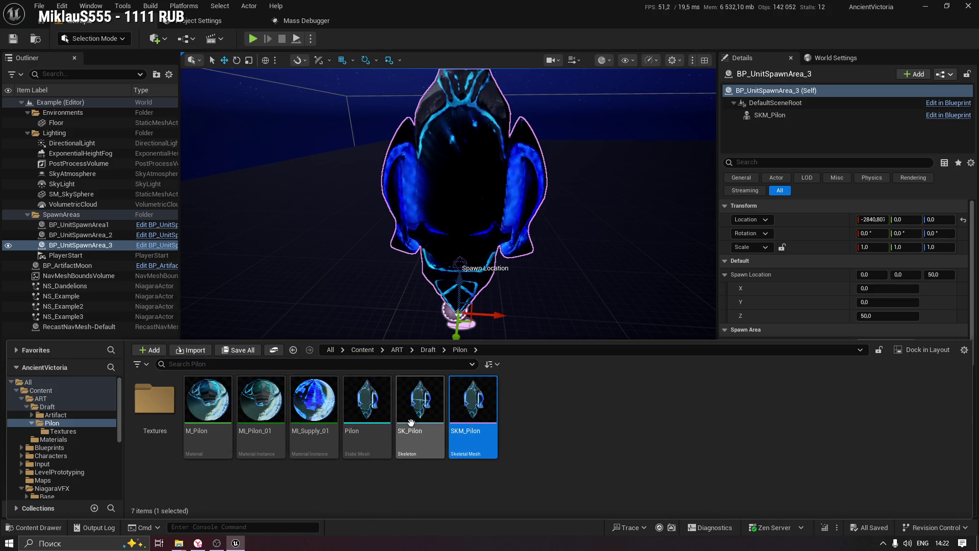
pyautogui.click(421, 400)
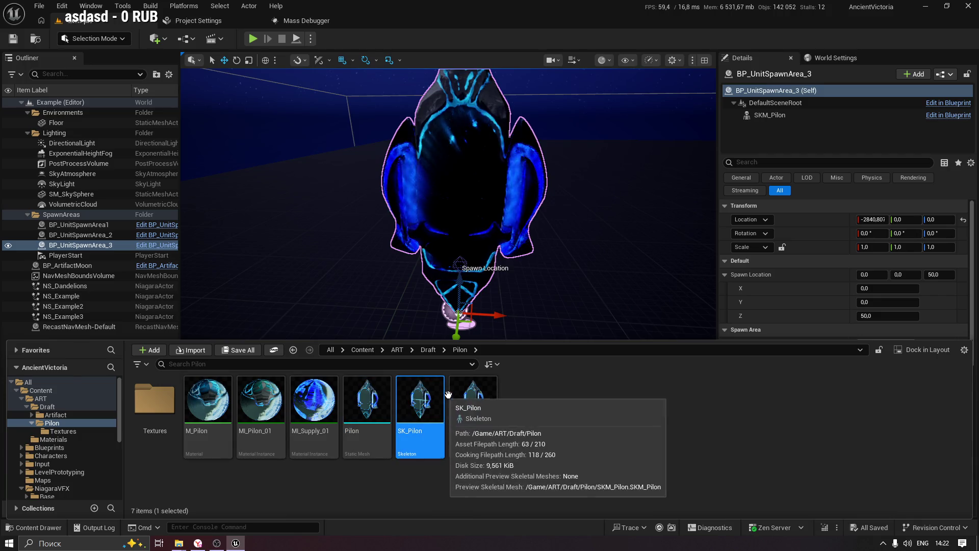
pyautogui.click(474, 400)
pyautogui.rightClick(475, 403)
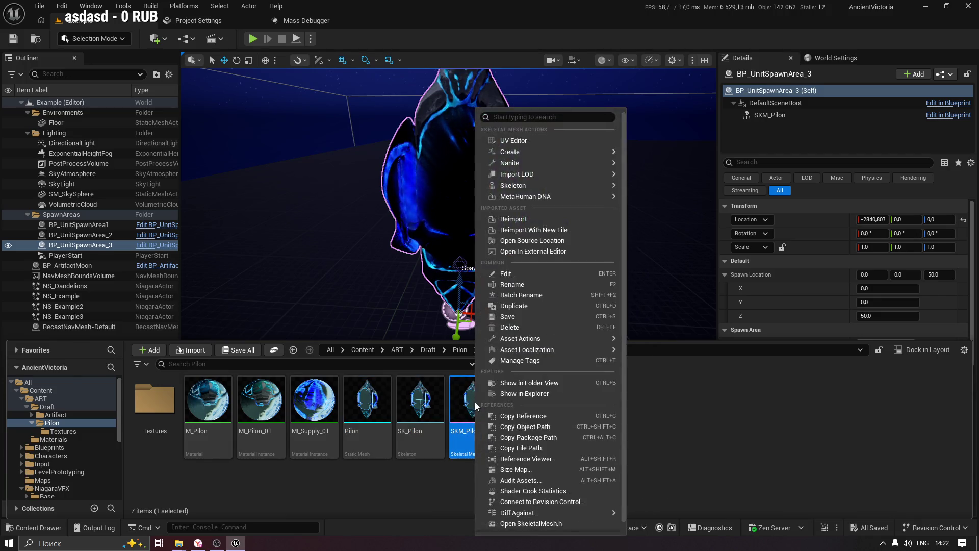
pyautogui.moveTo(534, 150)
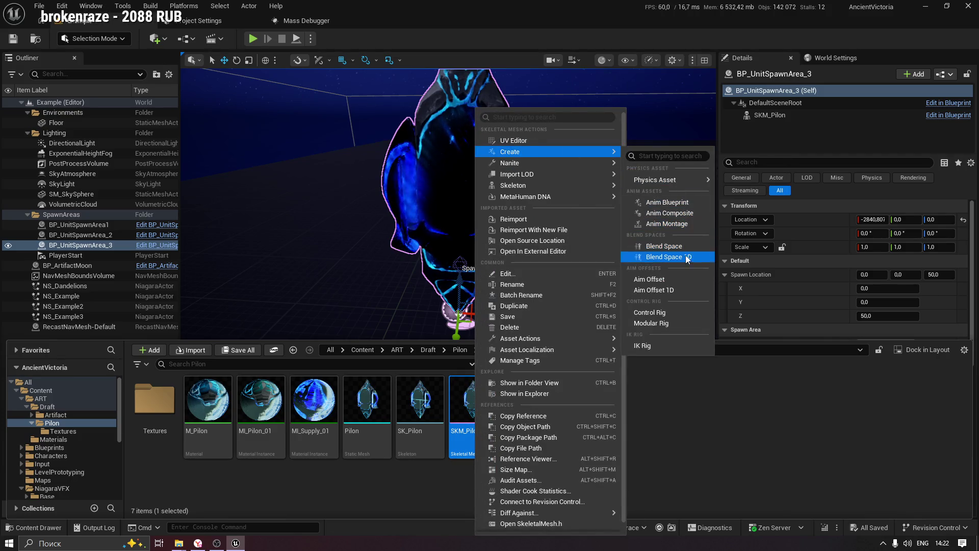
pyautogui.click(682, 312)
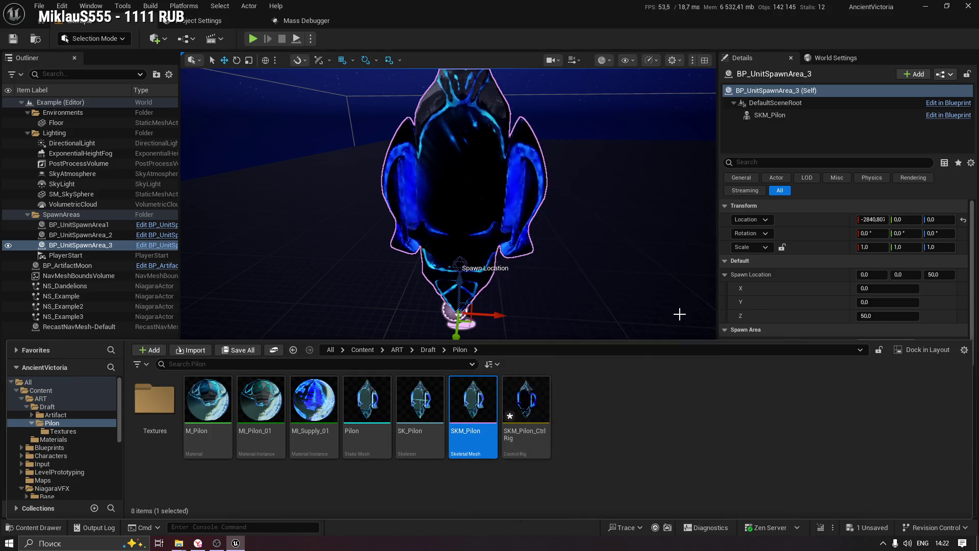
pyautogui.click(590, 406)
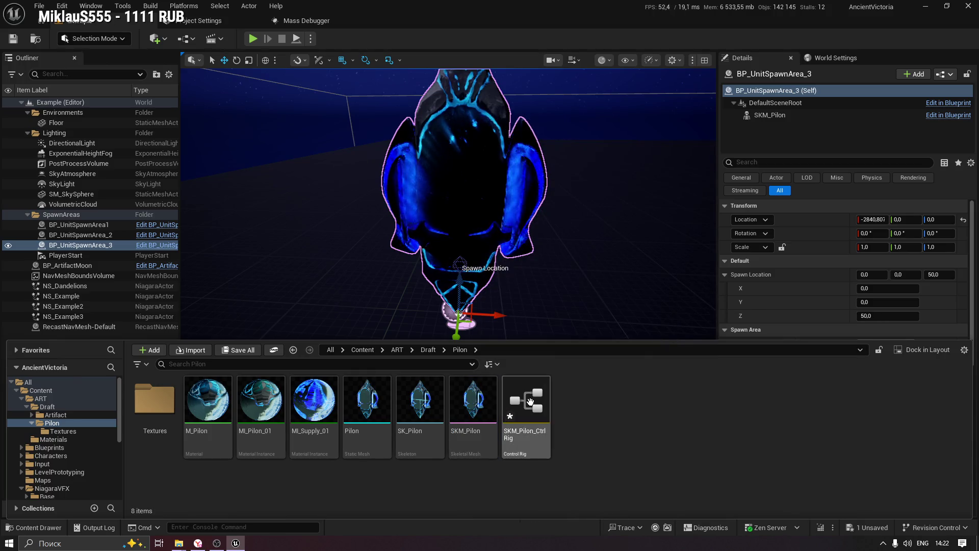
pyautogui.click(543, 401)
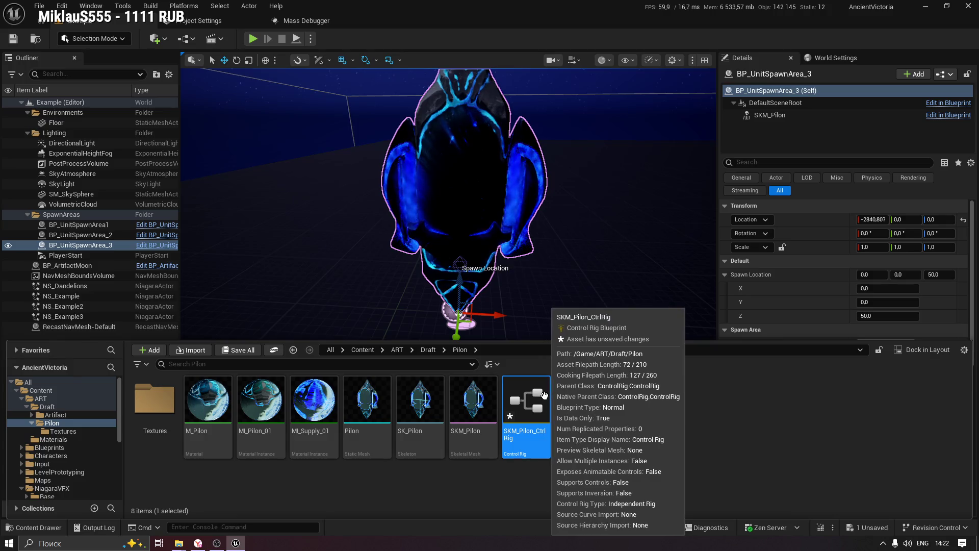
# Open SKM_Pilon_CtrlRig and compile it.
pyautogui.doubleClick(543, 396)
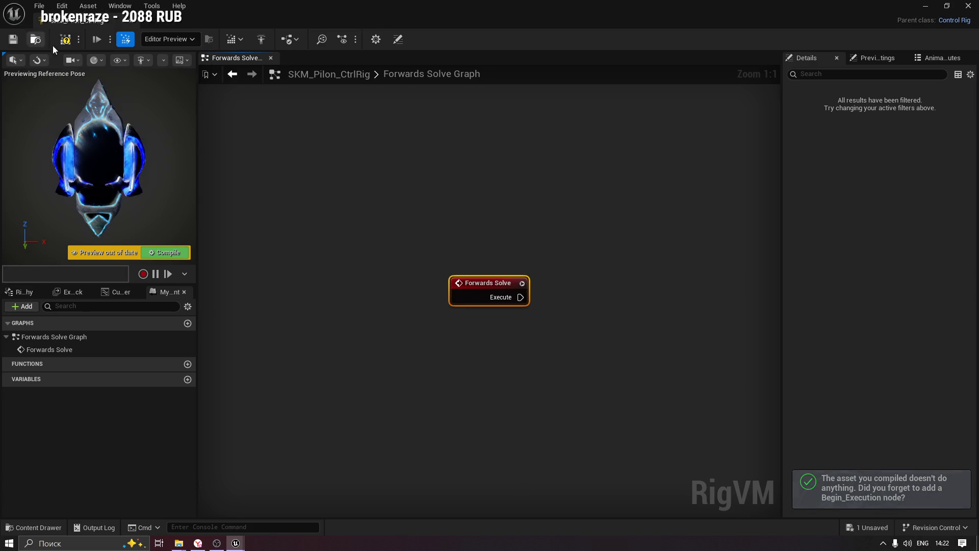
pyautogui.click(171, 252)
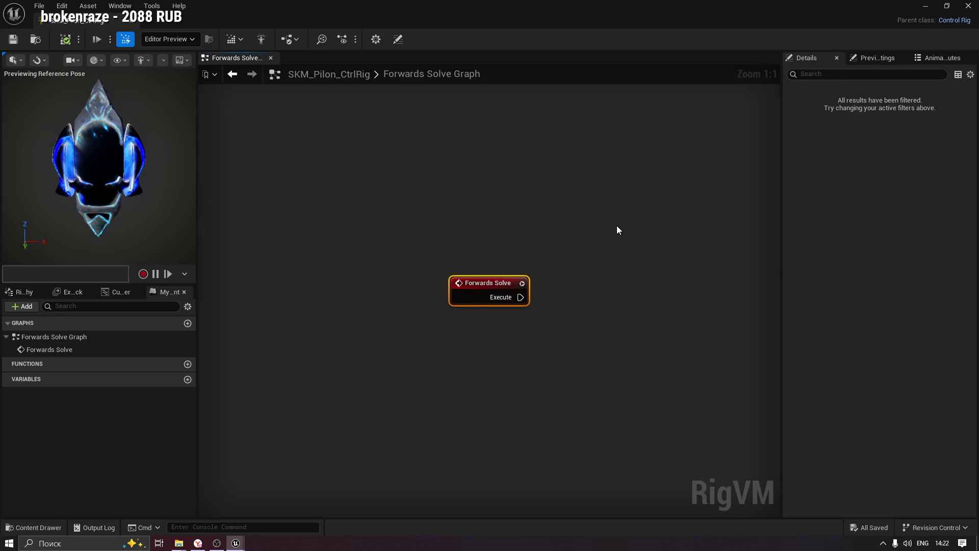
pyautogui.moveTo(88, 158)
pyautogui.mouseDown()
pyautogui.moveTo(164, 188)
pyautogui.moveTo(137, 165)
pyautogui.mouseUp()
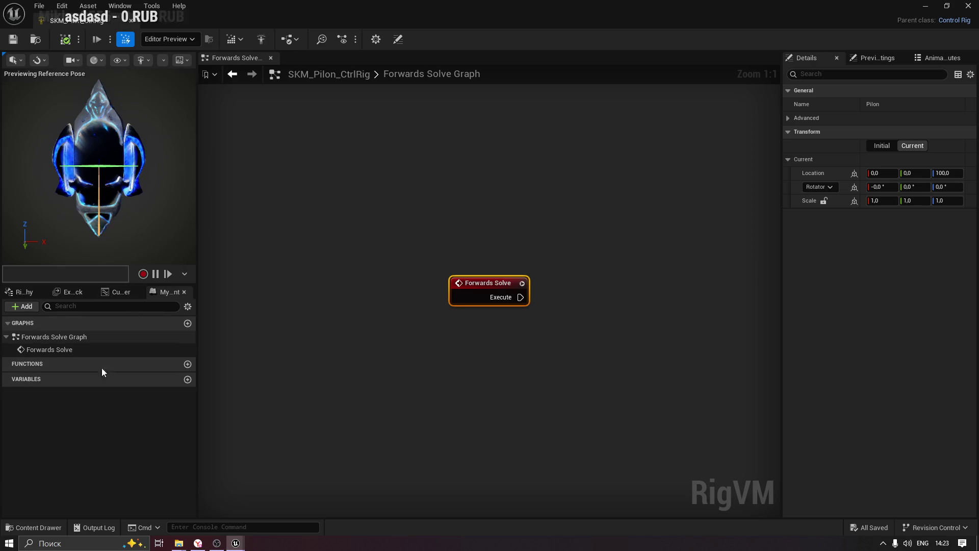
pyautogui.click(167, 41)
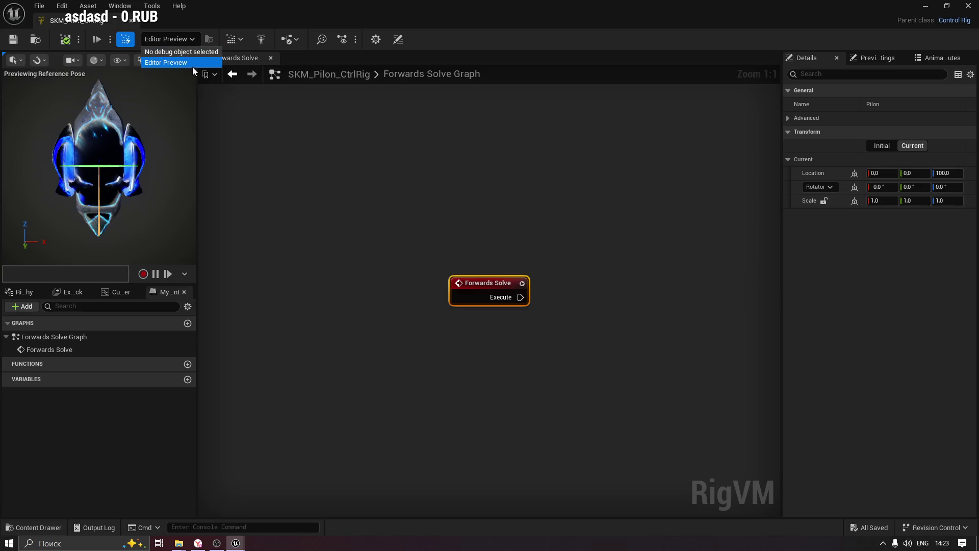
pyautogui.click(344, 191)
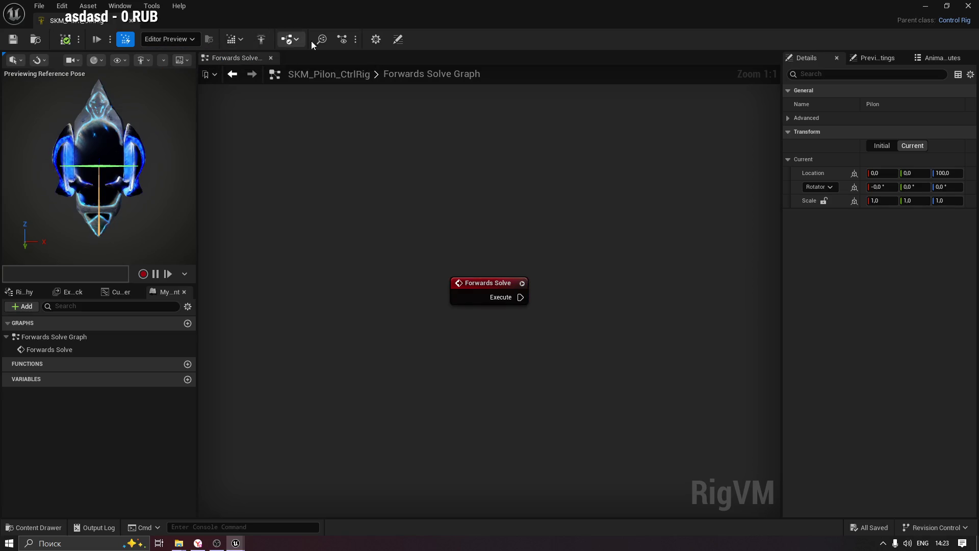
pyautogui.click(265, 39)
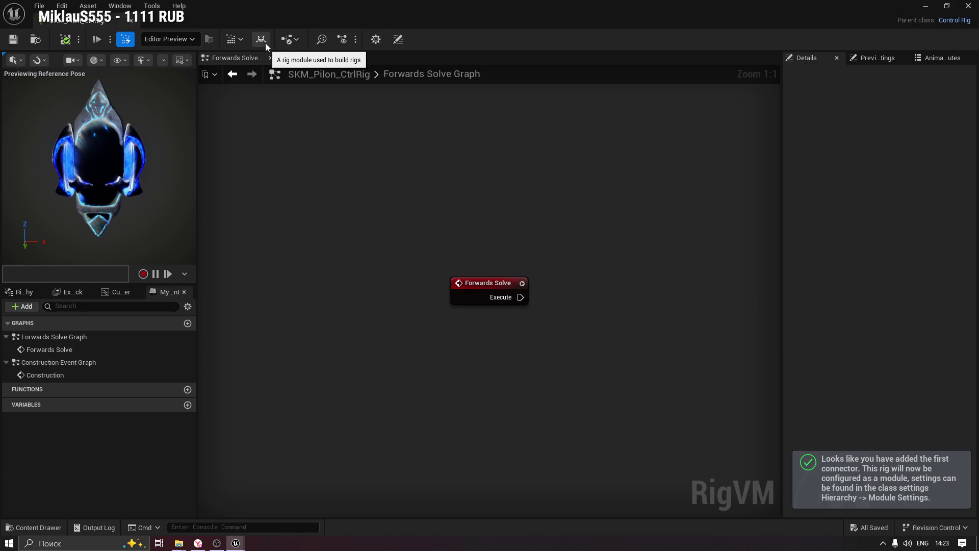
# Select the Forwards Solve graph and try dragging the Pilon bone in, dismissing the options.
pyautogui.click(115, 352)
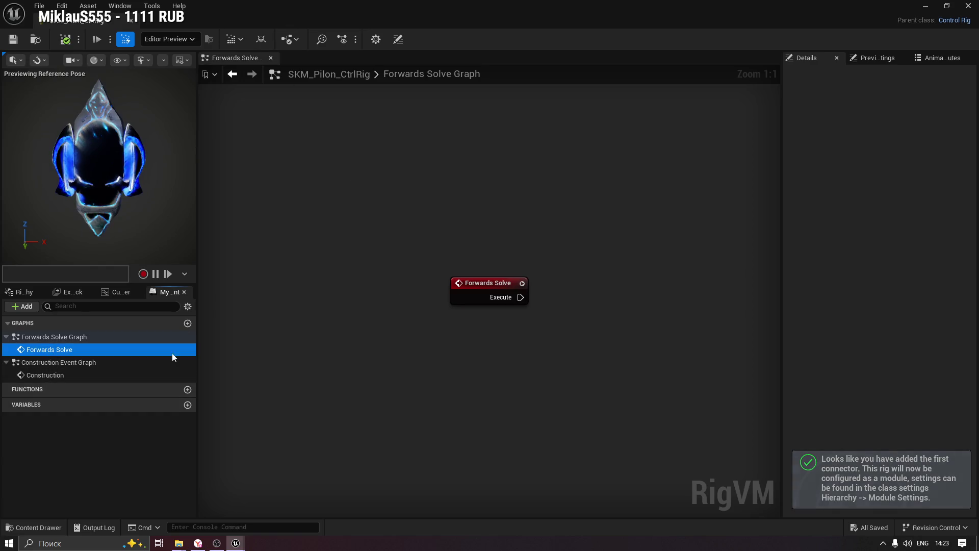
pyautogui.click(482, 288)
pyautogui.moveTo(531, 370)
pyautogui.mouseDown()
pyautogui.moveTo(448, 343)
pyautogui.moveTo(448, 267)
pyautogui.moveTo(433, 314)
pyautogui.mouseUp()
pyautogui.click(111, 292)
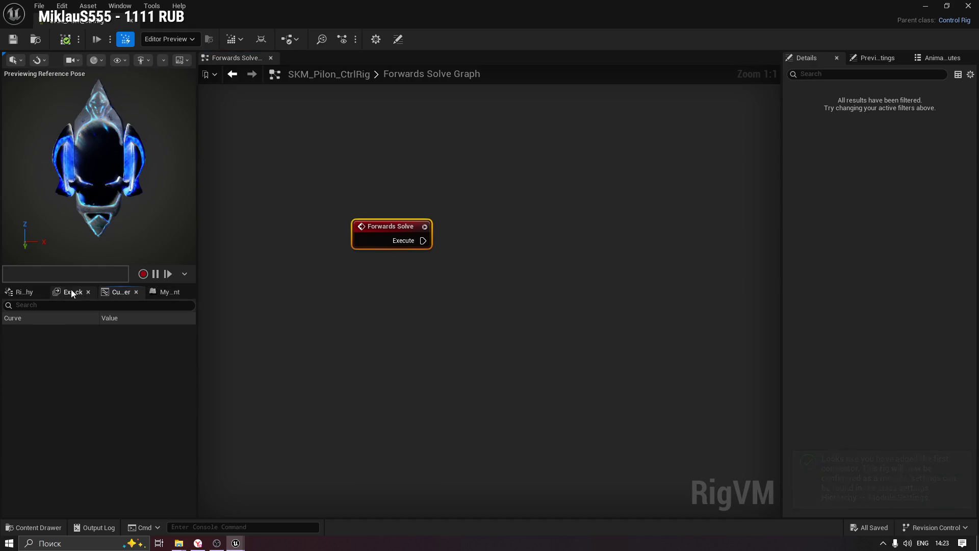
pyautogui.click(19, 291)
pyautogui.click(53, 346)
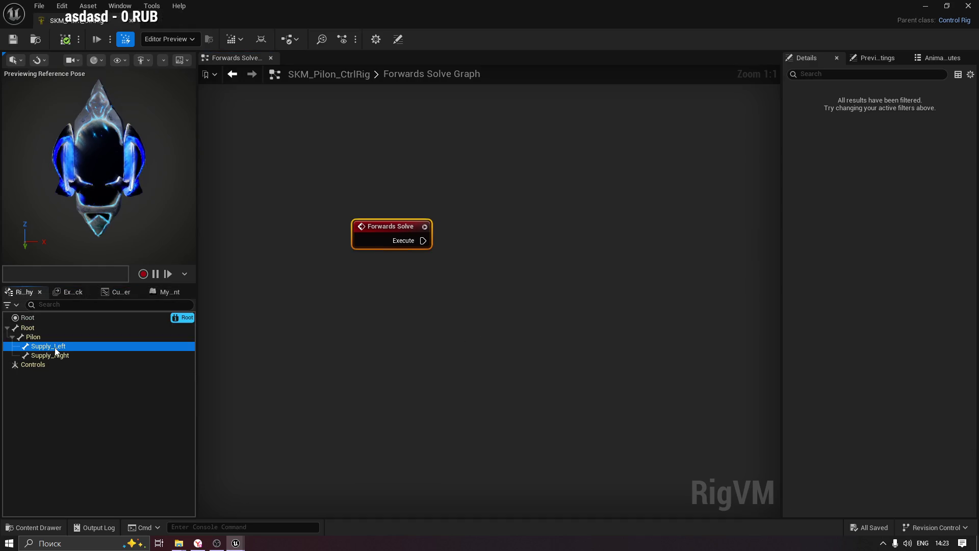
pyautogui.click(41, 338)
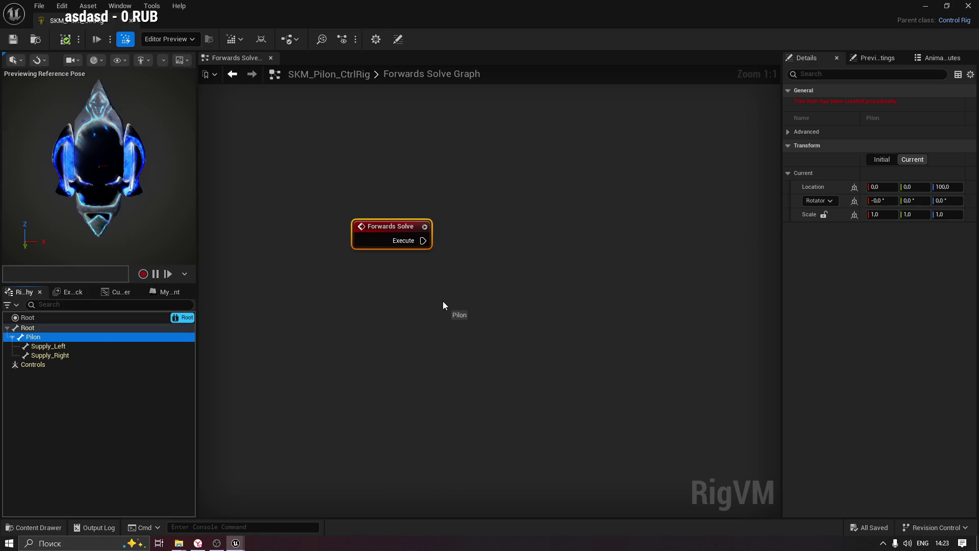
pyautogui.moveTo(443, 302); pyautogui.dragTo(442, 301)
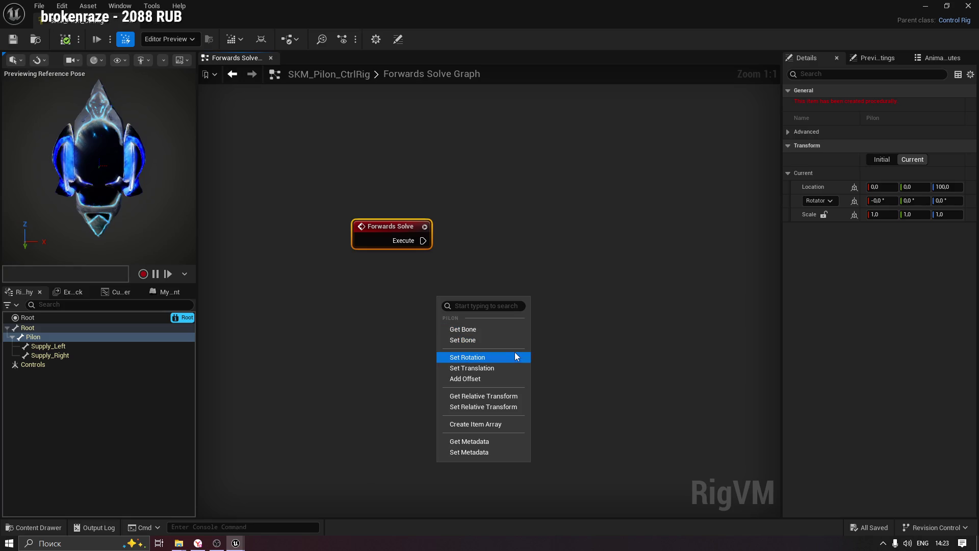
pyautogui.click(306, 352)
# Inspect the Controls group's advanced properties and add-element menu without adding anything.
pyautogui.click(36, 365)
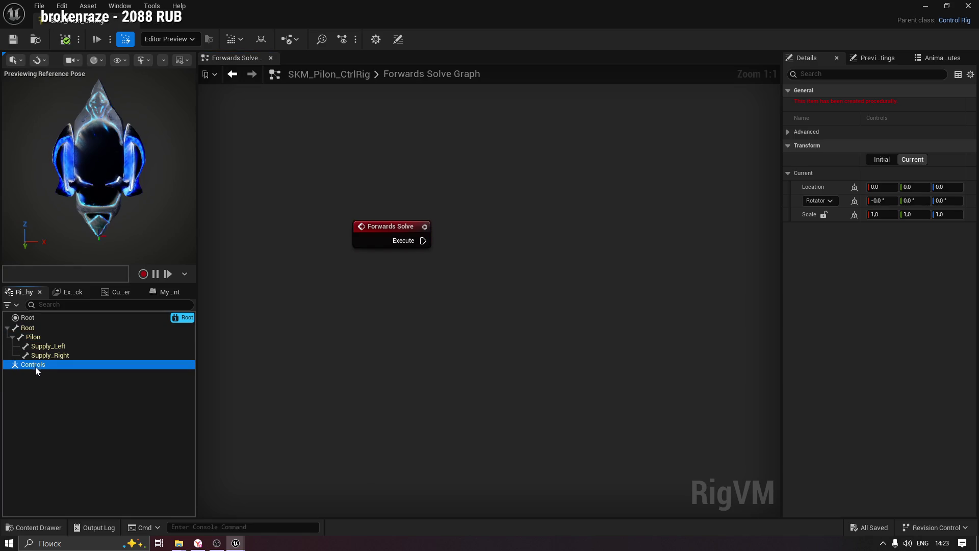
pyautogui.click(788, 132)
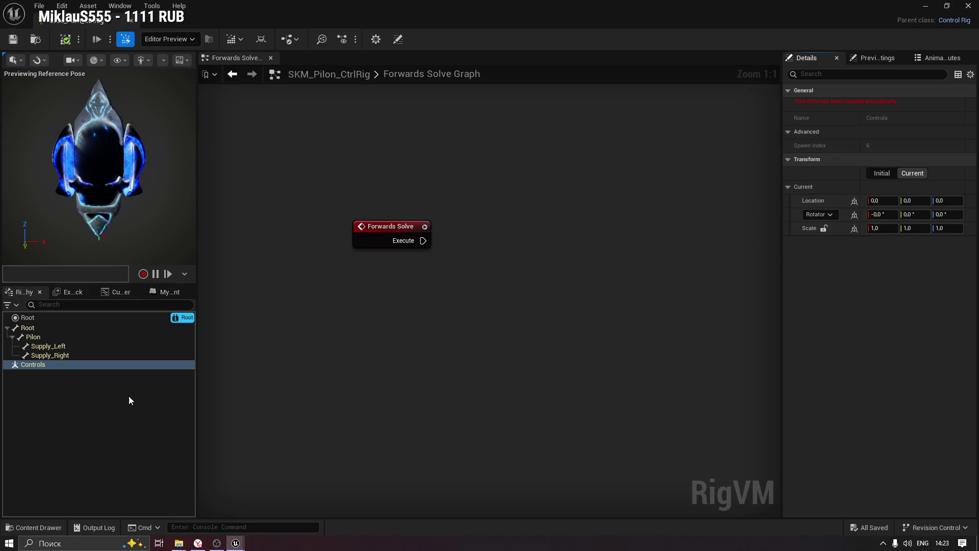
pyautogui.rightClick(32, 365)
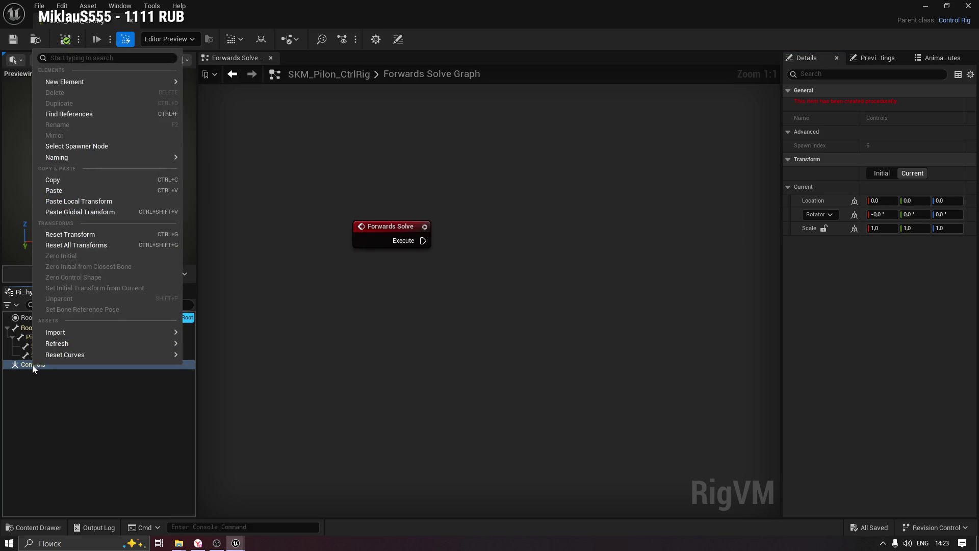
pyautogui.moveTo(117, 81)
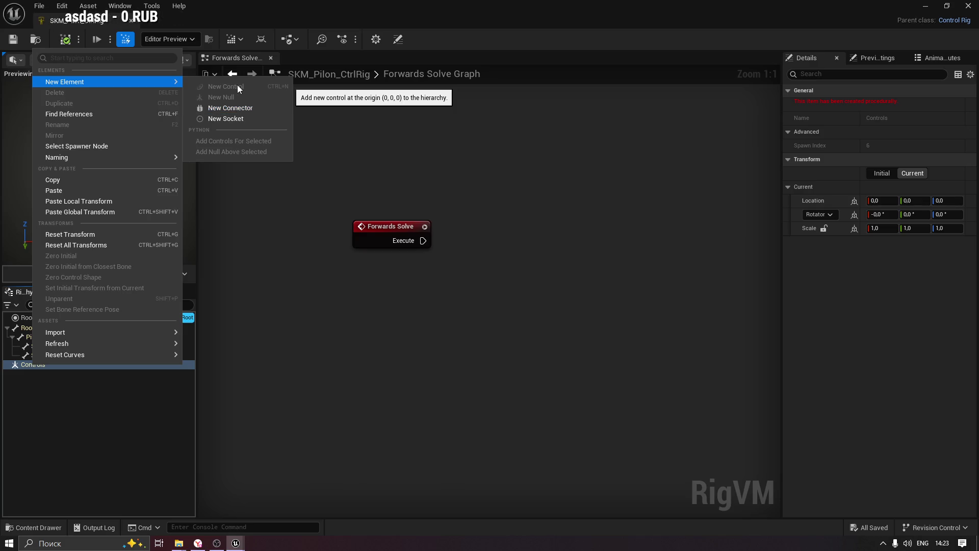
pyautogui.click(222, 373)
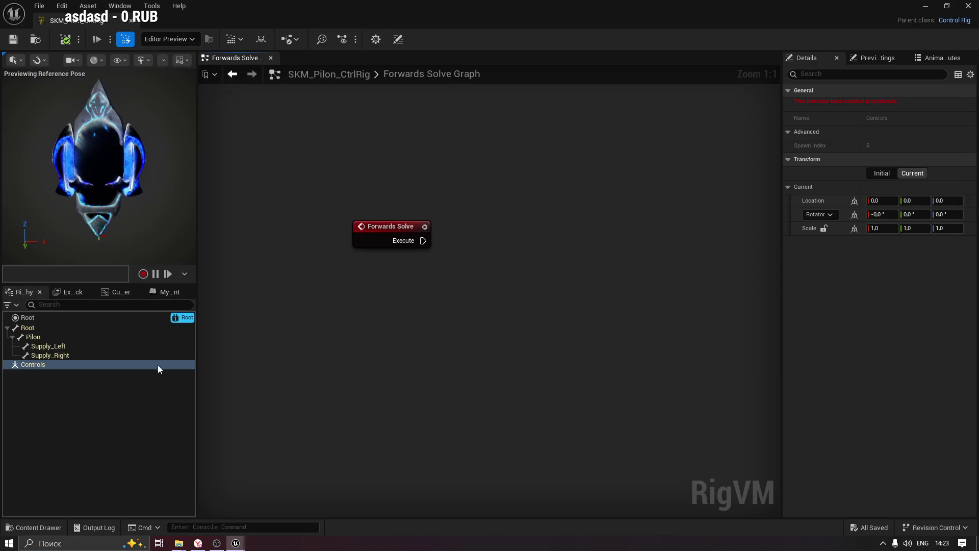
# Drag the Pilon bone onto the graph to add a Get Transform - Bone node.
pyautogui.click(29, 348)
pyautogui.click(26, 339)
pyautogui.moveTo(373, 286)
pyautogui.mouseDown()
pyautogui.moveTo(592, 244)
pyautogui.moveTo(569, 260)
pyautogui.mouseUp()
pyautogui.click(433, 319)
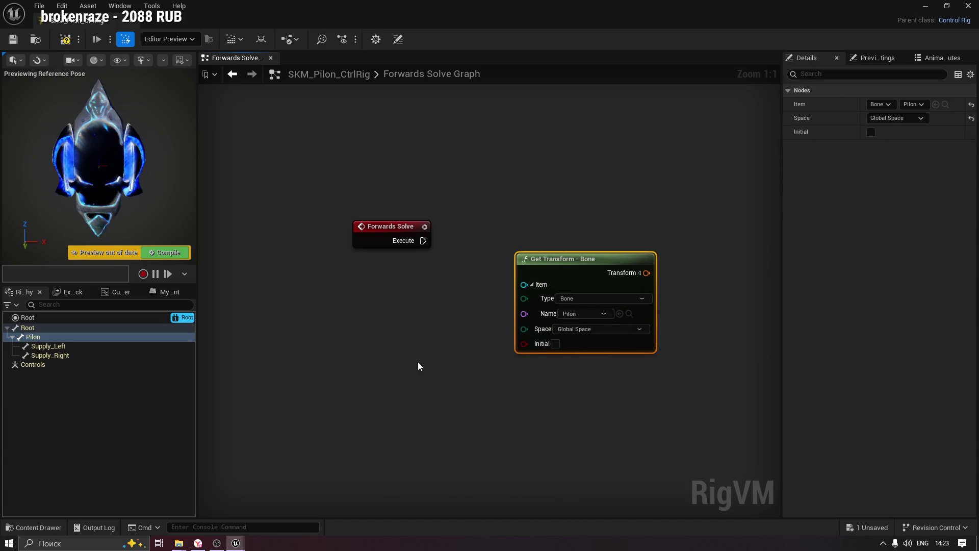
pyautogui.moveTo(418, 366); pyautogui.dragTo(350, 364)
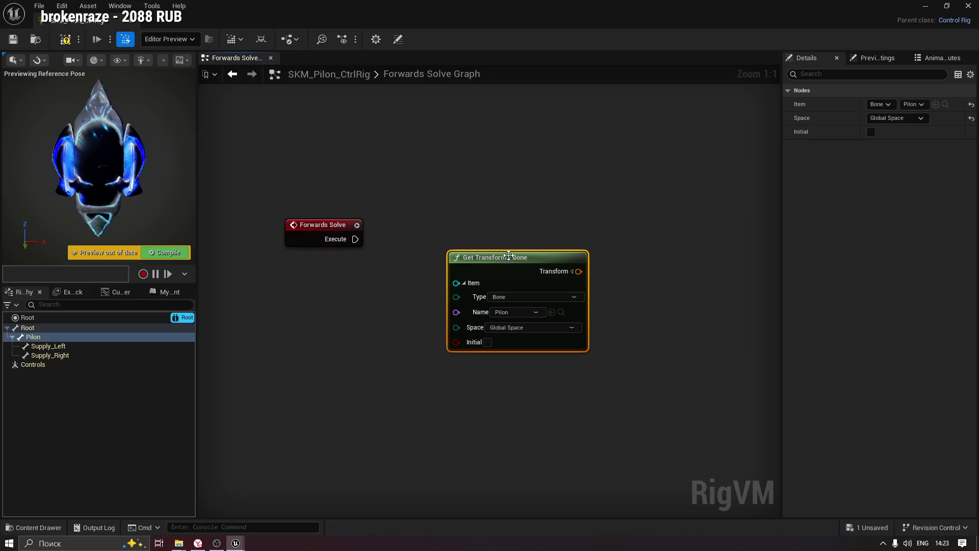